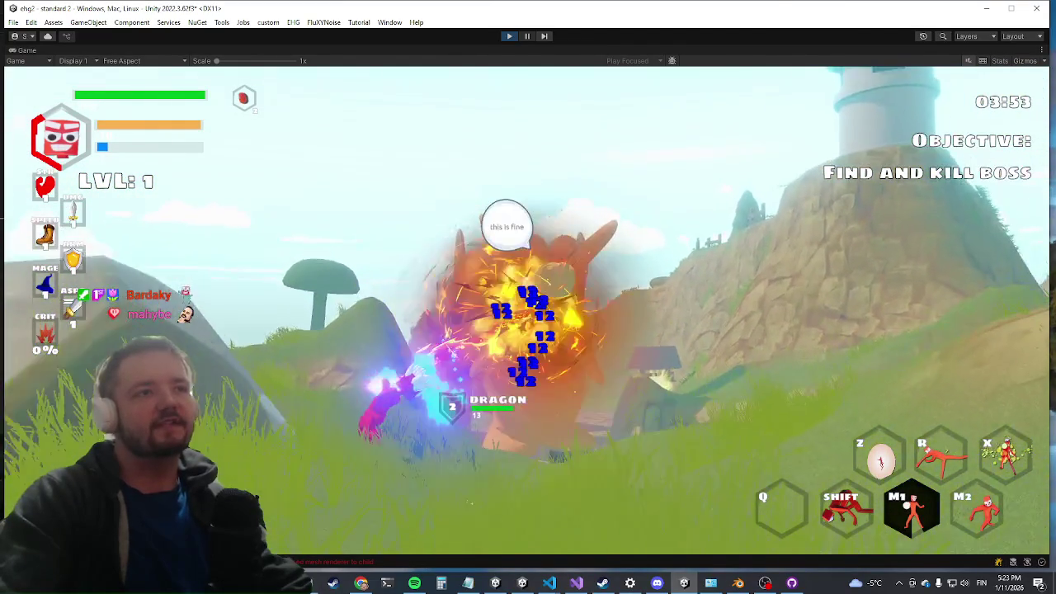
Play-test the dragon boss fight with a dash, then restore the regular editor layout
{"action": "key", "text": "shift"}
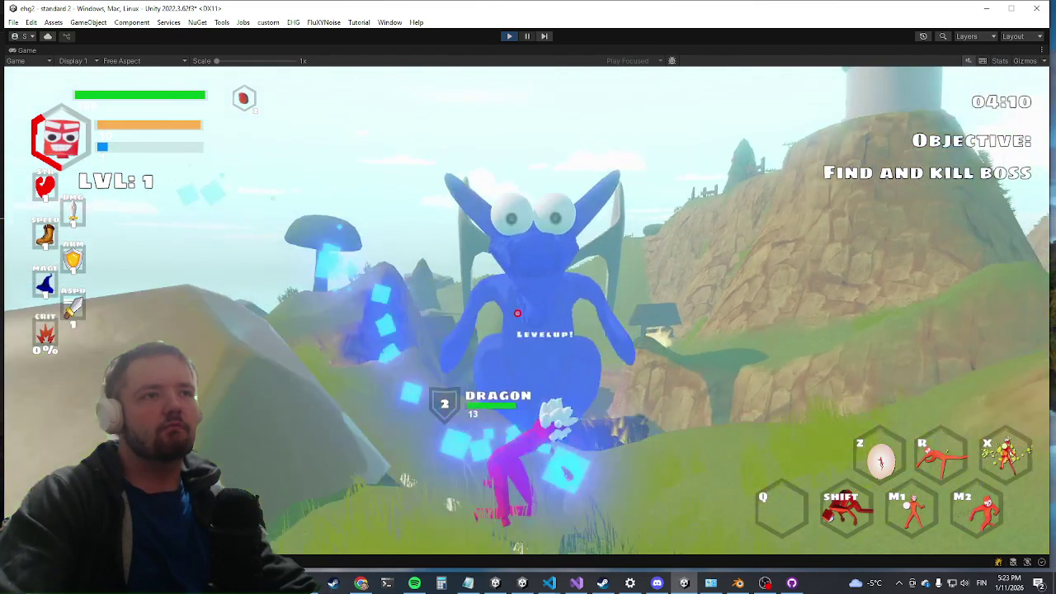
{"action": "key", "text": "shift+space"}
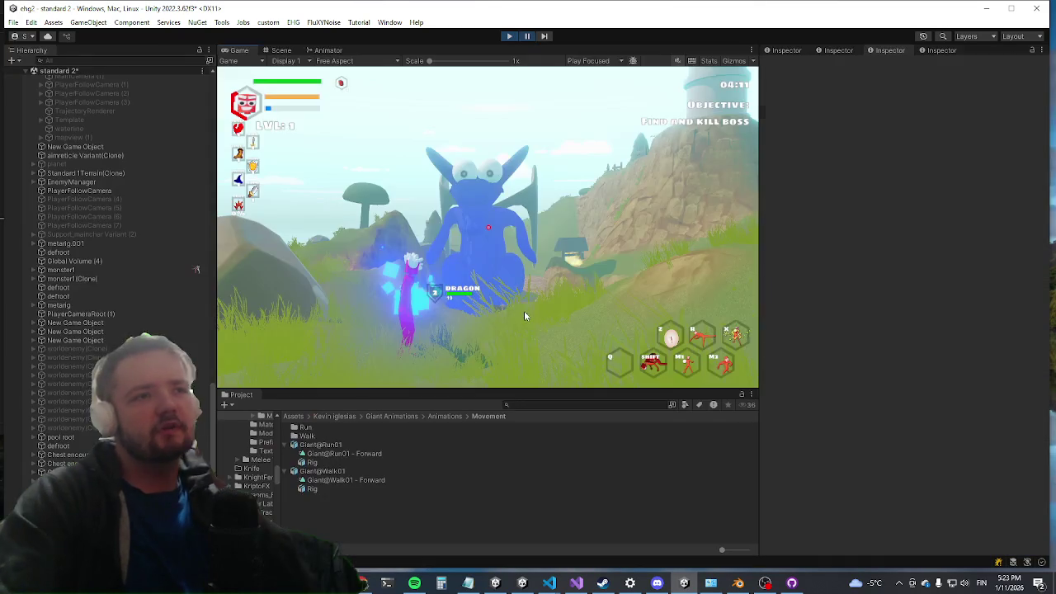
On dragon(Clone), set Footstep Engine Height Curve Scale to 5 and Footstep Radius to 3
{"action": "key", "text": "ctrl+1"}
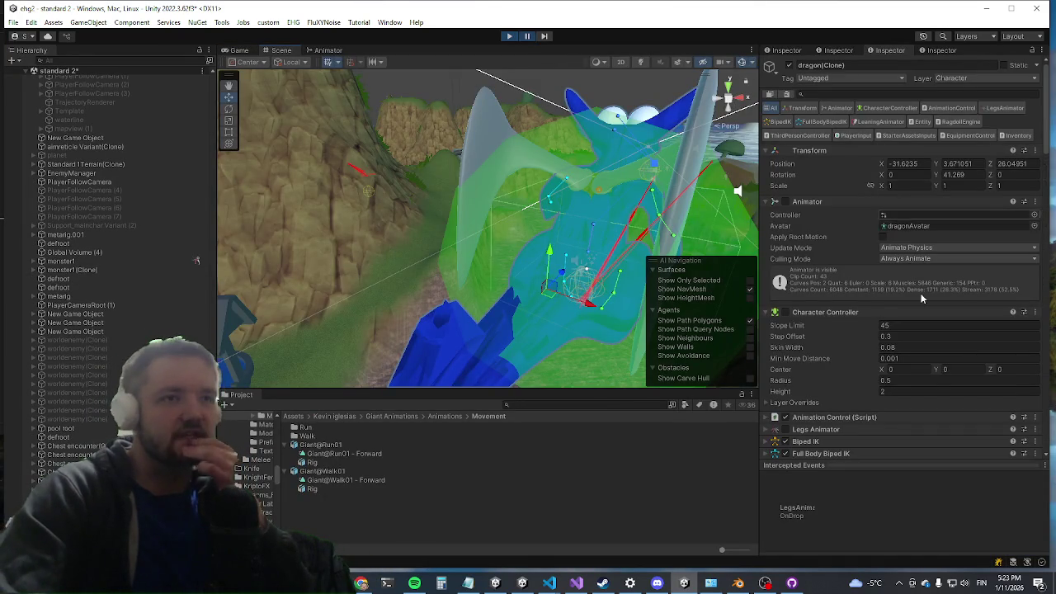
{"action": "scroll", "coordinate": [915, 287], "scroll_direction": "down", "scroll_amount": 15}
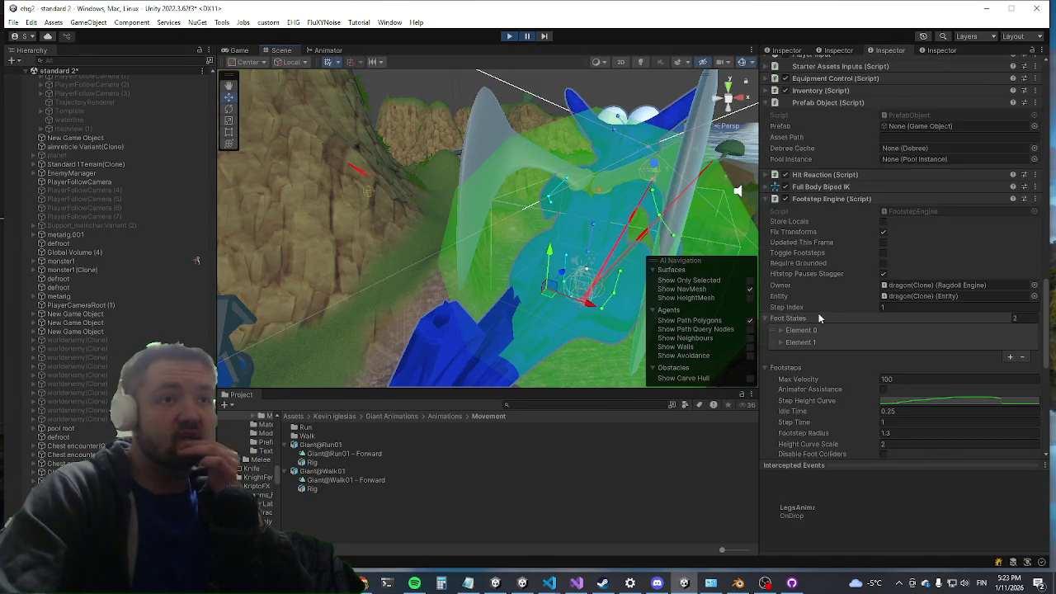
{"action": "scroll", "coordinate": [819, 318], "scroll_direction": "down", "scroll_amount": 4}
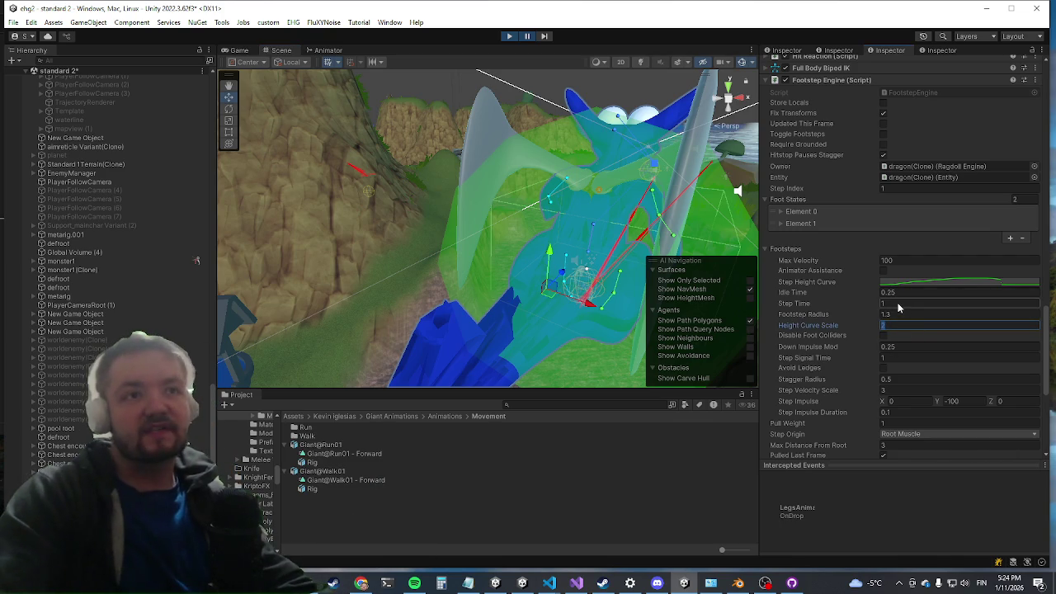
{"action": "type", "text": "5"}
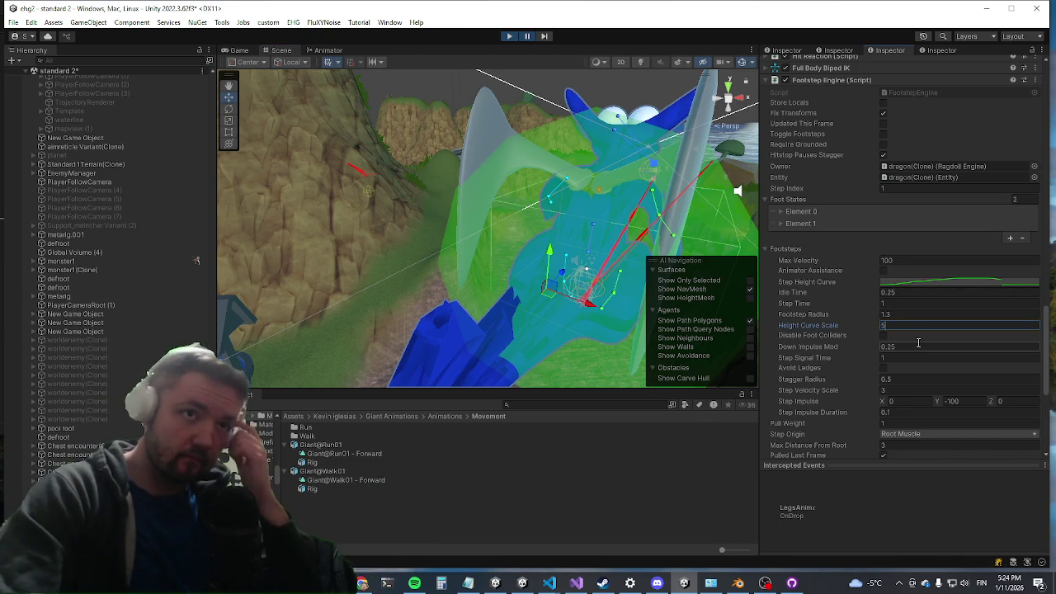
{"action": "key", "text": "Return"}
{"action": "left_click", "coordinate": [912, 305]}
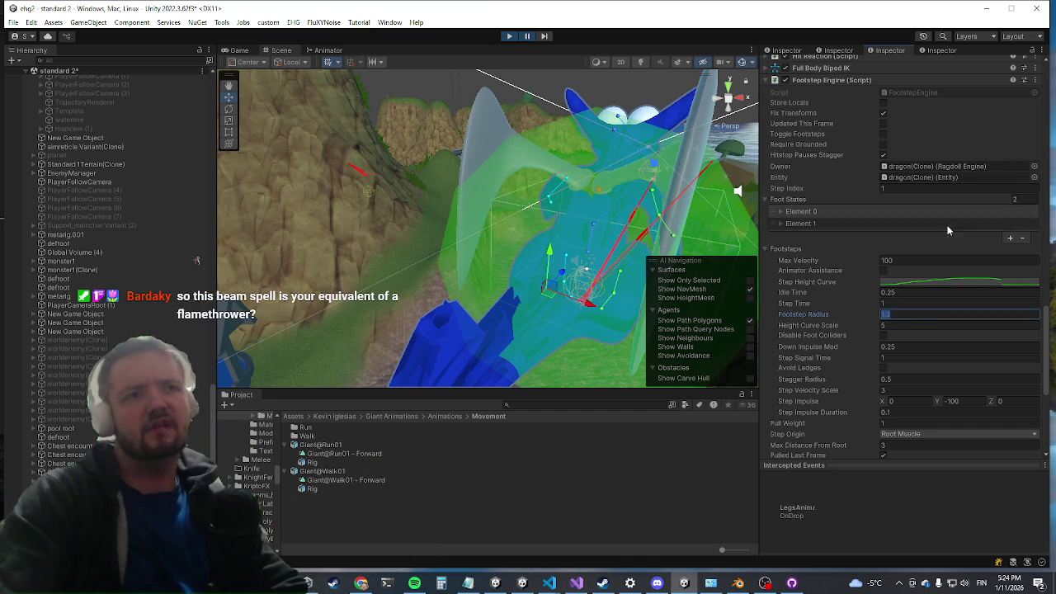
{"action": "type", "text": "3"}
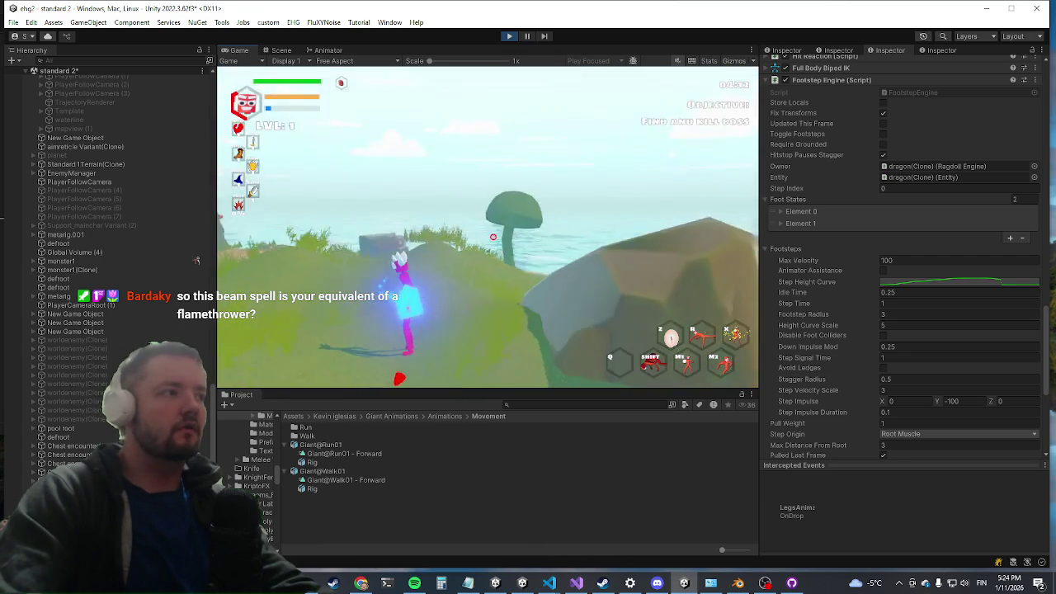
Run the character around the dragon in the maximized Game view to watch its footsteps, then exit full screen
{"action": "key", "text": "shift+space"}
{"action": "key", "text": "w"}
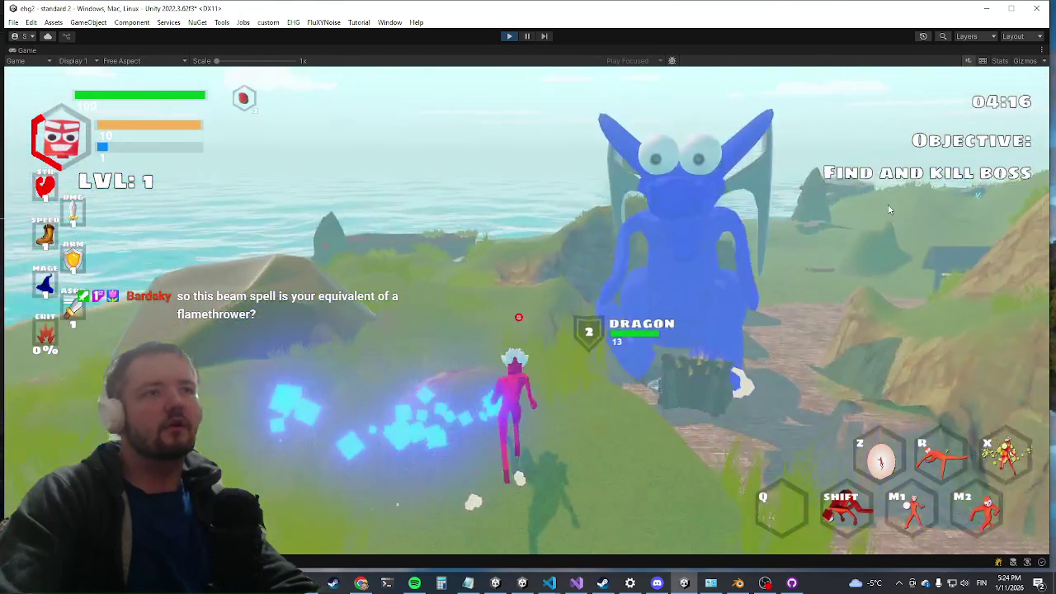
{"action": "key", "text": "a"}
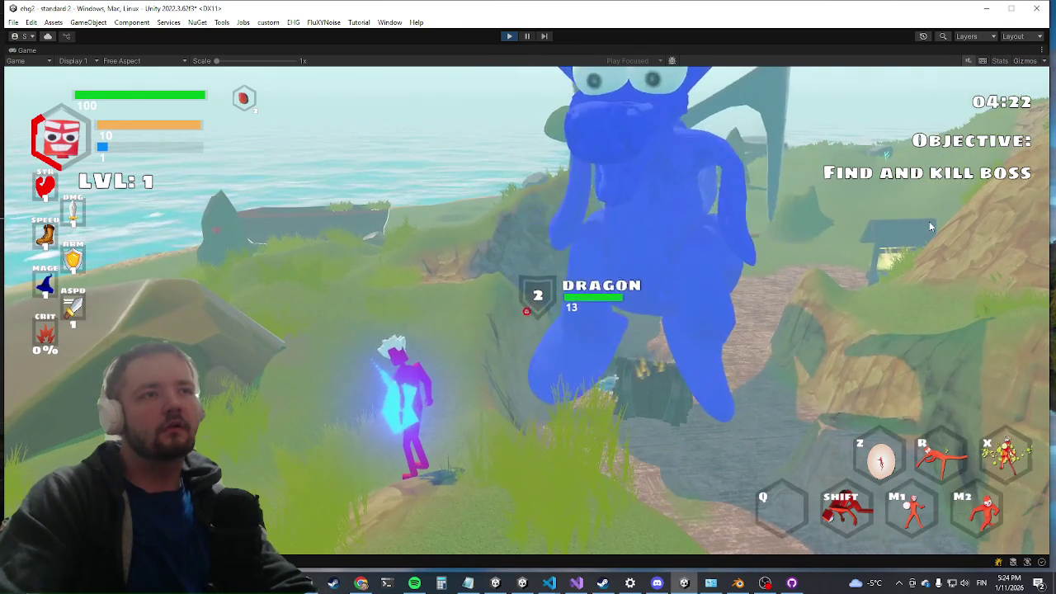
{"action": "key", "text": "s"}
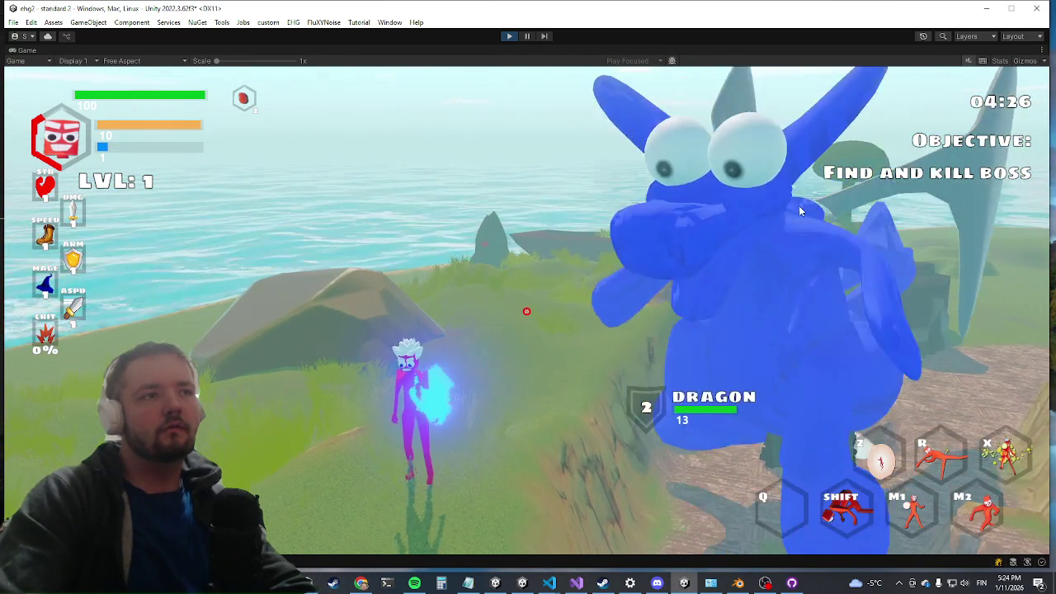
{"action": "key", "text": "a"}
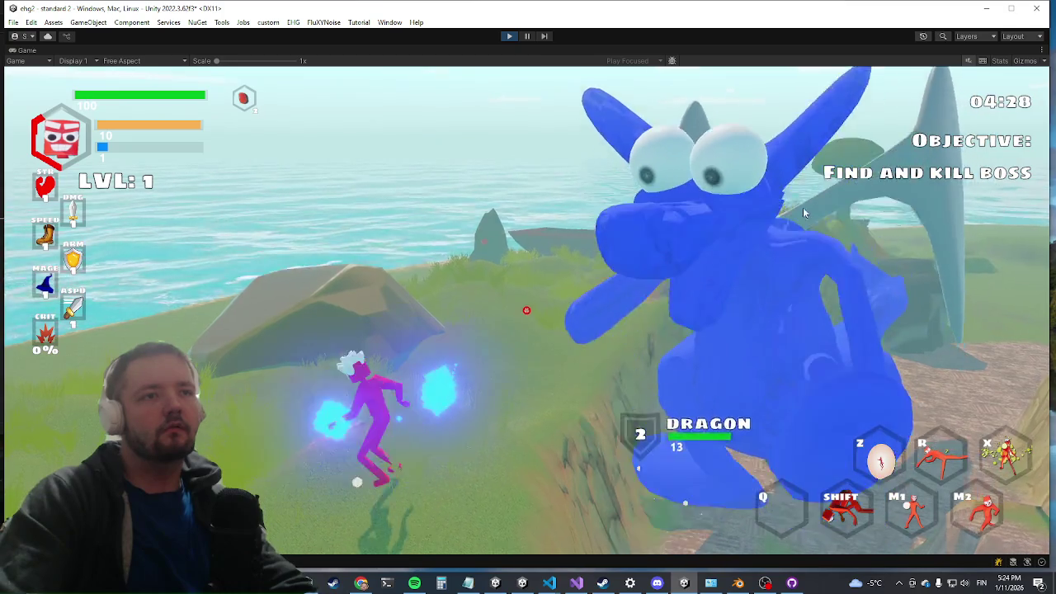
{"action": "key", "text": "a"}
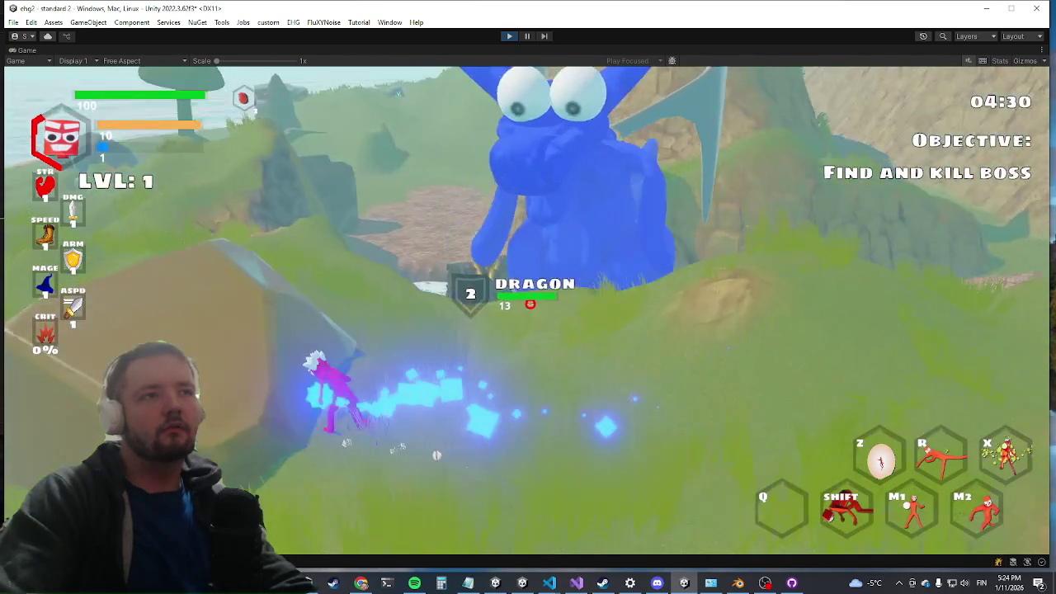
{"action": "key", "text": "a"}
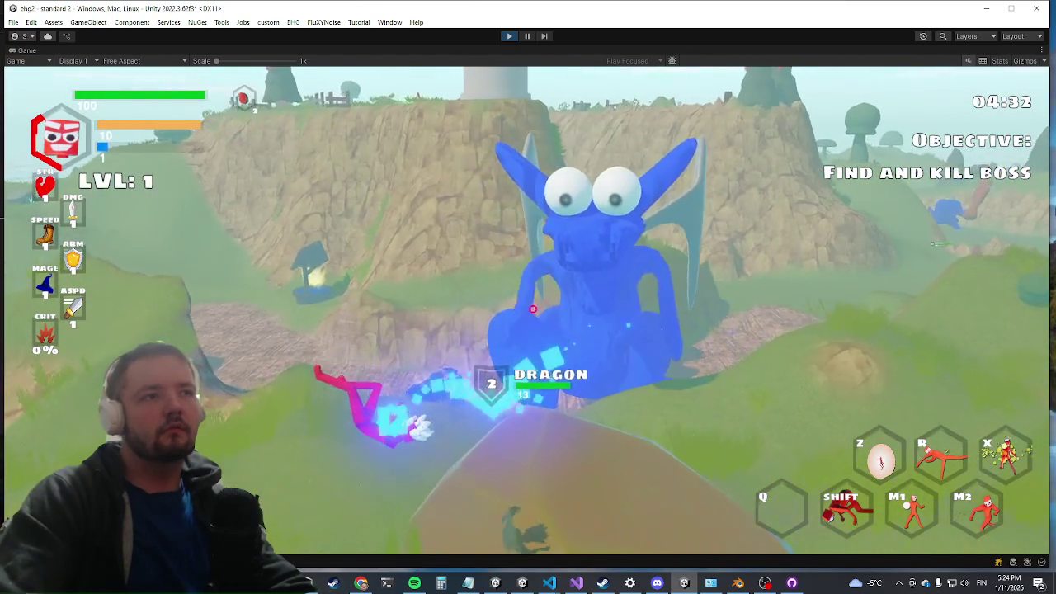
{"action": "key", "text": "a"}
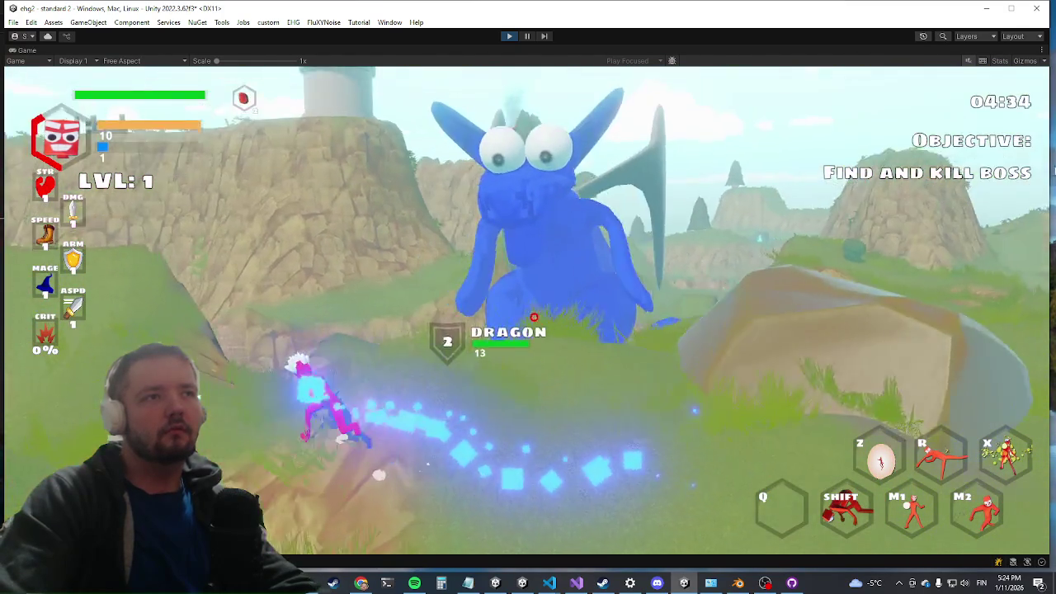
{"action": "key", "text": "a"}
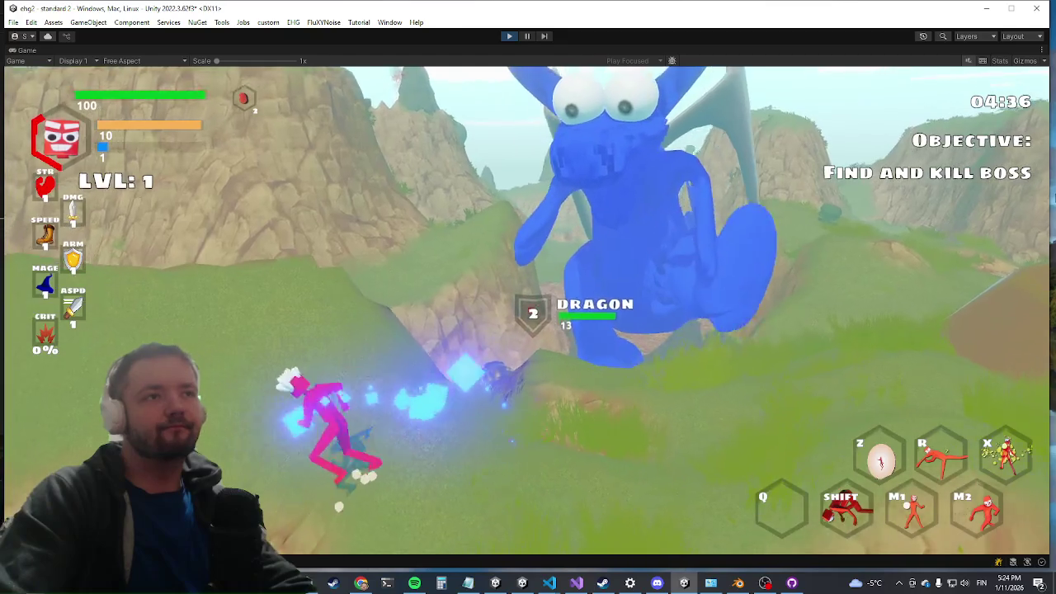
{"action": "key", "text": "a"}
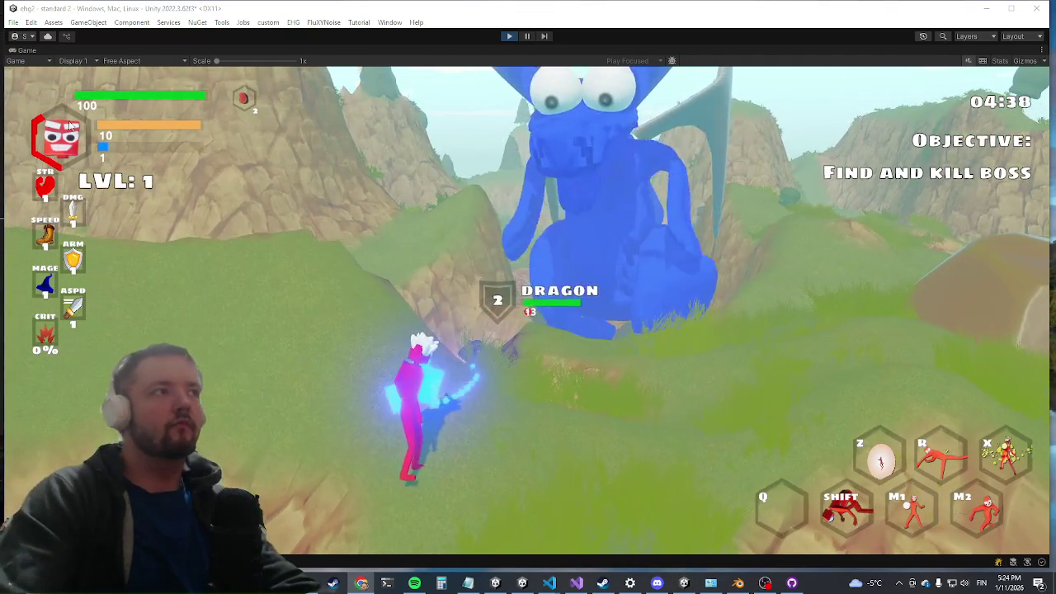
{"action": "right_click", "coordinate": [27, 49]}
{"action": "left_click", "coordinate": [62, 86]}
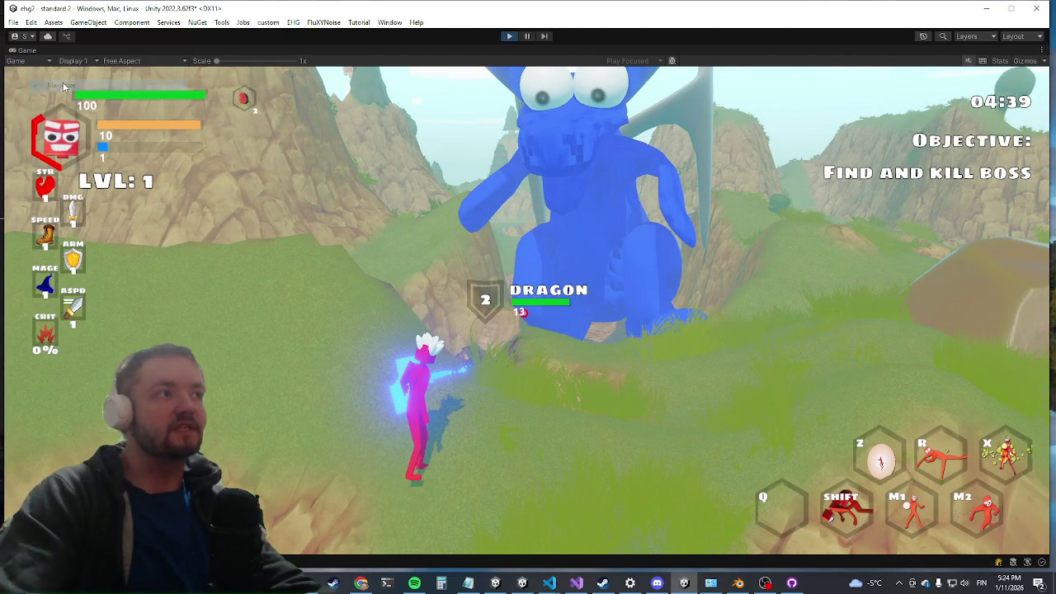
{"action": "key", "text": "super"}
Copy the dragon's tuned Footstep Engine component values and stop play mode
{"action": "left_click", "coordinate": [710, 31]}
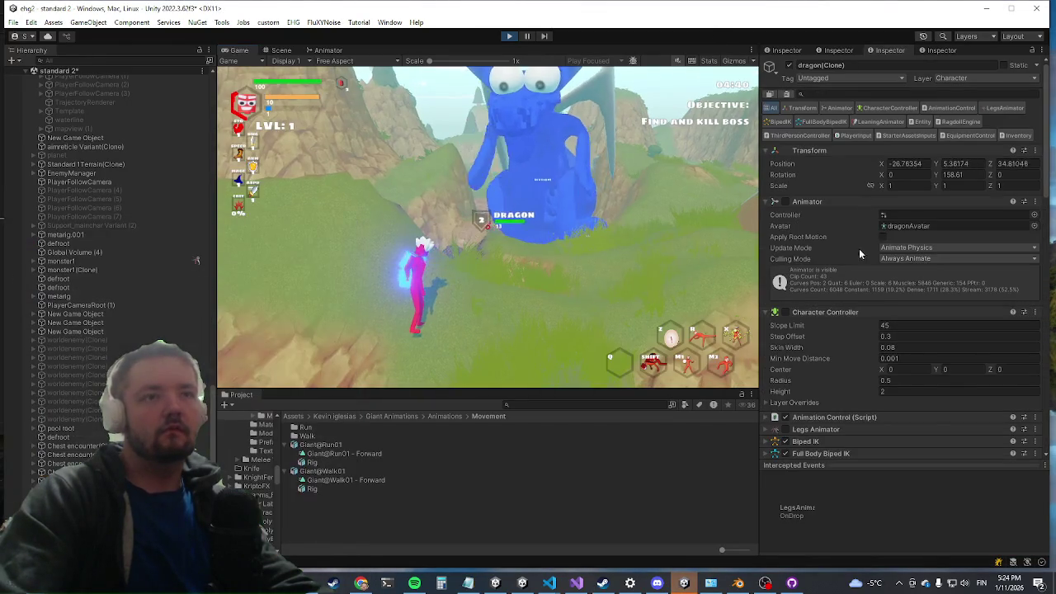
{"action": "scroll", "coordinate": [862, 351], "scroll_direction": "down", "scroll_amount": 10}
{"action": "scroll", "coordinate": [834, 363], "scroll_direction": "down", "scroll_amount": 5}
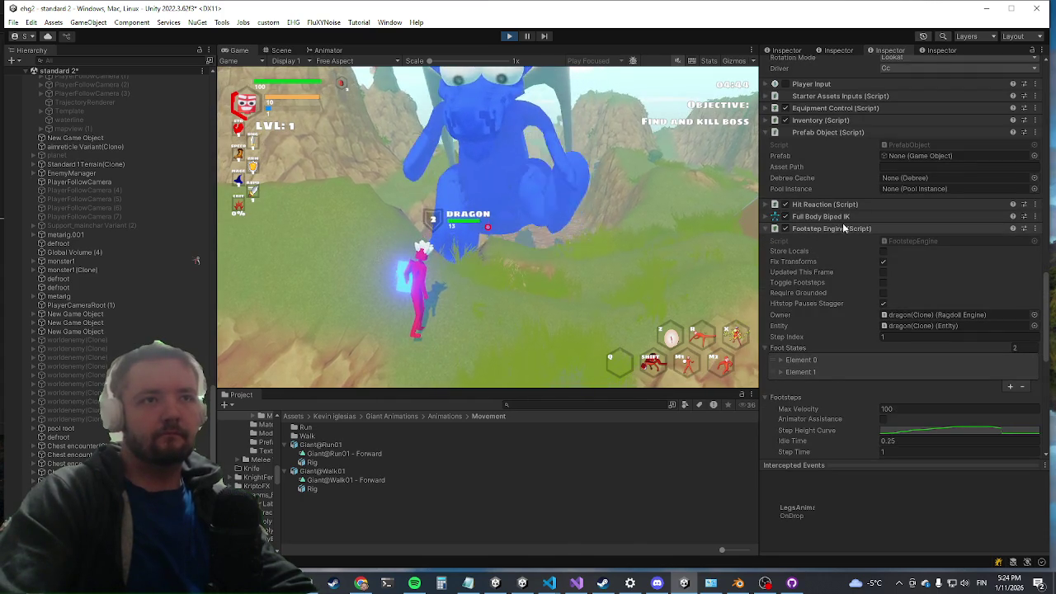
{"action": "right_click", "coordinate": [834, 231]}
{"action": "left_click", "coordinate": [878, 312]}
{"action": "key", "text": "ctrl+p"}
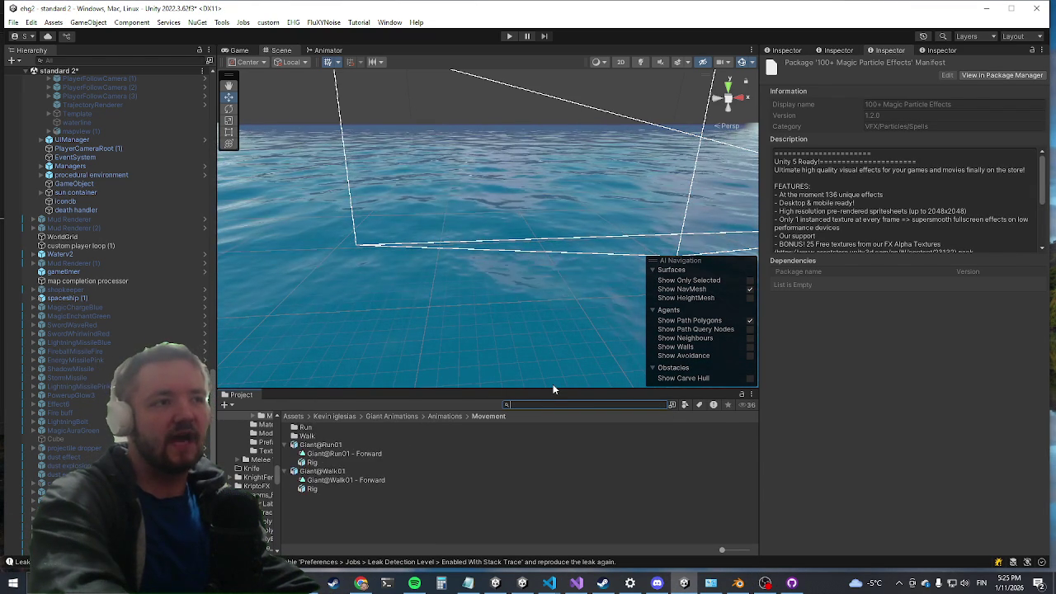
Search the Project for 'dragon' and select the dragon prefab from the results
{"action": "type", "text": "dragon"}
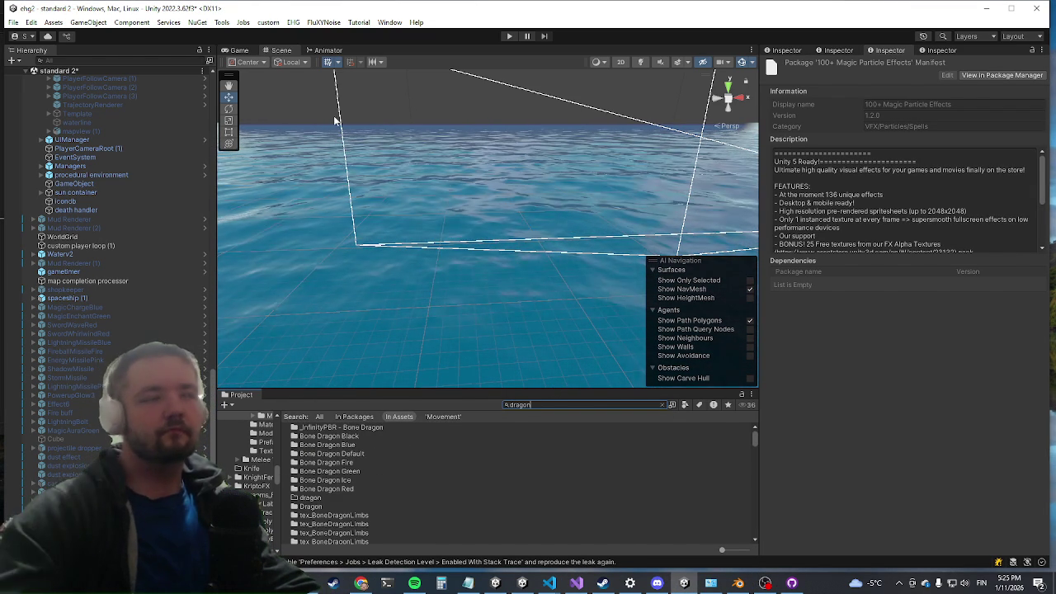
{"action": "scroll", "coordinate": [479, 482], "scroll_direction": "down", "scroll_amount": 8}
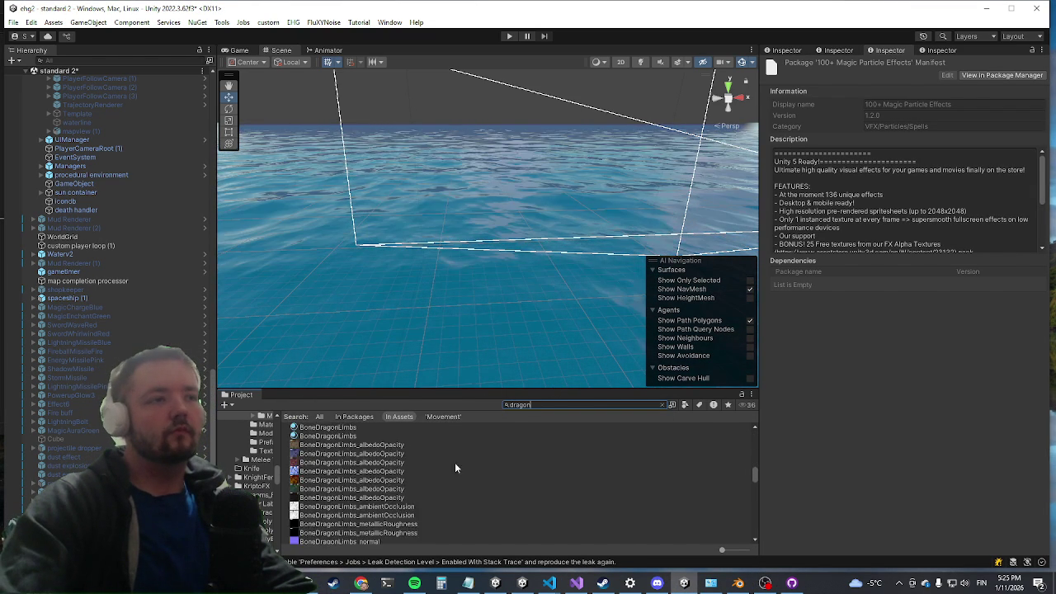
{"action": "scroll", "coordinate": [402, 474], "scroll_direction": "down", "scroll_amount": 10}
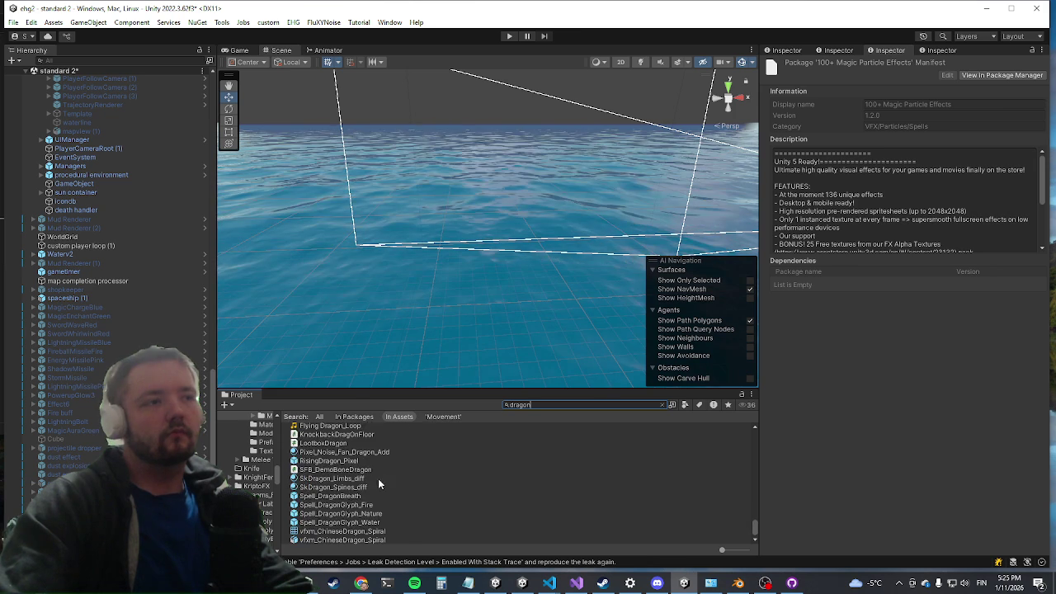
{"action": "scroll", "coordinate": [315, 515], "scroll_direction": "up", "scroll_amount": 5}
{"action": "scroll", "coordinate": [347, 499], "scroll_direction": "down", "scroll_amount": 5}
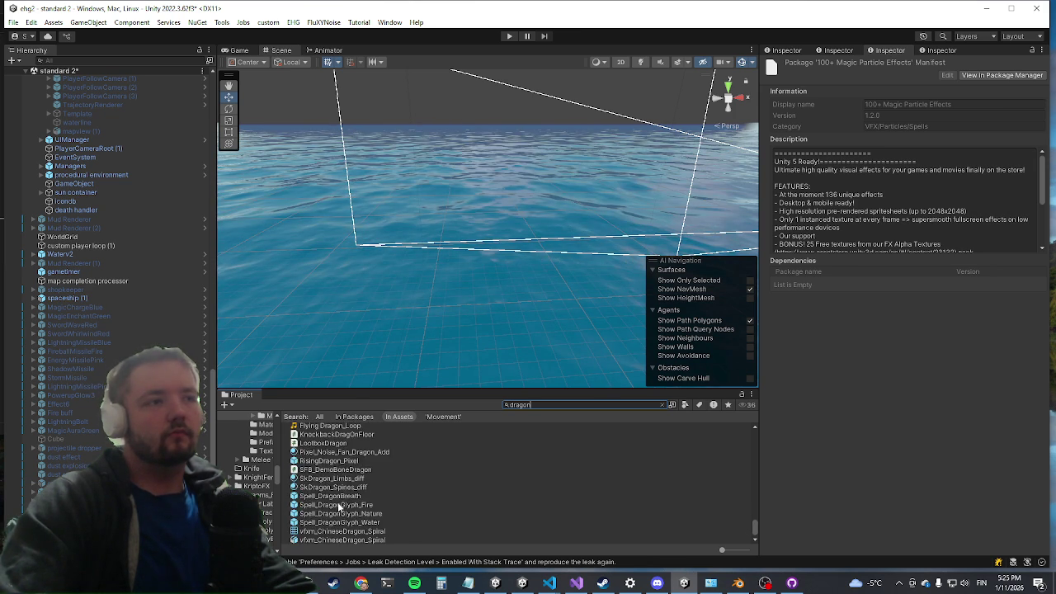
{"action": "scroll", "coordinate": [341, 515], "scroll_direction": "up", "scroll_amount": 5}
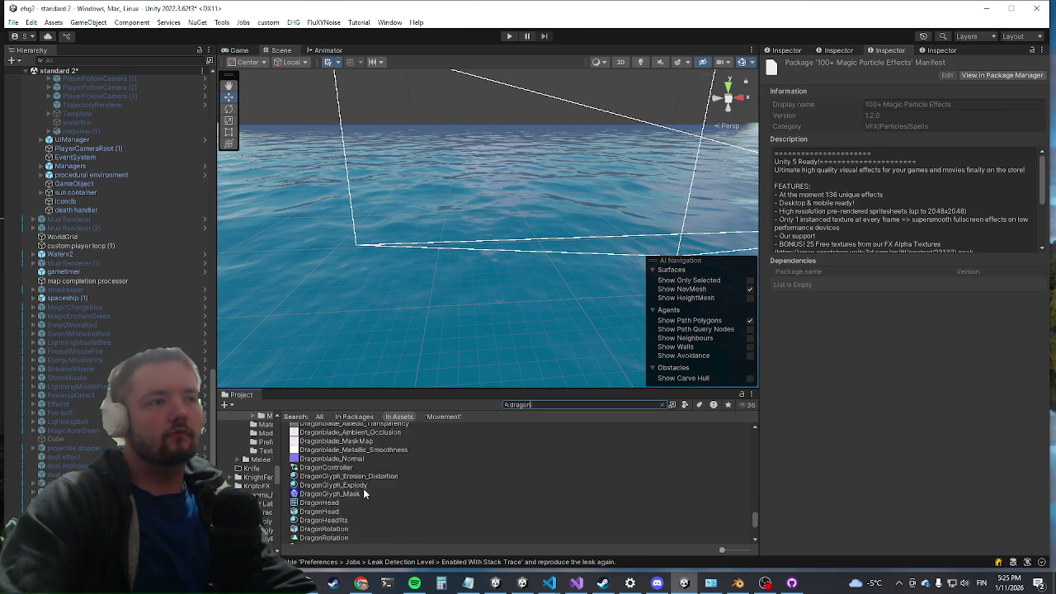
{"action": "scroll", "coordinate": [338, 478], "scroll_direction": "up", "scroll_amount": 10}
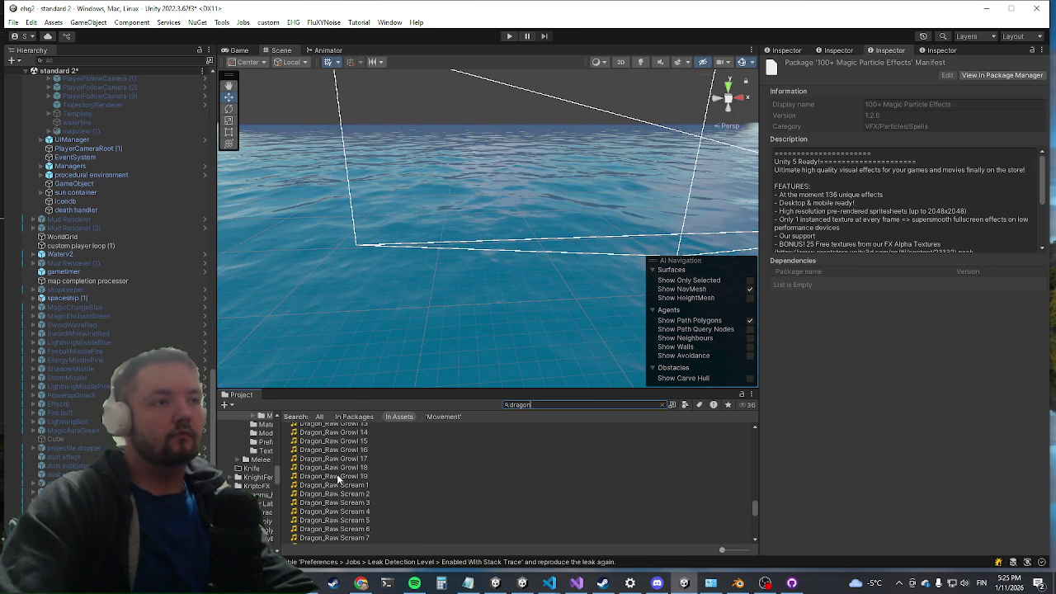
{"action": "left_click", "coordinate": [314, 481]}
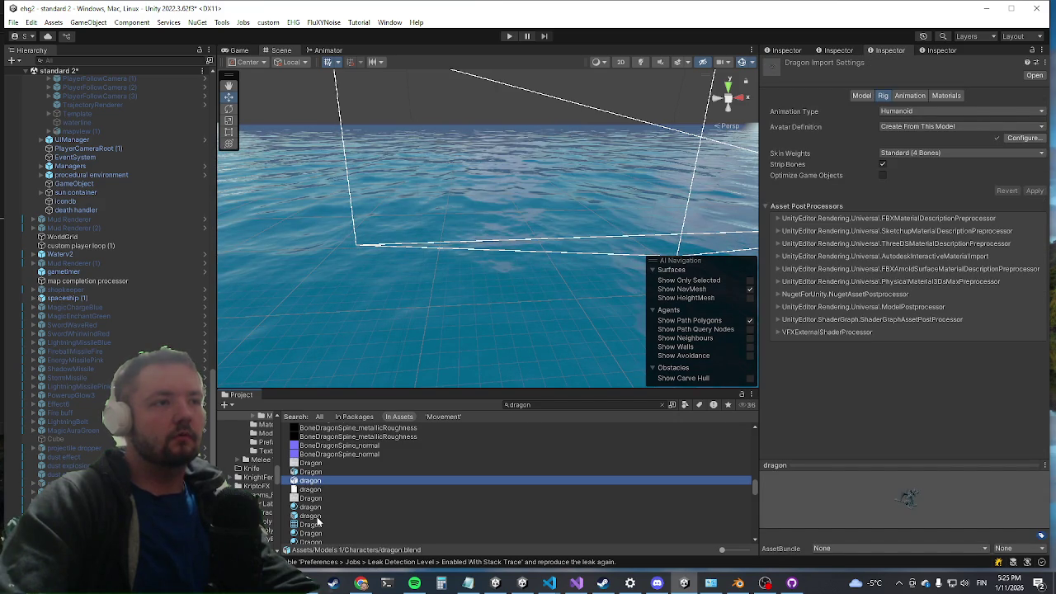
{"action": "left_click", "coordinate": [317, 517]}
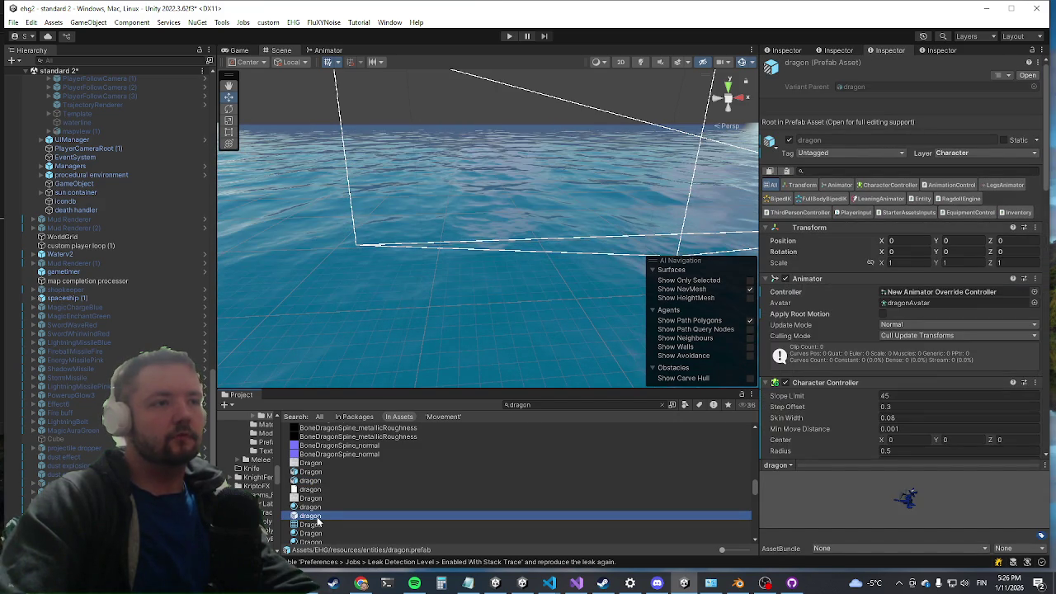
Open the dragon prefab and paste the copied Footstep Engine values into its component
{"action": "double_click", "coordinate": [317, 518]}
{"action": "scroll", "coordinate": [879, 359], "scroll_direction": "down", "scroll_amount": 10}
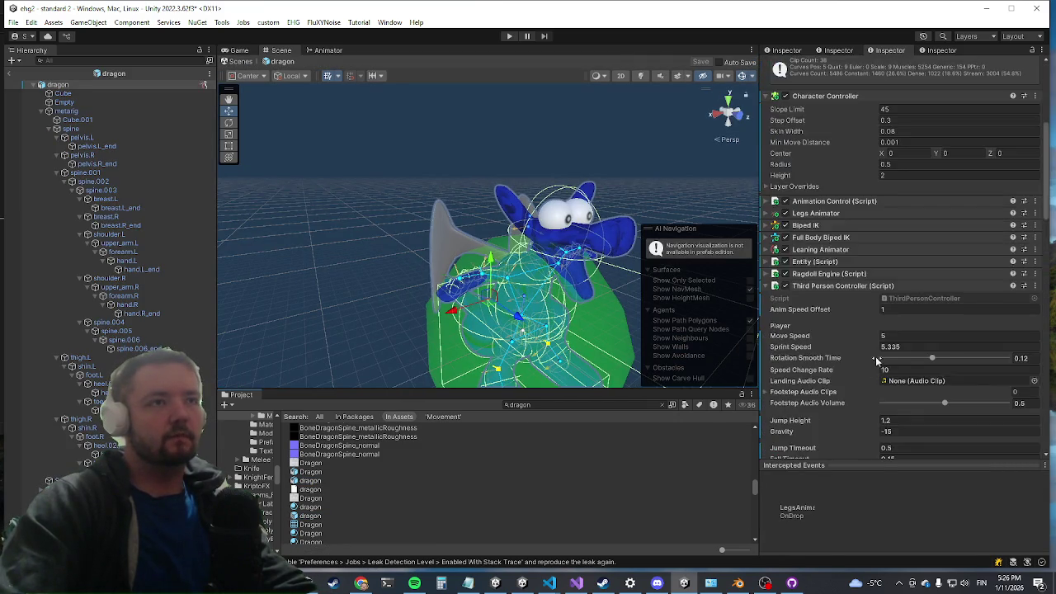
{"action": "scroll", "coordinate": [858, 363], "scroll_direction": "down", "scroll_amount": 8}
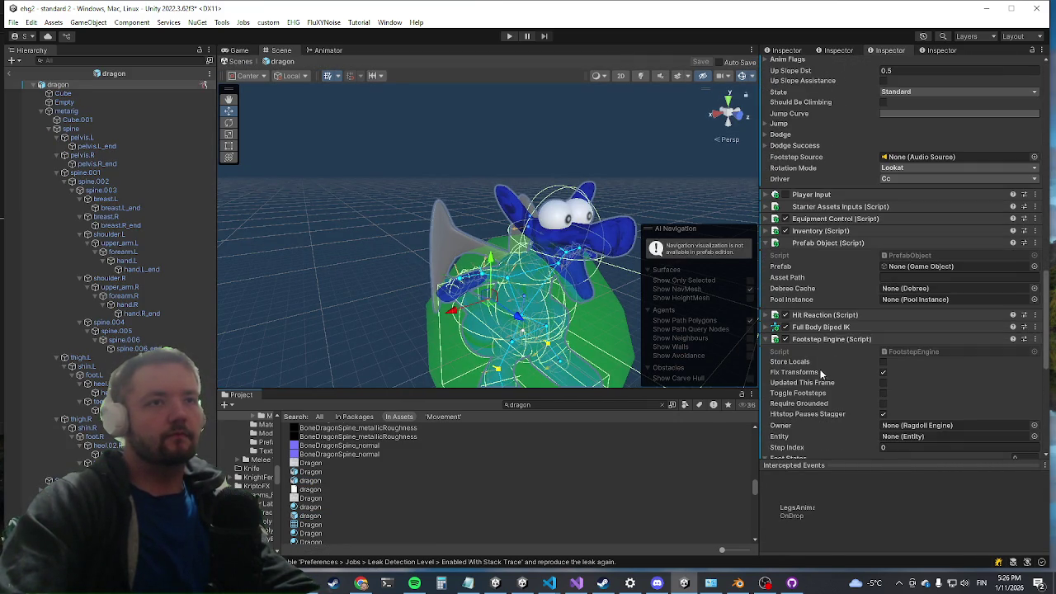
{"action": "right_click", "coordinate": [833, 341]}
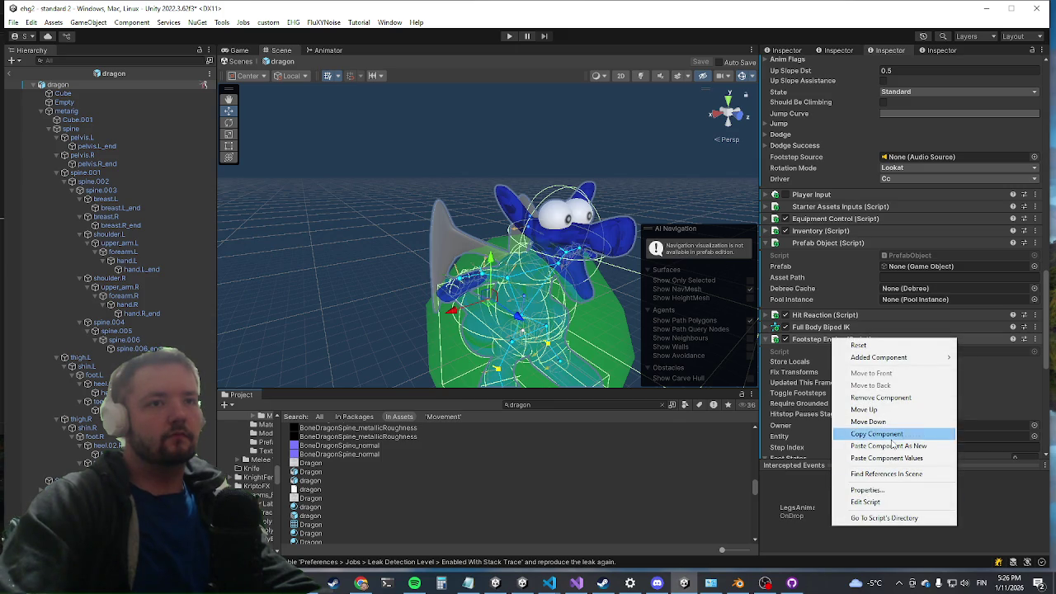
{"action": "left_click", "coordinate": [873, 459]}
{"action": "scroll", "coordinate": [878, 347], "scroll_direction": "down", "scroll_amount": 5}
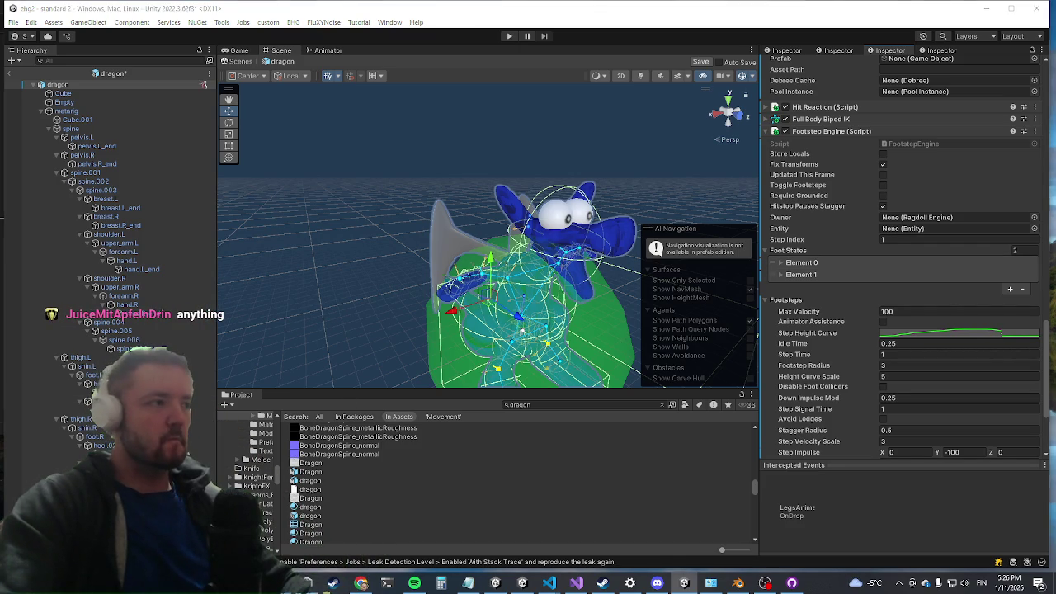
Recenter the dragon in the Scene view, save the prefab, and select its root object
{"action": "left_click_drag", "start_coordinate": [586, 231], "coordinate": [528, 202]}
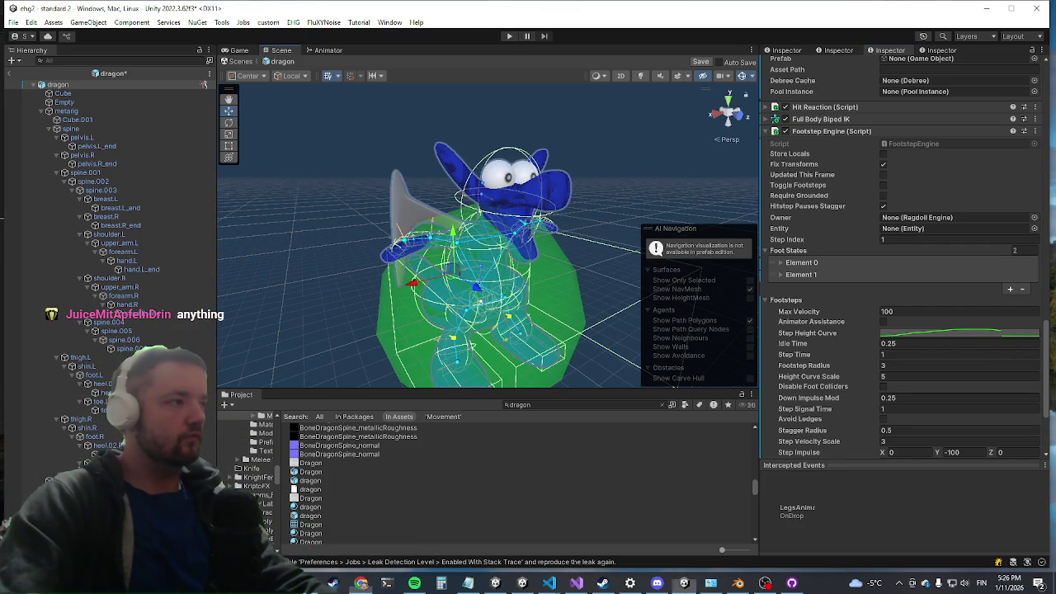
{"action": "key", "text": "ctrl+s"}
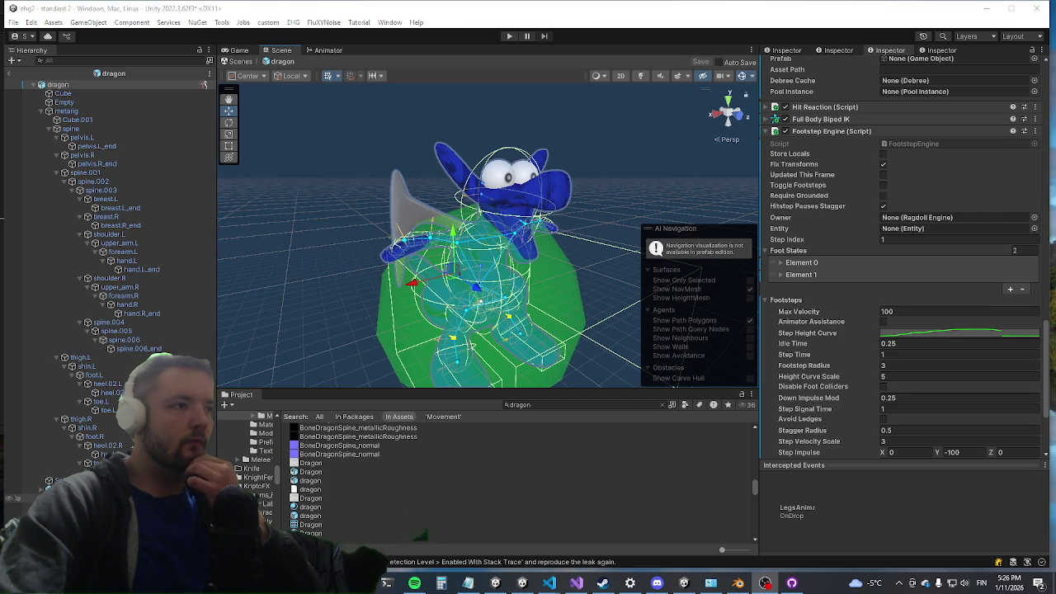
{"action": "left_click", "coordinate": [59, 86]}
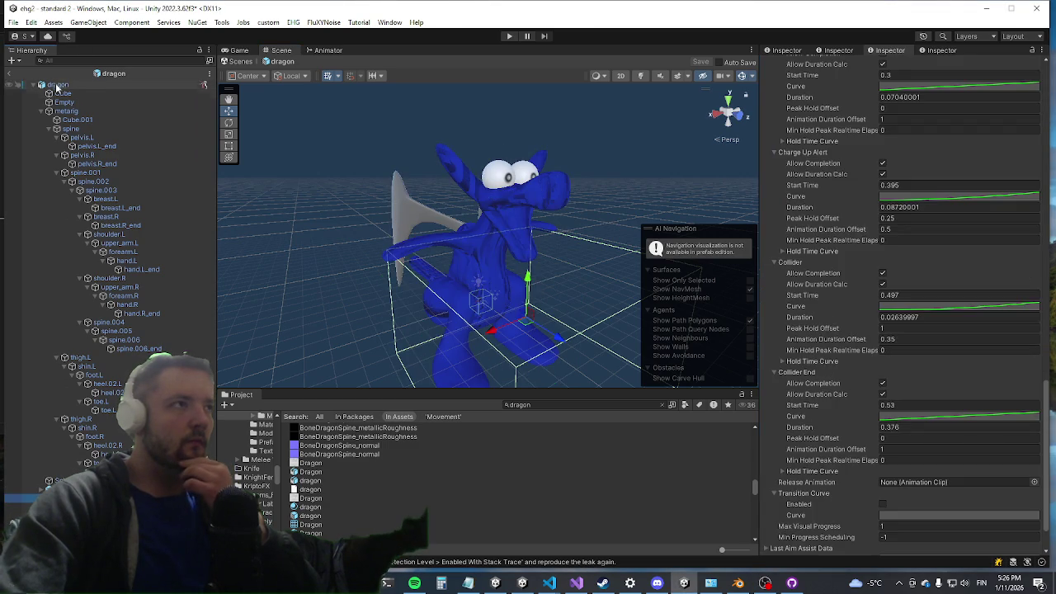
Expand the dragon's AI Control sequences and duplicate Element 0 into a second sequence
{"action": "scroll", "coordinate": [915, 386], "scroll_direction": "down", "scroll_amount": 3}
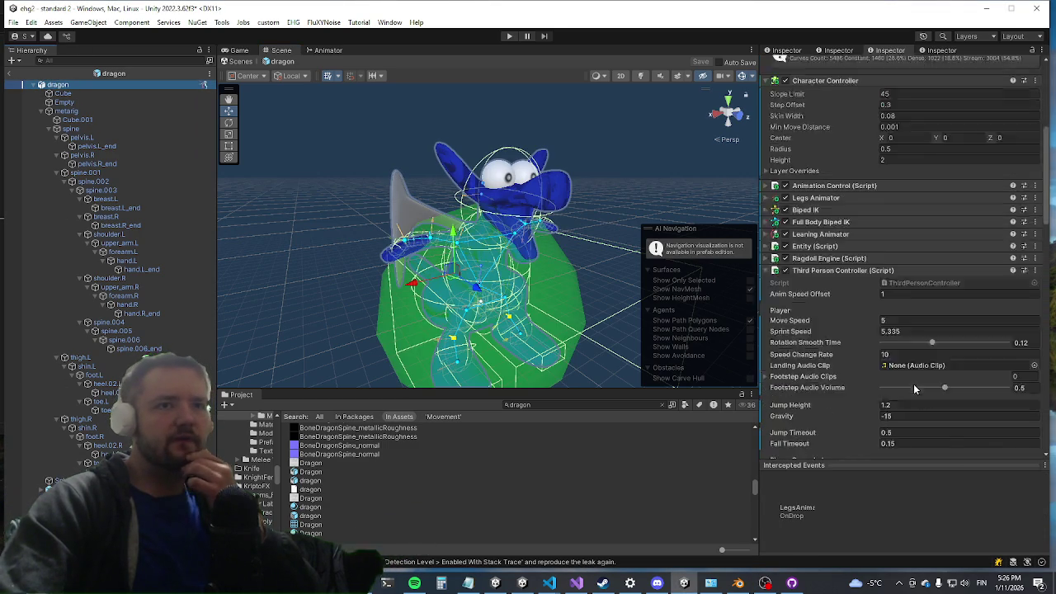
{"action": "scroll", "coordinate": [915, 290], "scroll_direction": "down", "scroll_amount": 15}
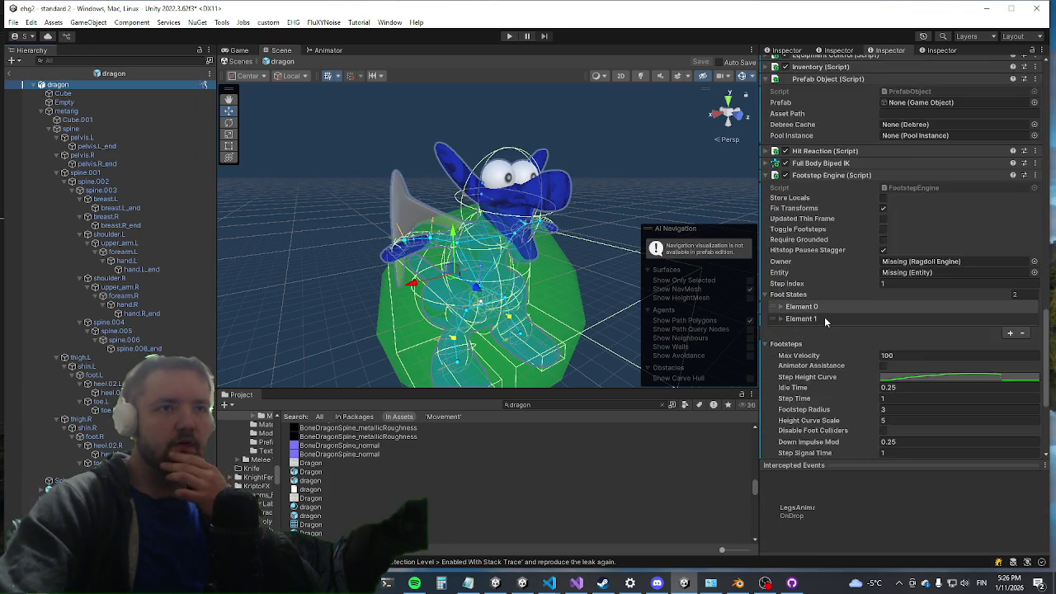
{"action": "left_click", "coordinate": [821, 416]}
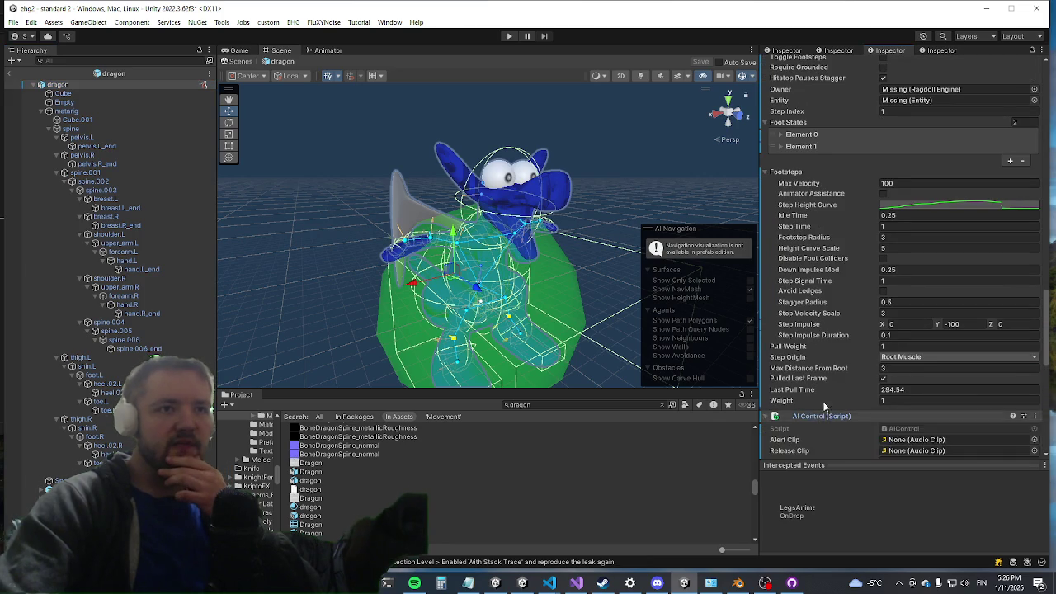
{"action": "scroll", "coordinate": [862, 338], "scroll_direction": "down", "scroll_amount": 5}
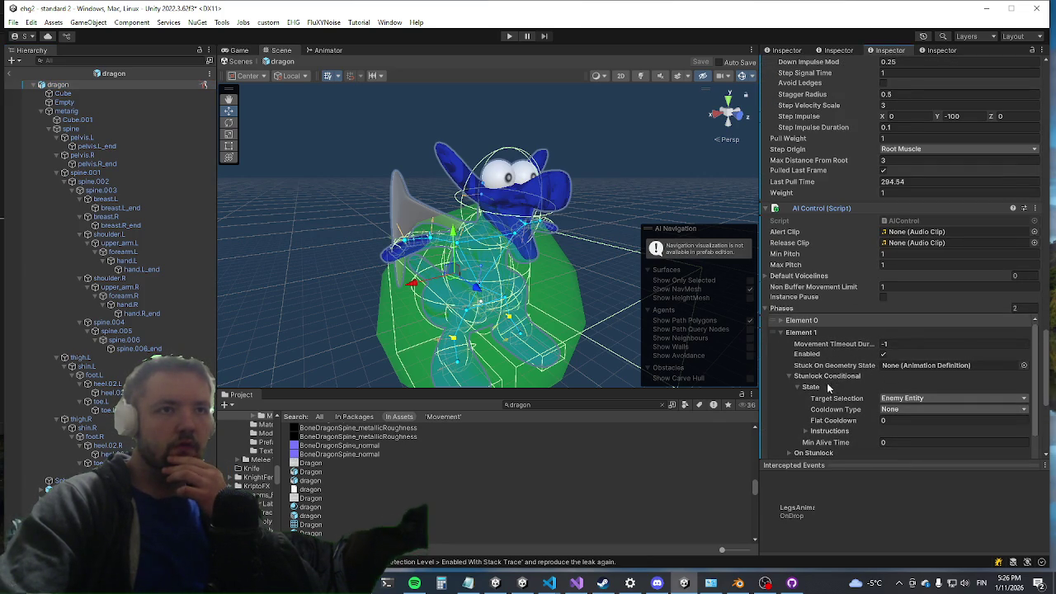
{"action": "scroll", "coordinate": [833, 379], "scroll_direction": "down", "scroll_amount": 5}
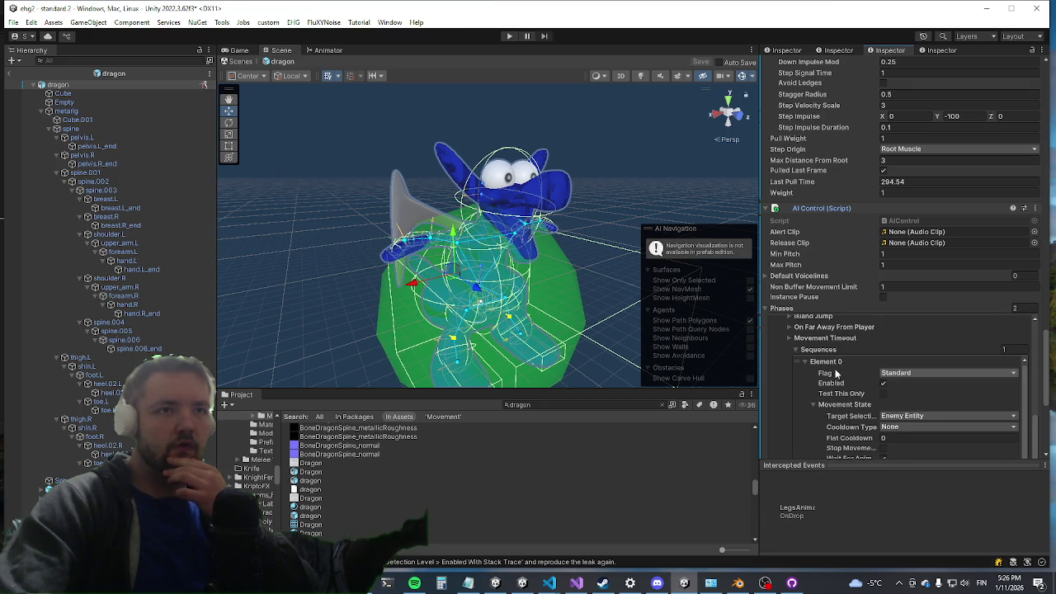
{"action": "scroll", "coordinate": [833, 413], "scroll_direction": "down", "scroll_amount": 5}
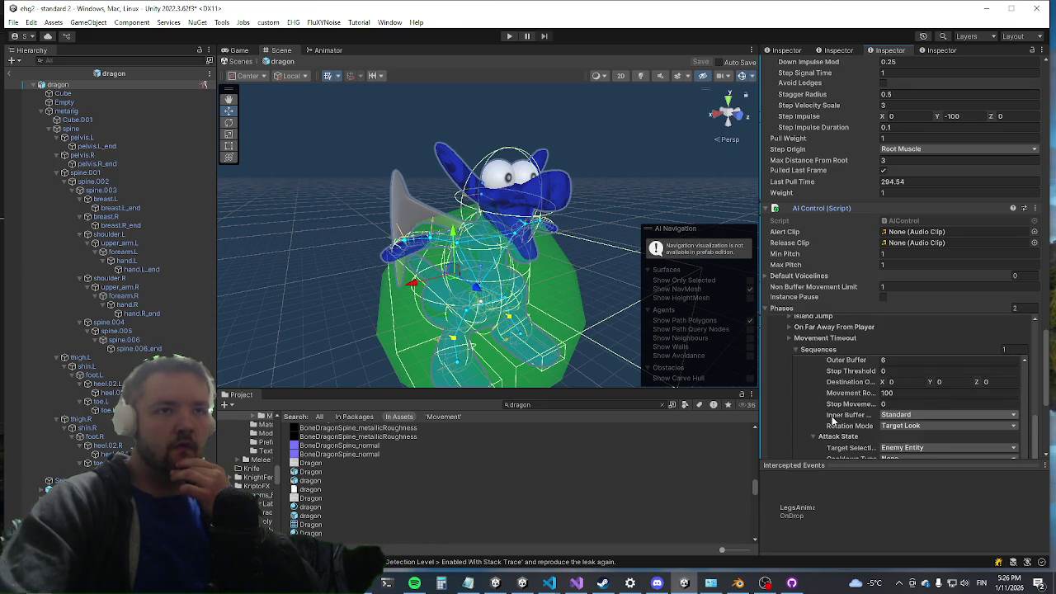
{"action": "scroll", "coordinate": [832, 421], "scroll_direction": "down", "scroll_amount": 1}
{"action": "scroll", "coordinate": [843, 413], "scroll_direction": "down", "scroll_amount": 3}
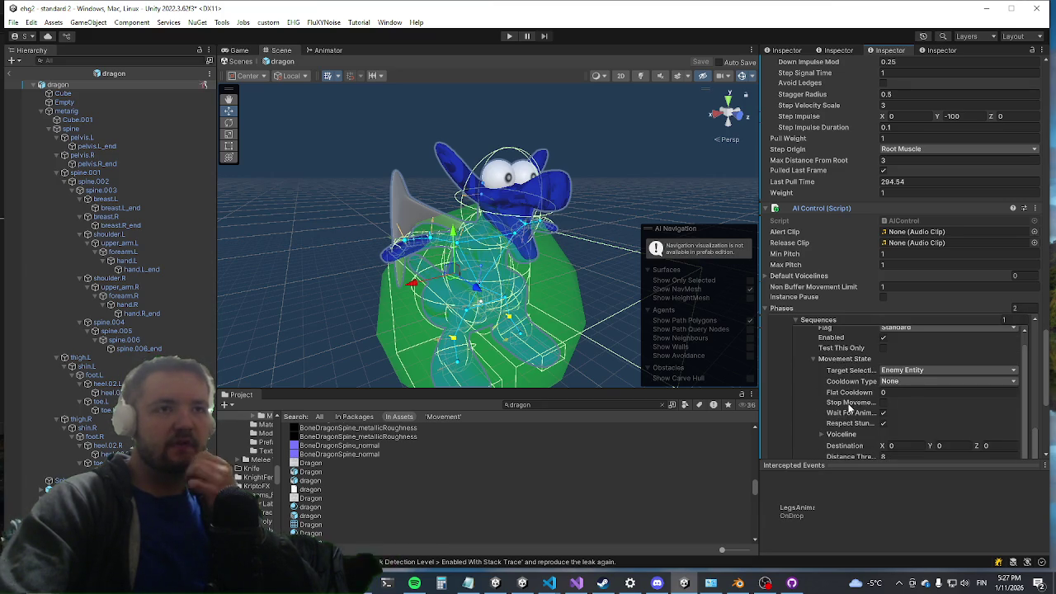
{"action": "scroll", "coordinate": [861, 382], "scroll_direction": "up", "scroll_amount": 1}
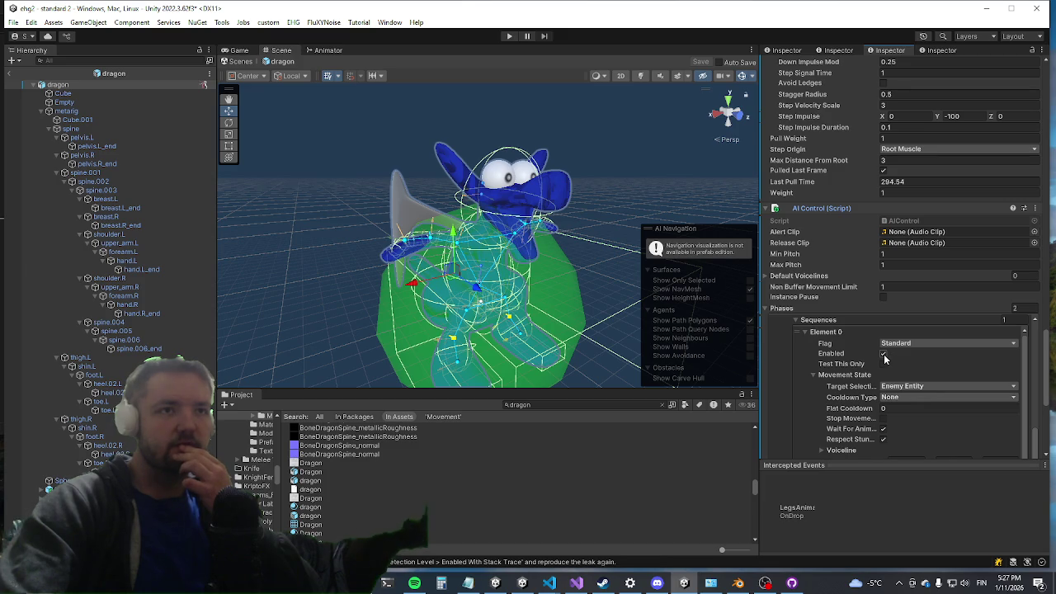
{"action": "right_click", "coordinate": [811, 333]}
{"action": "left_click", "coordinate": [843, 384]}
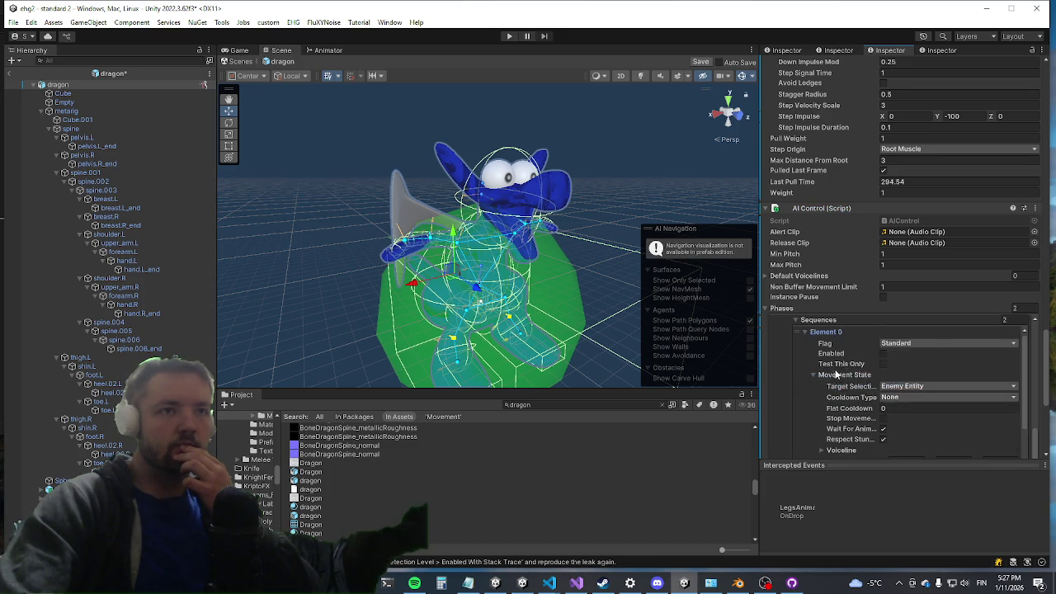
Check the dragon's child objects, then verify Element 1's attack is HAROLD FIGHT BACK (1)
{"action": "scroll", "coordinate": [839, 379], "scroll_direction": "down", "scroll_amount": 3}
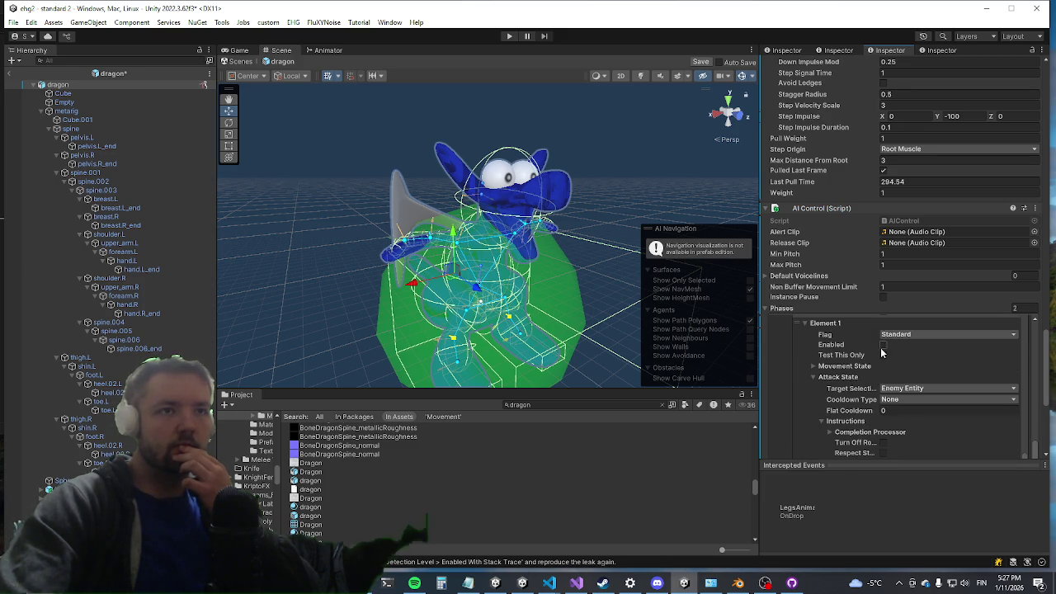
{"action": "scroll", "coordinate": [881, 350], "scroll_direction": "down", "scroll_amount": 5}
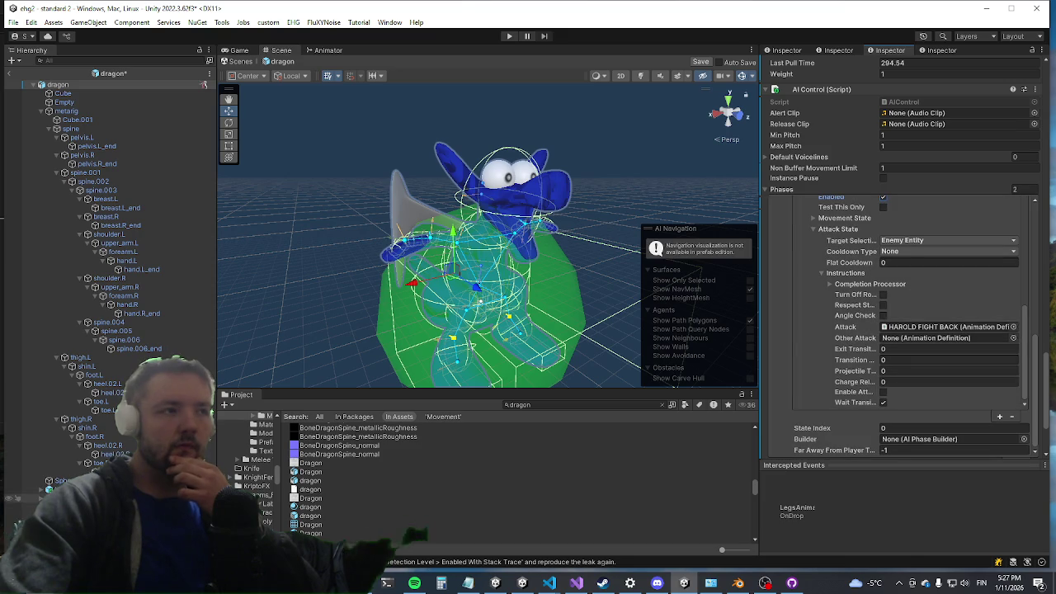
{"action": "left_click", "coordinate": [33, 489]}
{"action": "left_click", "coordinate": [33, 498]}
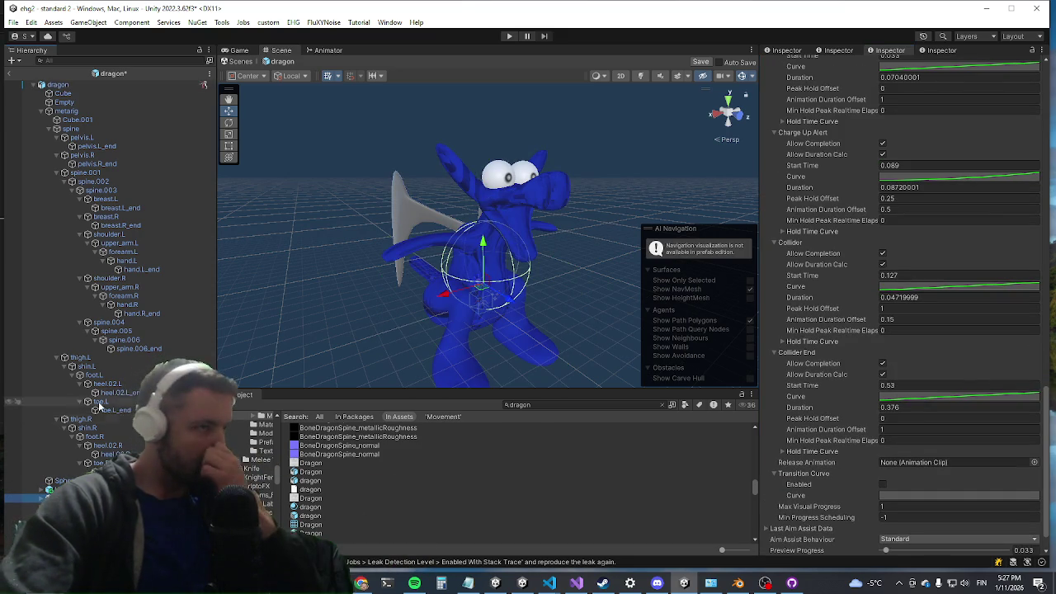
{"action": "left_click", "coordinate": [83, 88]}
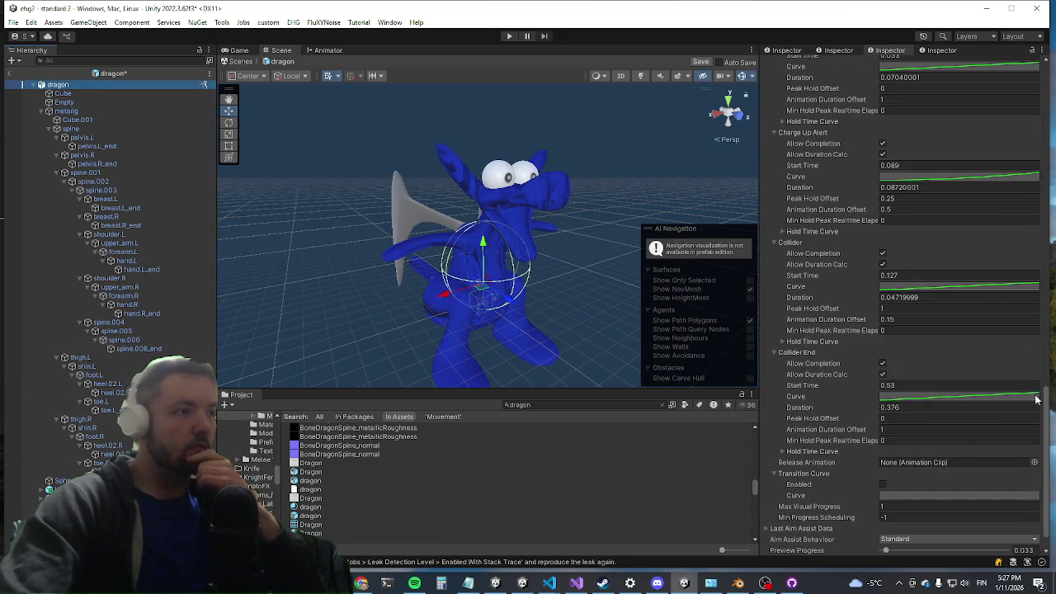
{"action": "scroll", "coordinate": [949, 436], "scroll_direction": "down", "scroll_amount": 20}
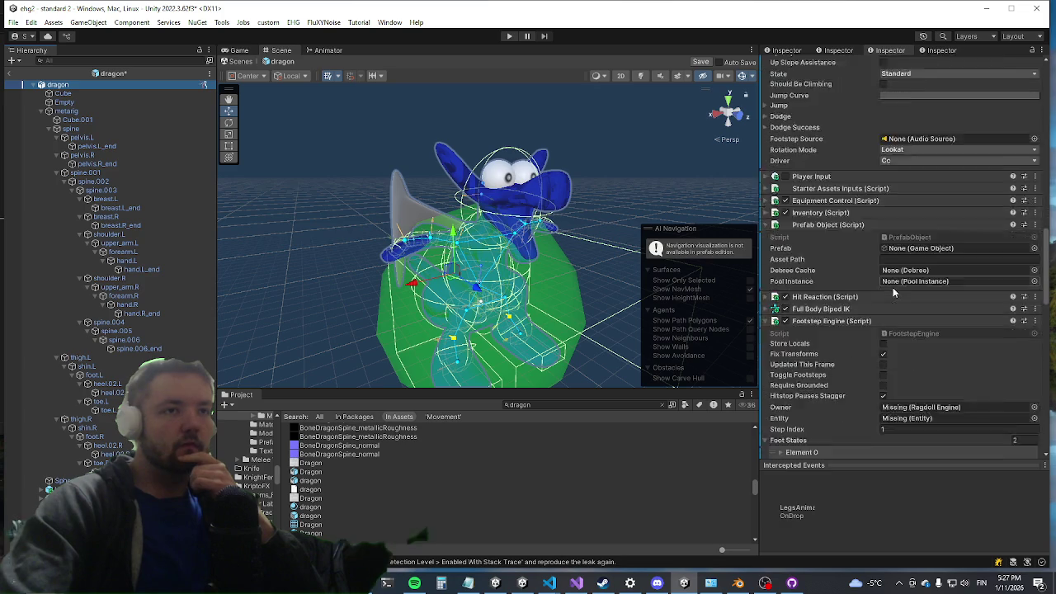
{"action": "scroll", "coordinate": [887, 299], "scroll_direction": "down", "scroll_amount": 15}
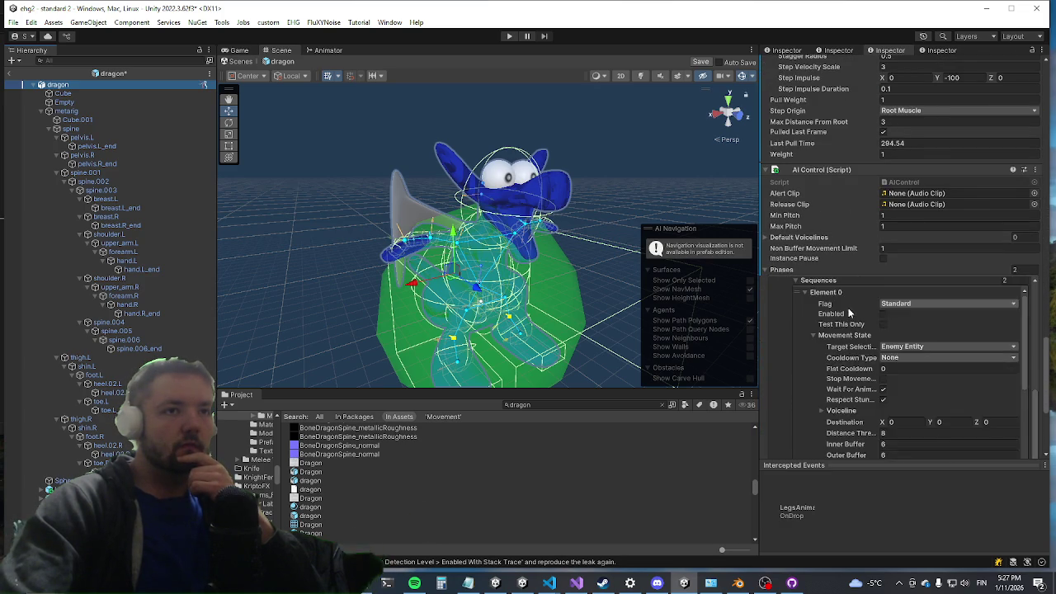
{"action": "scroll", "coordinate": [834, 326], "scroll_direction": "down", "scroll_amount": 5}
{"action": "scroll", "coordinate": [830, 323], "scroll_direction": "down", "scroll_amount": 2}
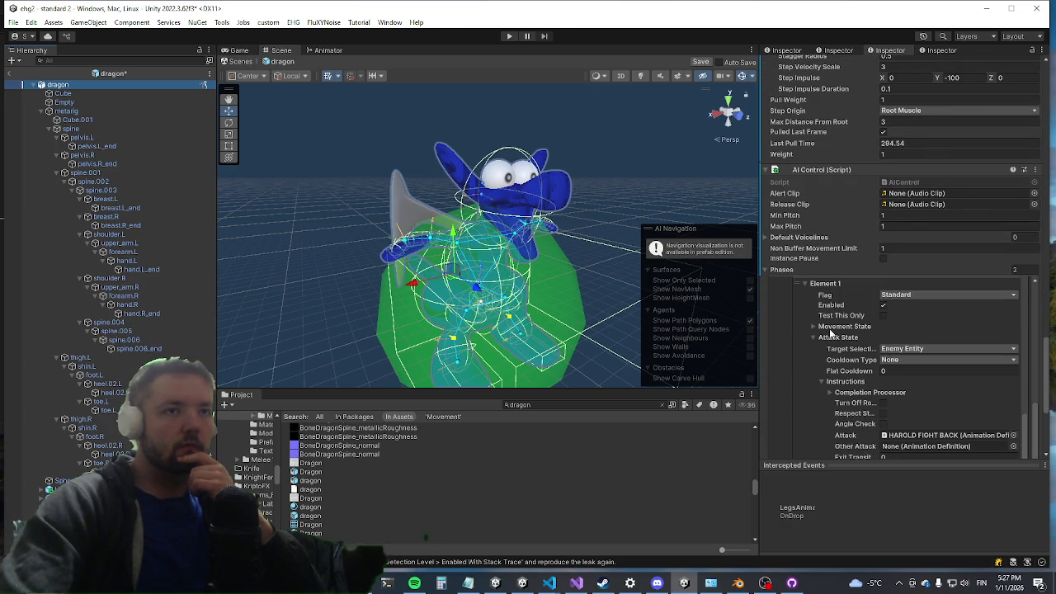
{"action": "scroll", "coordinate": [830, 322], "scroll_direction": "down", "scroll_amount": 4}
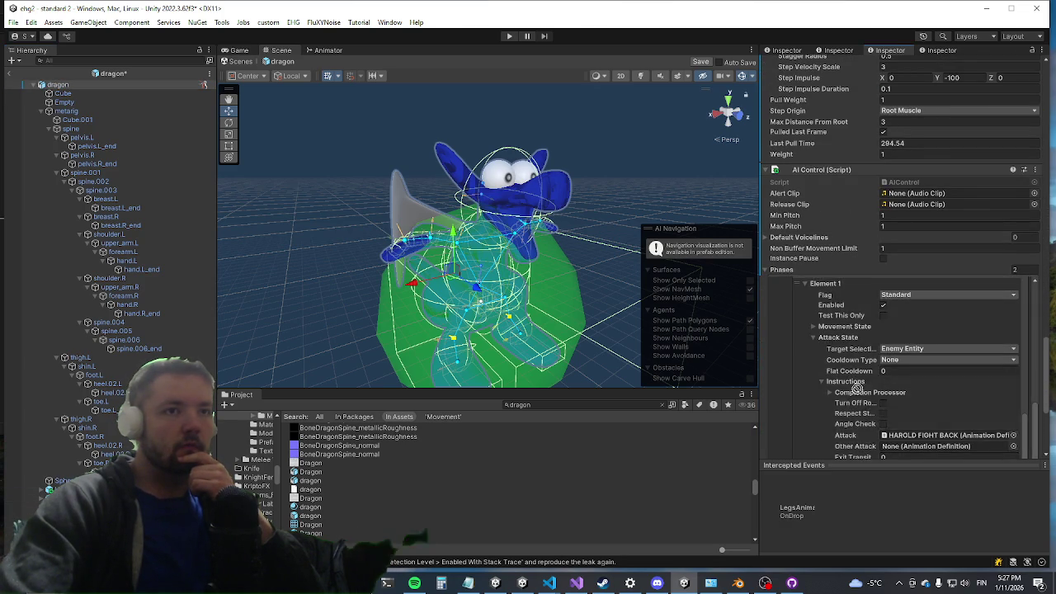
{"action": "scroll", "coordinate": [921, 255], "scroll_direction": "down", "scroll_amount": 5}
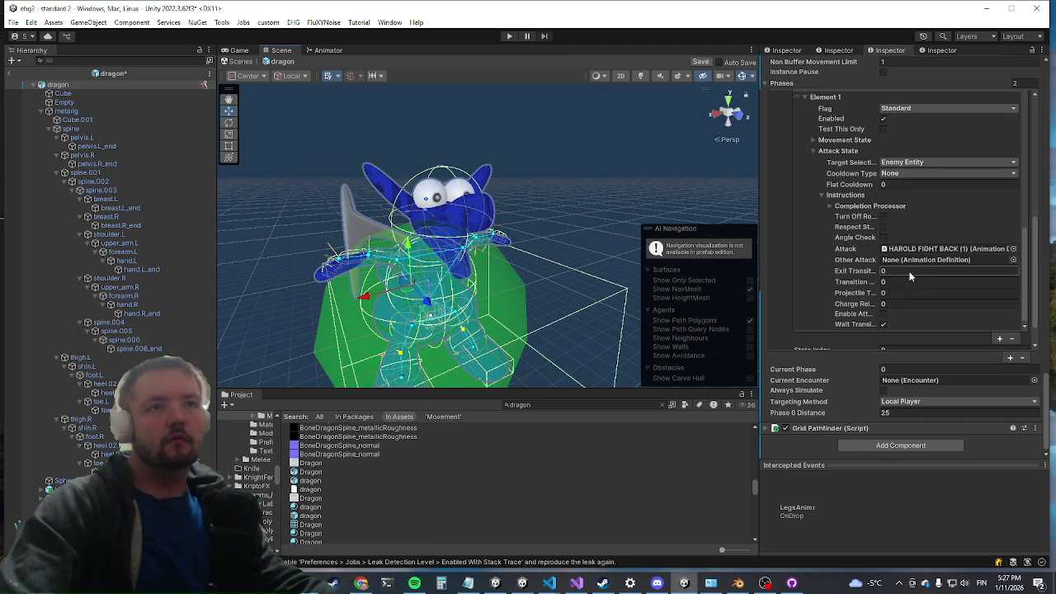
{"action": "scroll", "coordinate": [893, 299], "scroll_direction": "up", "scroll_amount": 1}
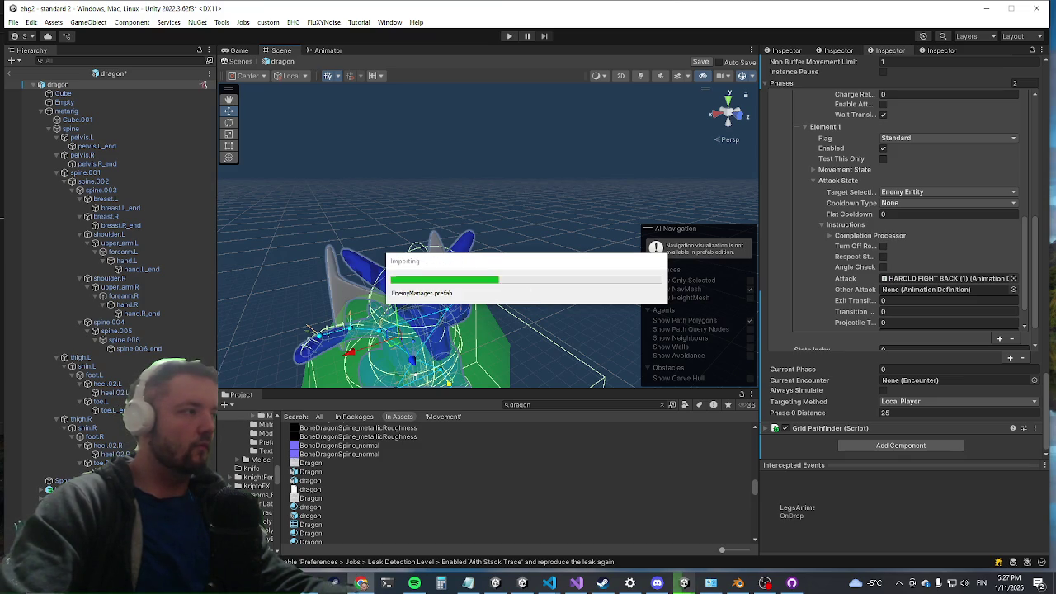
{"action": "left_click", "coordinate": [739, 583]}
{"action": "key", "text": "alt+Tab"}
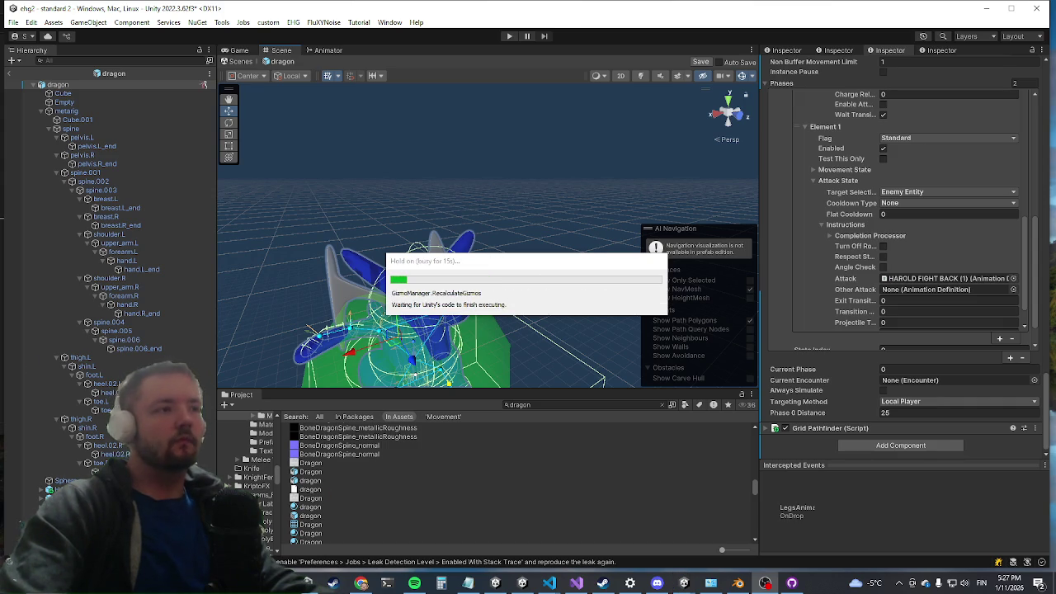
{"action": "scroll", "coordinate": [105, 457], "scroll_direction": "down", "scroll_amount": 3}
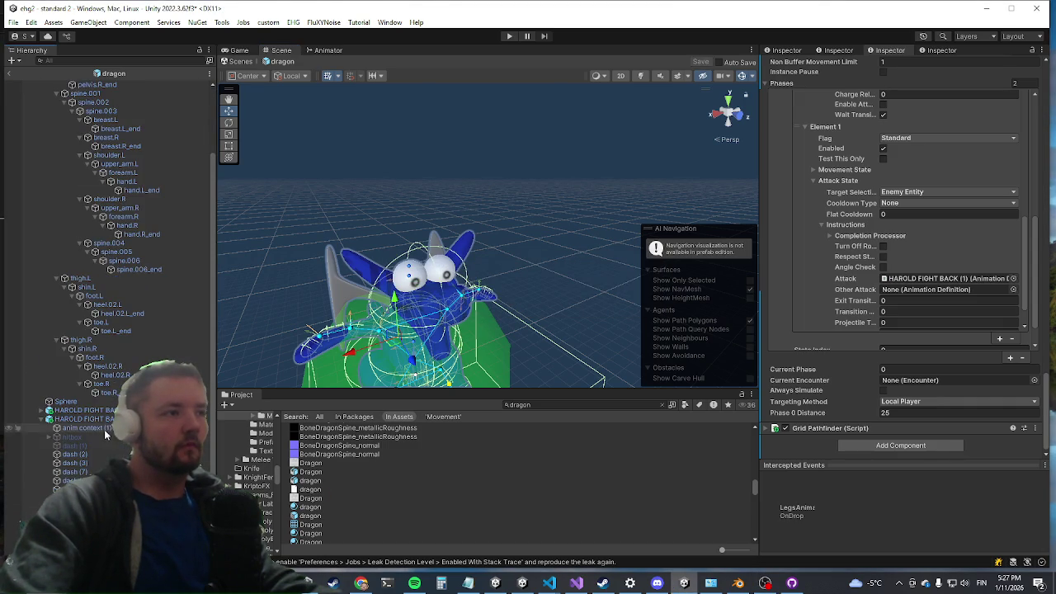
Step through the dash (2) to dash (7) objects in the Hierarchy down to hitbox (1)
{"action": "left_click", "coordinate": [117, 454]}
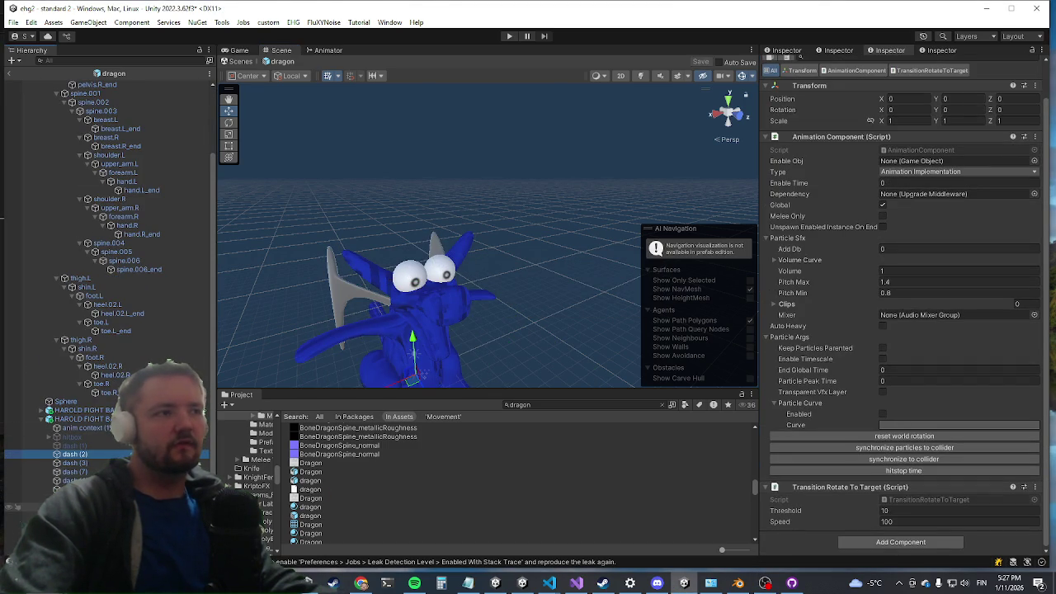
{"action": "left_click", "coordinate": [83, 465]}
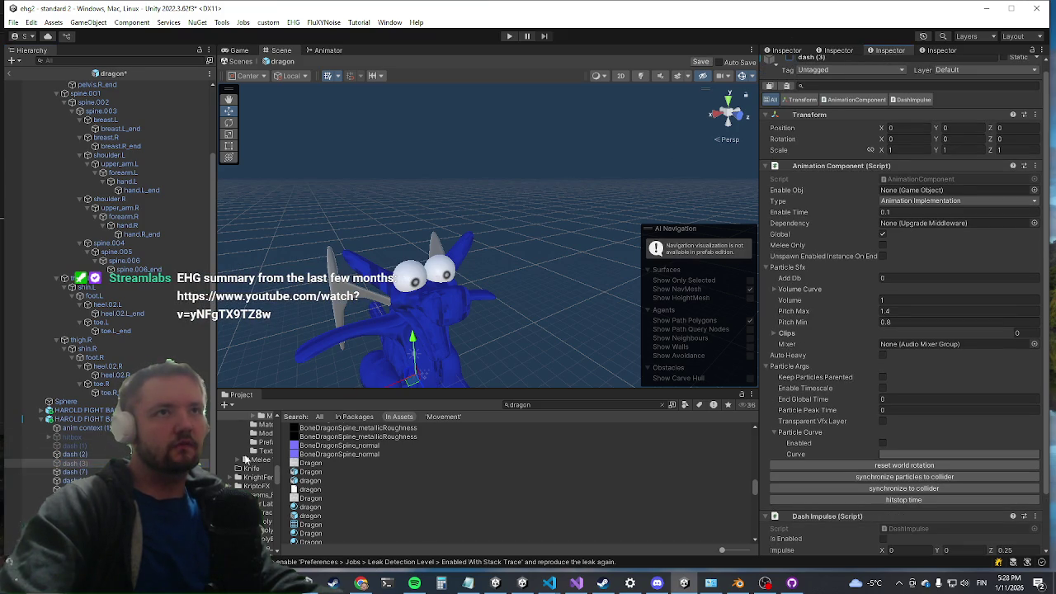
{"action": "key", "text": "Down"}
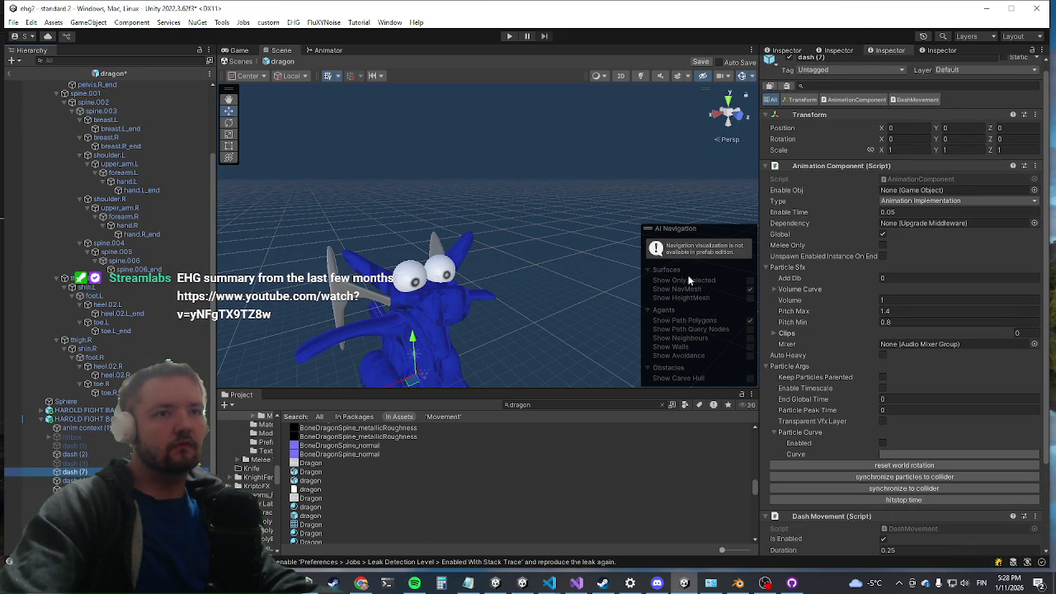
{"action": "scroll", "coordinate": [842, 227], "scroll_direction": "up", "scroll_amount": 1}
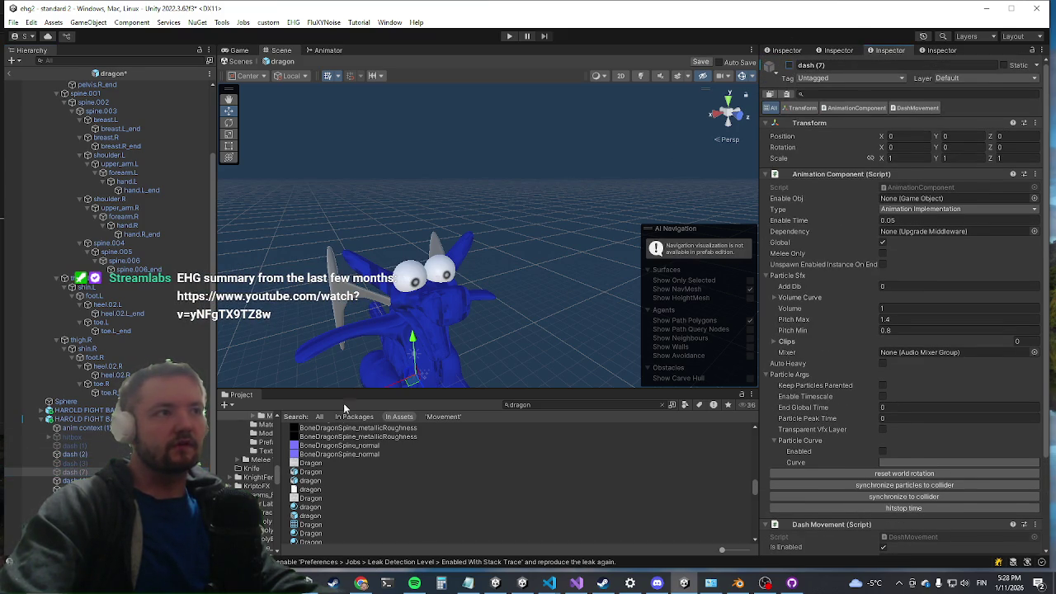
{"action": "key", "text": "Down"}
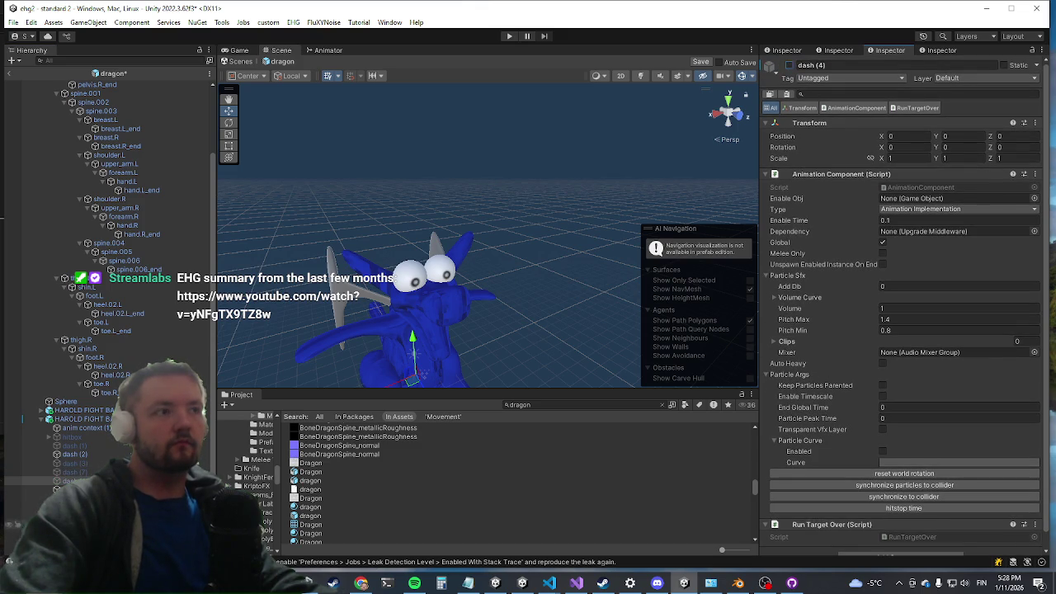
{"action": "key", "text": "Down"}
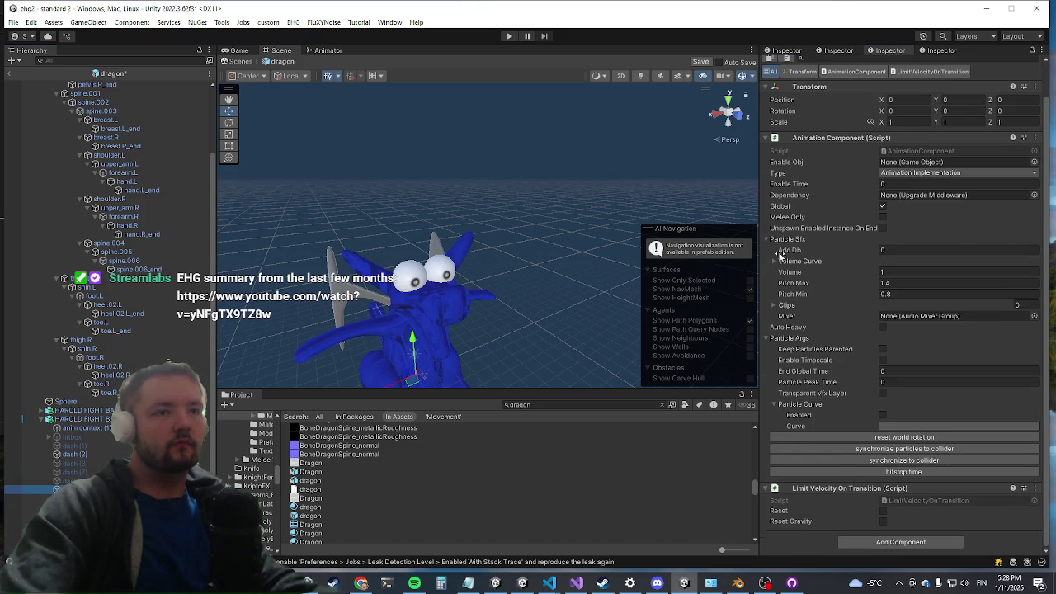
{"action": "scroll", "coordinate": [806, 204], "scroll_direction": "up", "scroll_amount": 1}
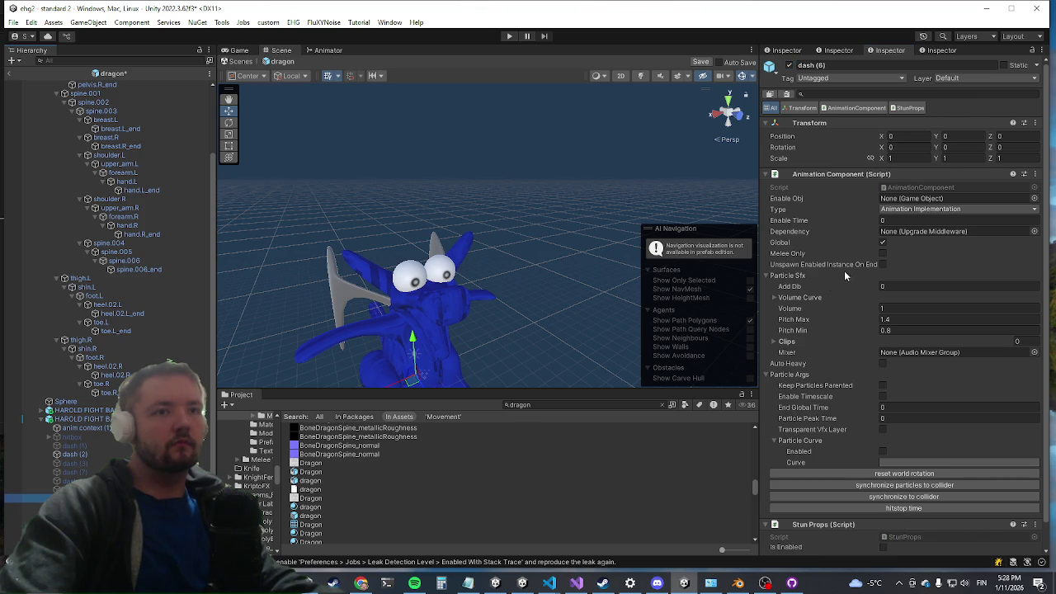
{"action": "key", "text": "Down"}
{"action": "scroll", "coordinate": [791, 71], "scroll_direction": "up", "scroll_amount": 2}
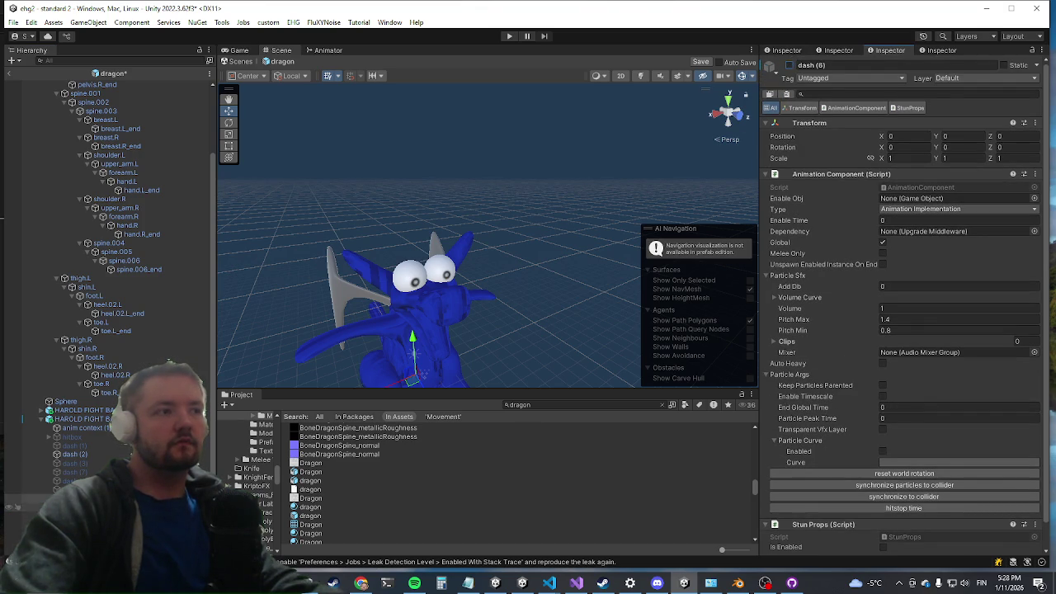
{"action": "scroll", "coordinate": [857, 399], "scroll_direction": "down", "scroll_amount": 3}
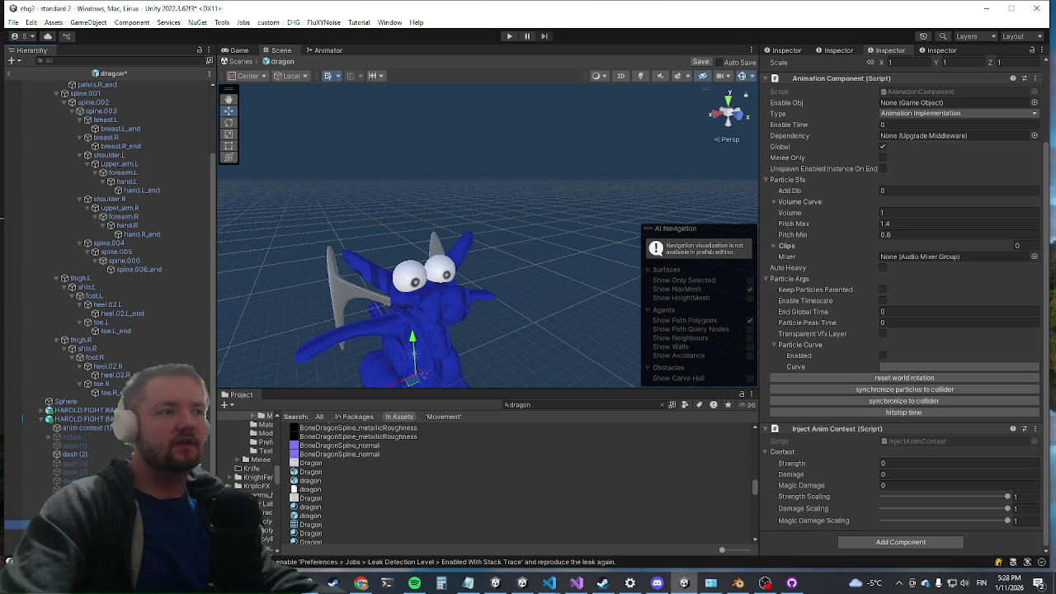
{"action": "key", "text": "Down"}
{"action": "key", "text": "Down"}
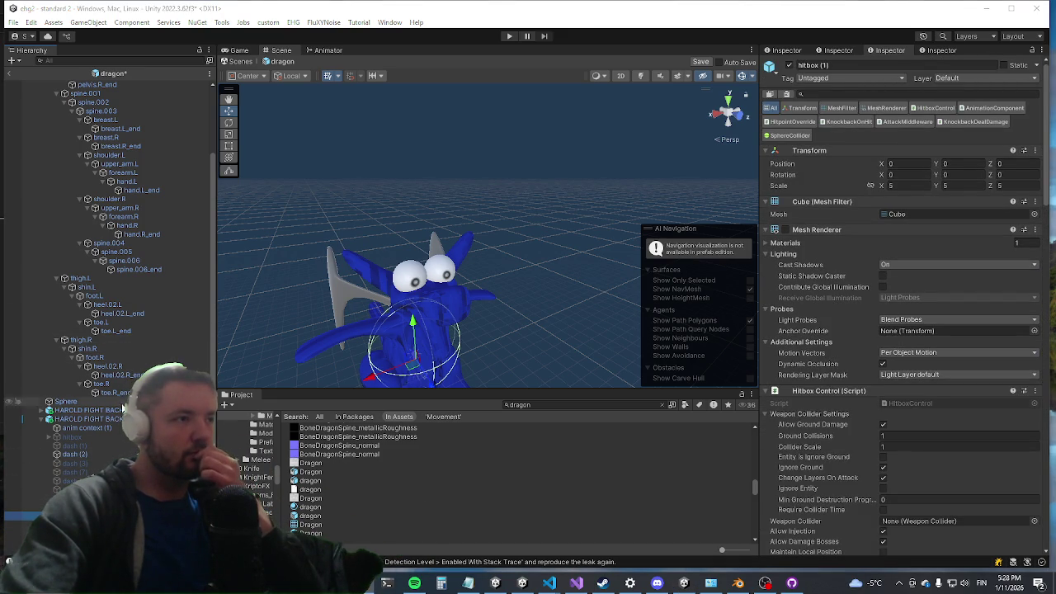
Create an empty object under HAROLD FIGHT BACK (1) with an Animation Component of type Particles
{"action": "right_click", "coordinate": [97, 419]}
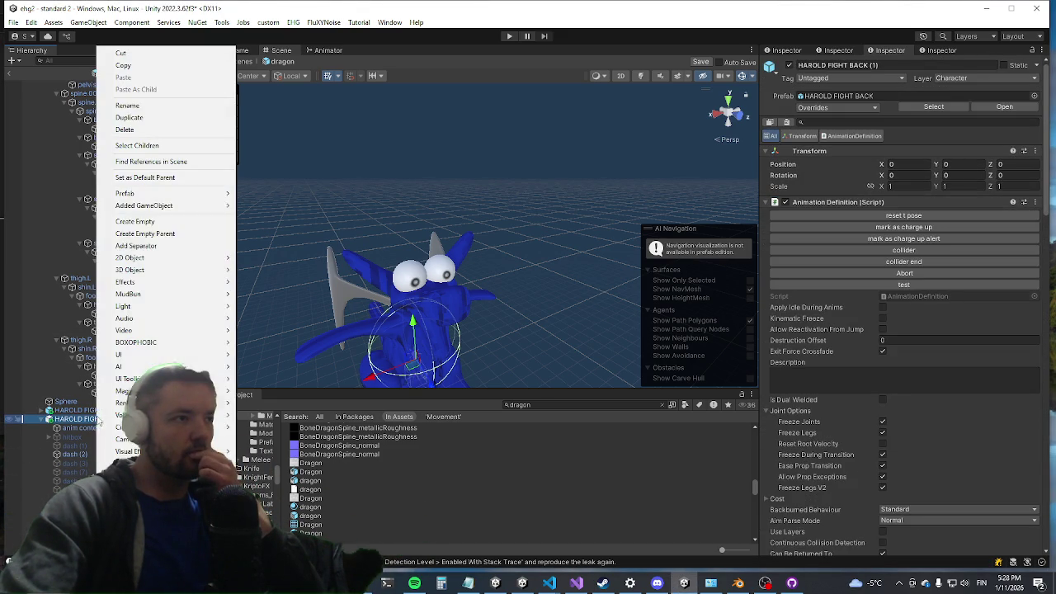
{"action": "left_click", "coordinate": [177, 223]}
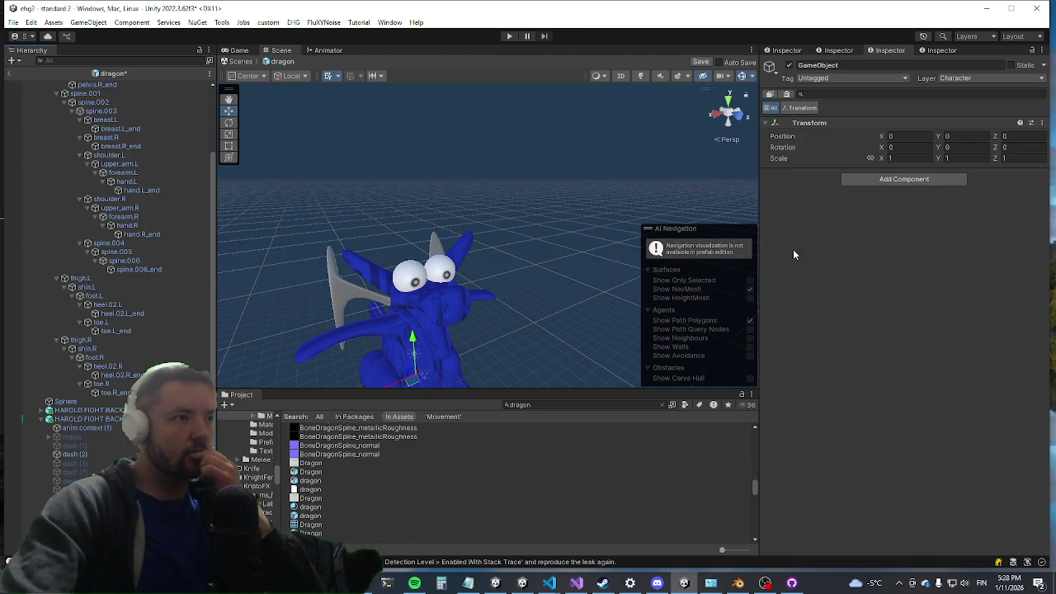
{"action": "left_click", "coordinate": [882, 180]}
{"action": "type", "text": "grid"}
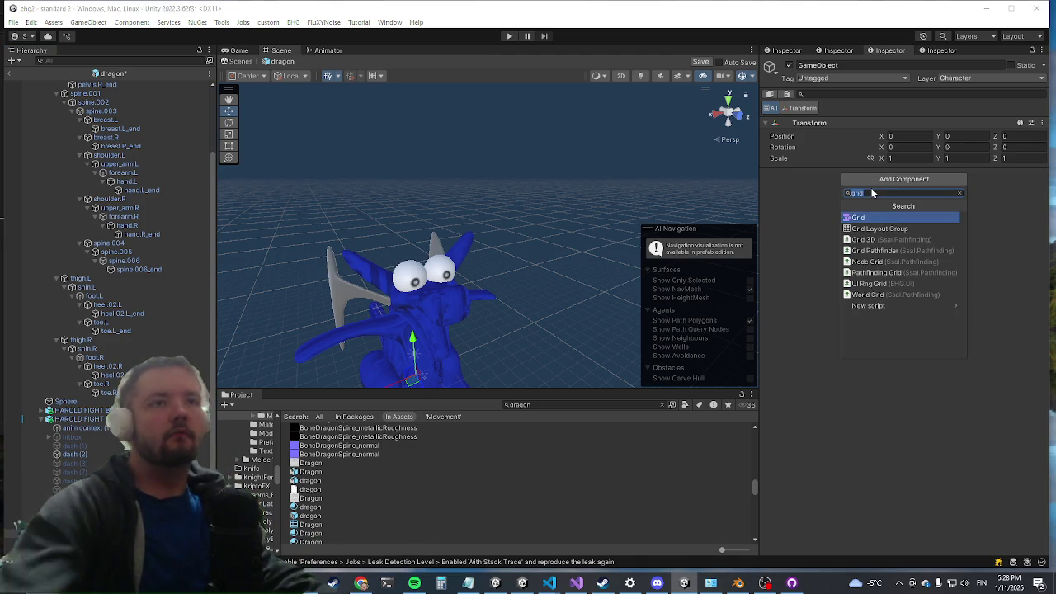
{"action": "type", "text": "animationco"}
{"action": "key", "text": "Return"}
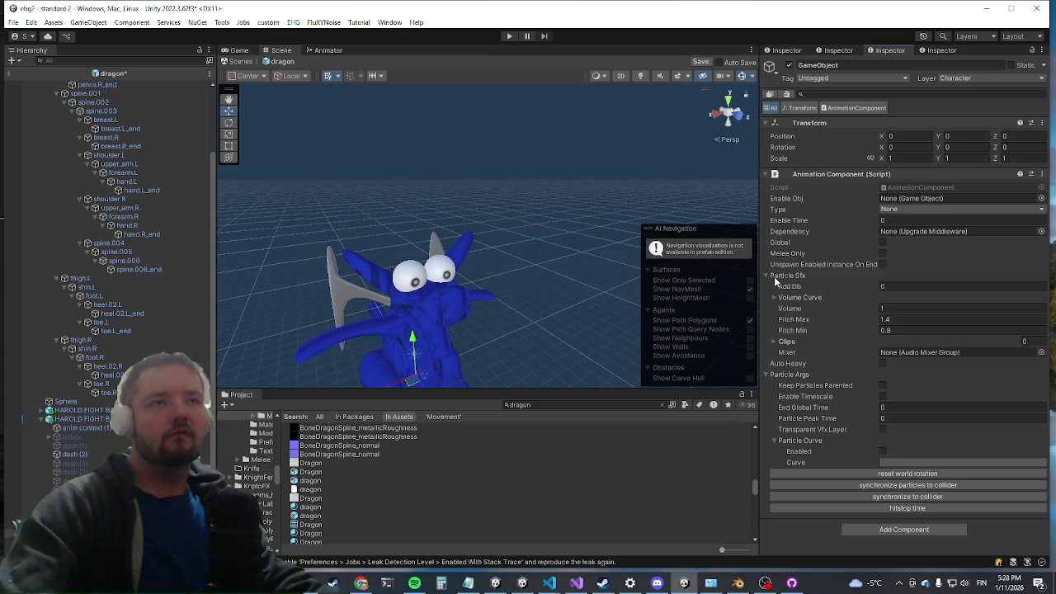
{"action": "left_click", "coordinate": [908, 209]}
{"action": "left_click", "coordinate": [920, 232]}
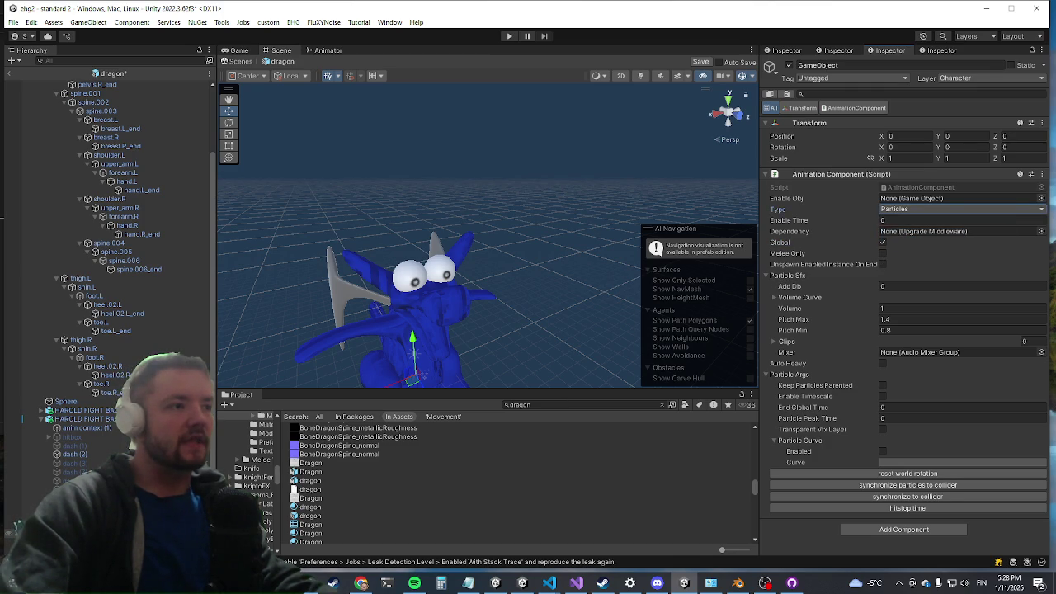
{"action": "right_click", "coordinate": [116, 427]}
{"action": "left_click", "coordinate": [557, 398]}
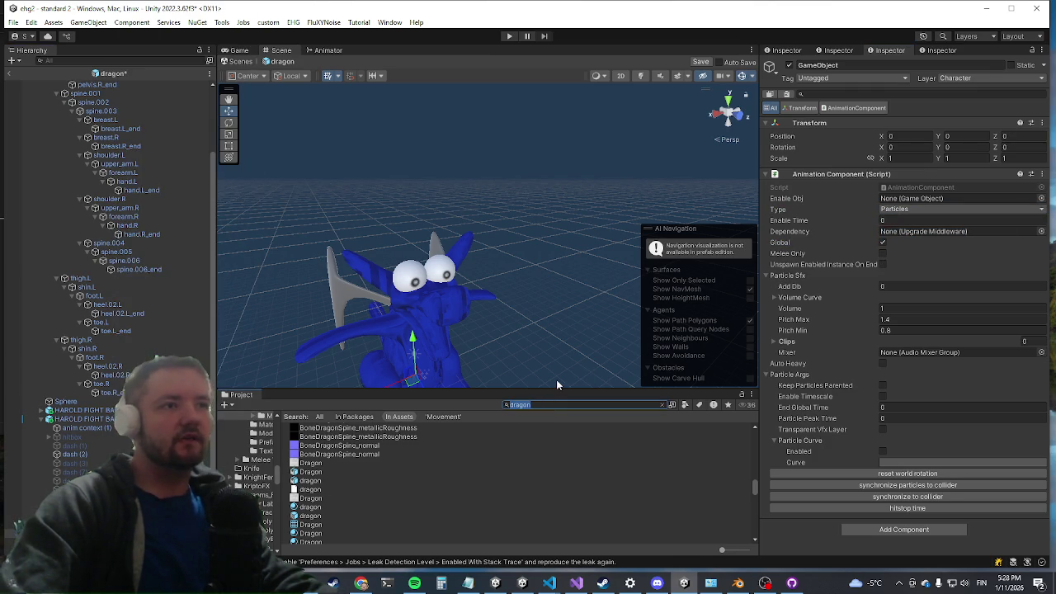
Search 'flamethrower' and drag the FlamethrowerAdditiveRed prefab into the dragon prefab
{"action": "type", "text": "flame"}
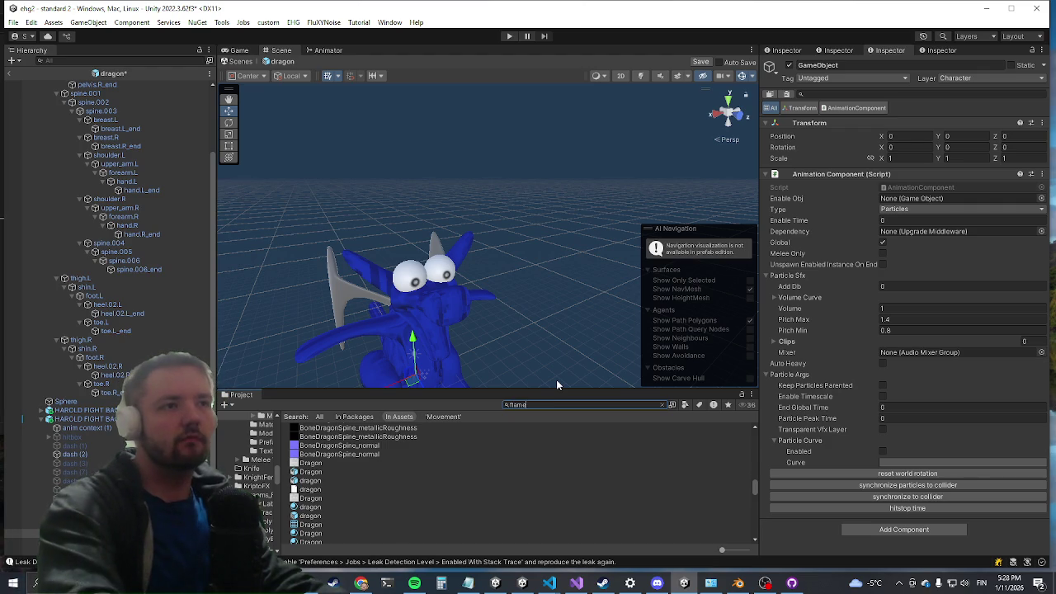
{"action": "type", "text": "thrower"}
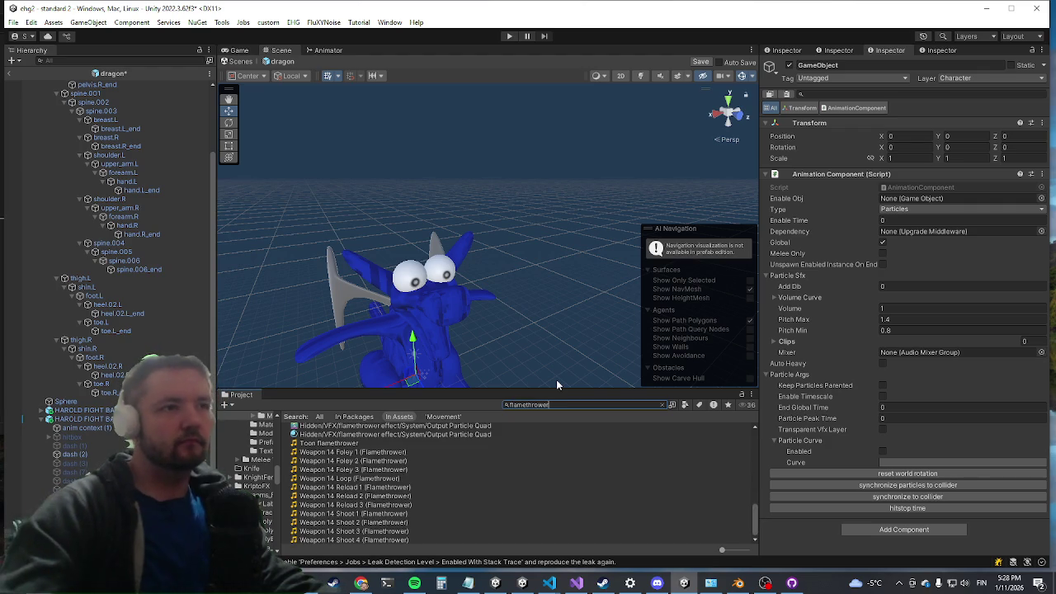
{"action": "scroll", "coordinate": [334, 496], "scroll_direction": "up", "scroll_amount": 5}
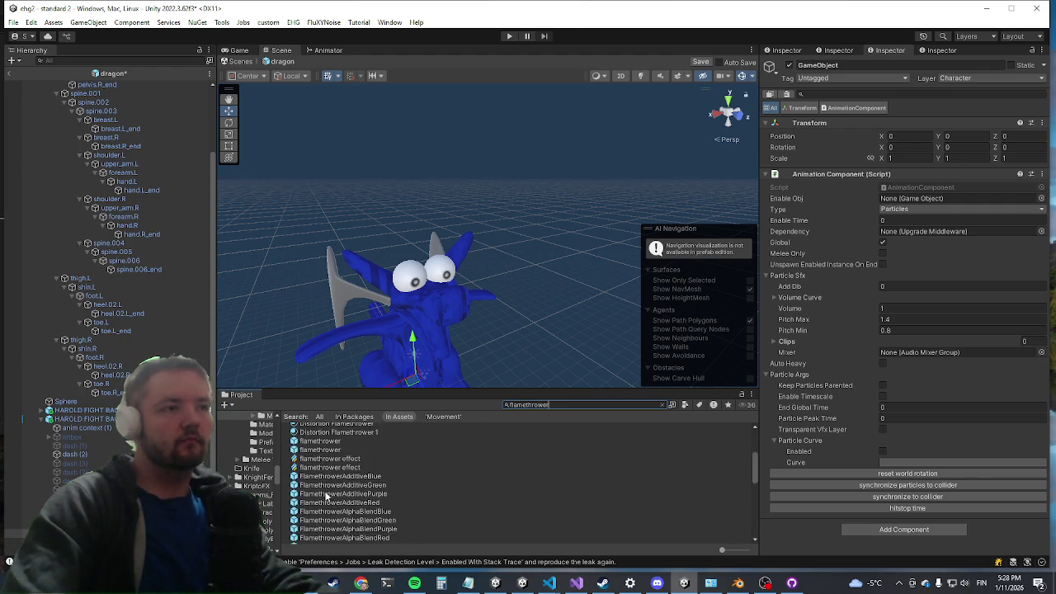
{"action": "scroll", "coordinate": [330, 496], "scroll_direction": "up", "scroll_amount": 5}
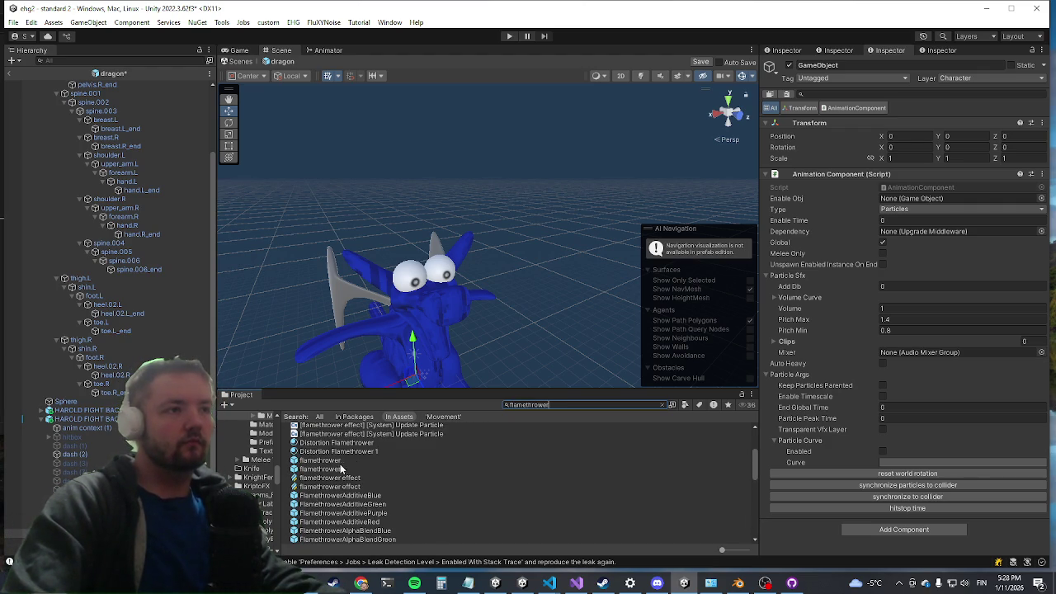
{"action": "left_click", "coordinate": [326, 504]}
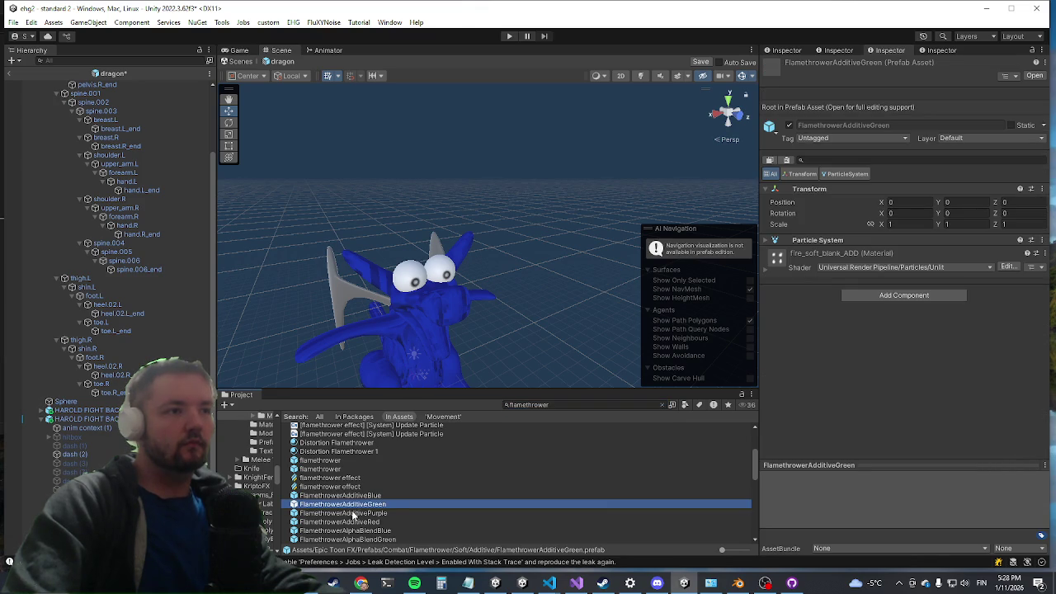
{"action": "left_click", "coordinate": [345, 522]}
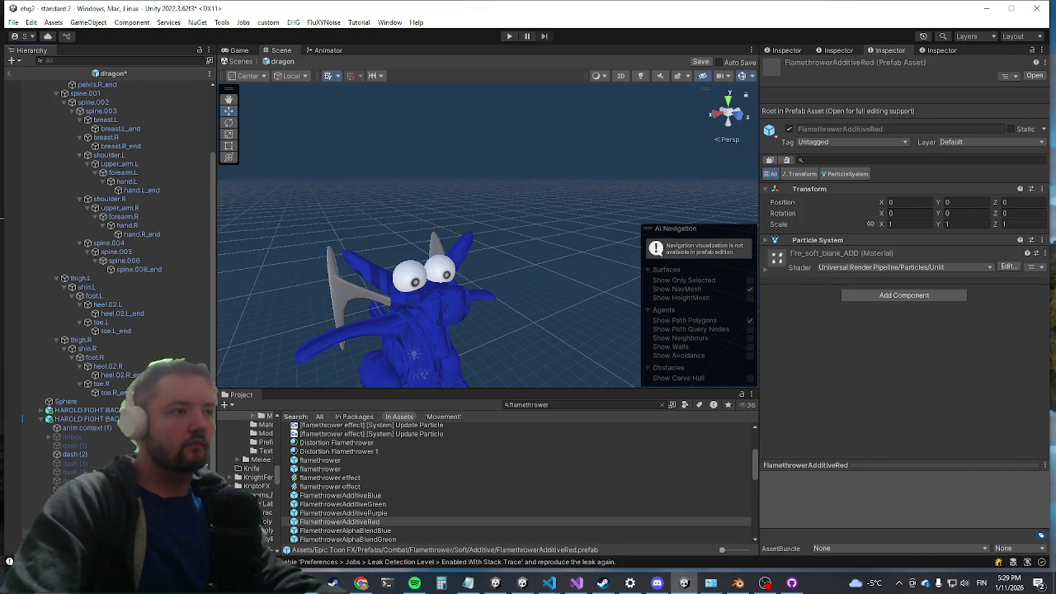
{"action": "left_click_drag", "start_coordinate": [339, 522], "coordinate": [83, 542]}
Move the FlamethrowerAdditiveRed effect up and forward to the dragon's head (Y 5.88, Z 4.17)
{"action": "key", "text": "f"}
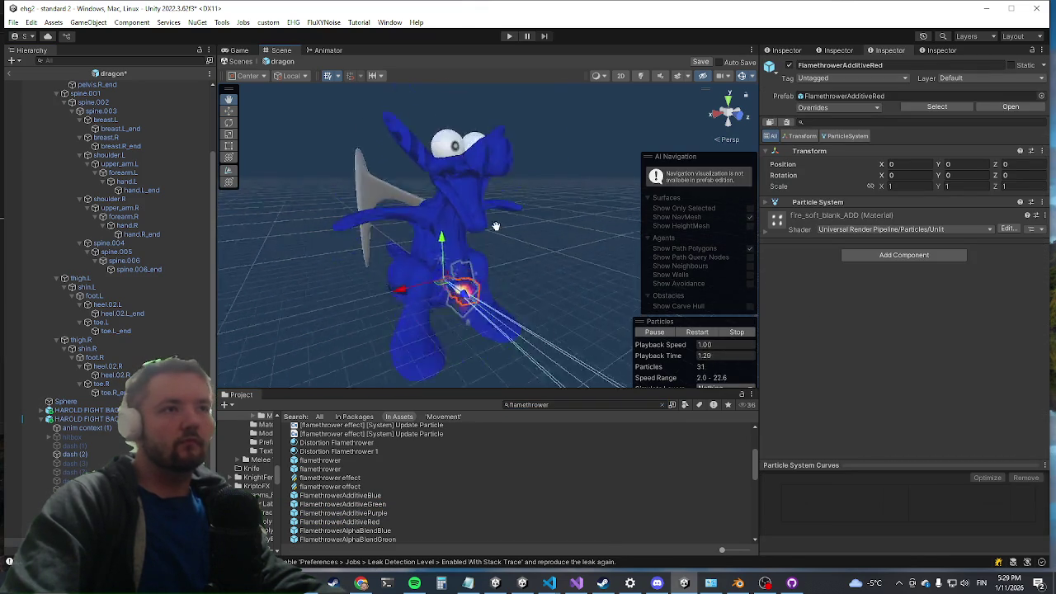
{"action": "mouse_move", "coordinate": [440, 277]}
{"action": "left_mouse_down"}
{"action": "mouse_move", "coordinate": [464, 171]}
{"action": "mouse_move", "coordinate": [453, 216]}
{"action": "left_mouse_up"}
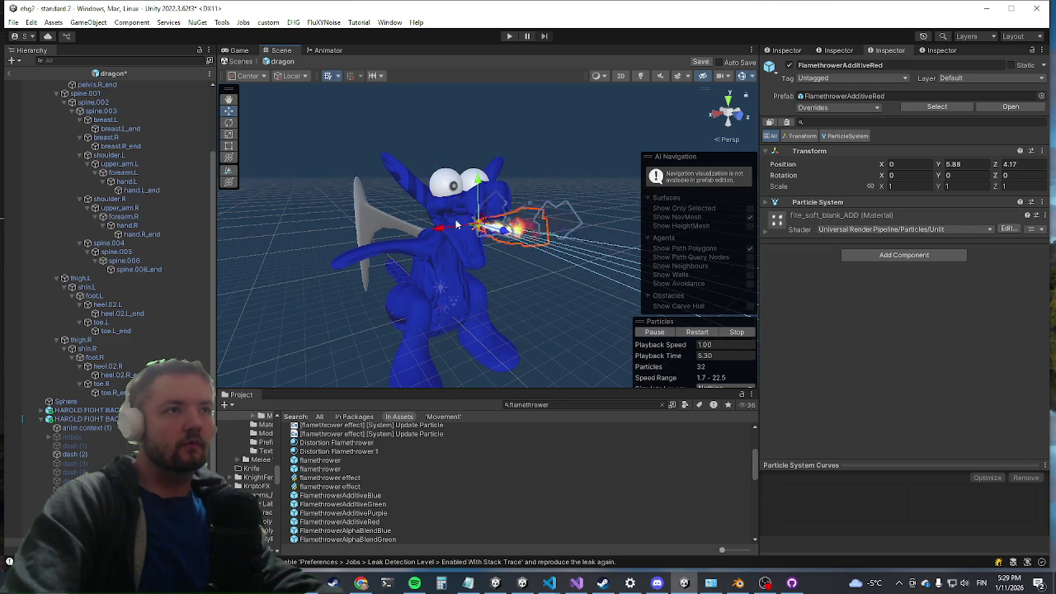
{"action": "key", "text": "f"}
Scale the flamethrower to 10, 10, 5, then reselect the new particles animation object
{"action": "left_click", "coordinate": [892, 186]}
{"action": "type", "text": "5"}
{"action": "key", "text": "Tab"}
{"action": "type", "text": "5"}
{"action": "key", "text": "Tab"}
{"action": "type", "text": "5"}
{"action": "key", "text": "Return"}
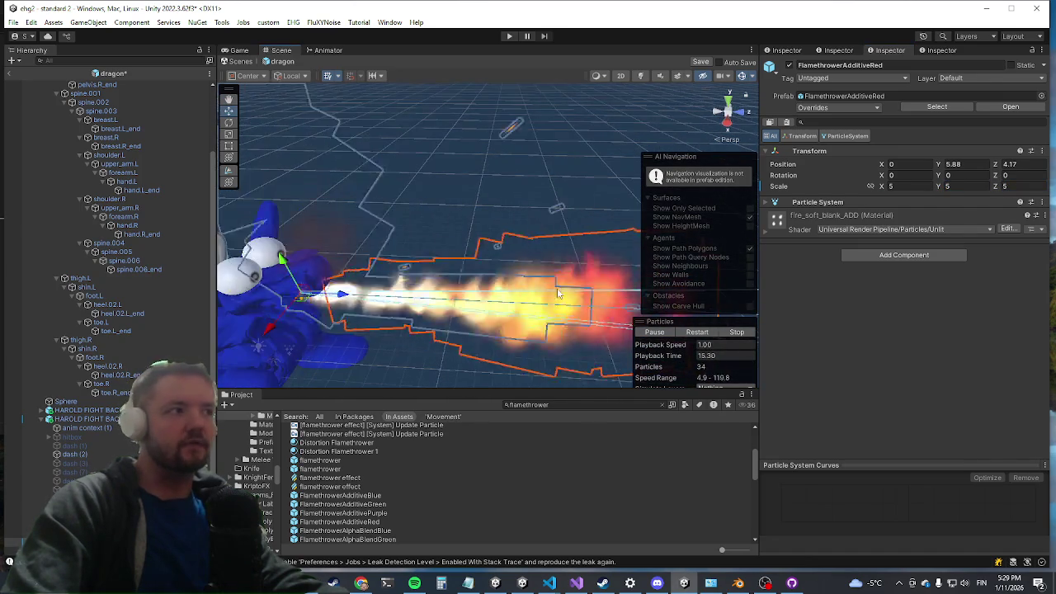
{"action": "left_click", "coordinate": [916, 187]}
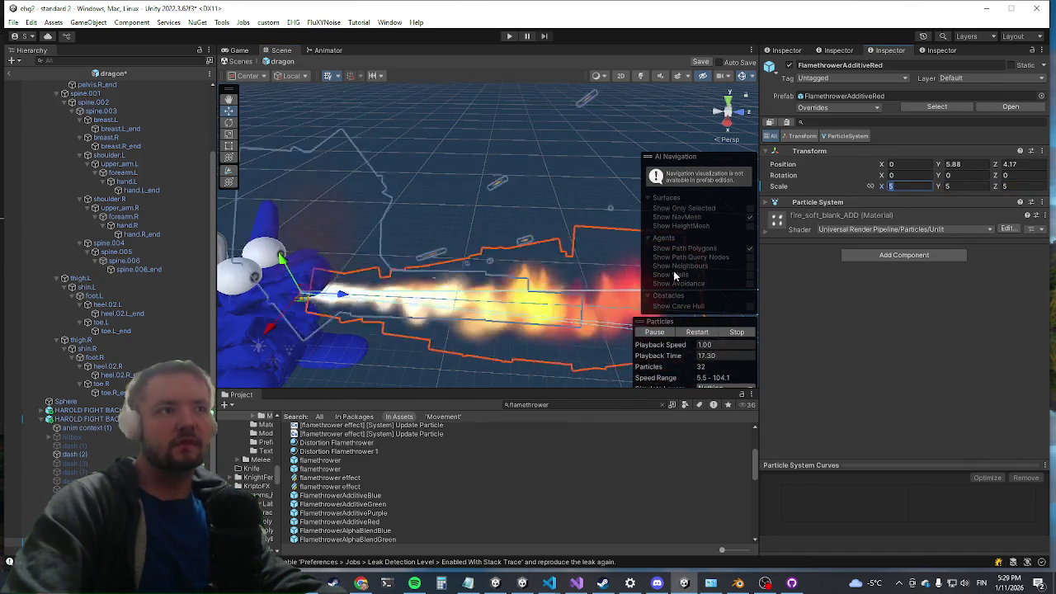
{"action": "type", "text": "10"}
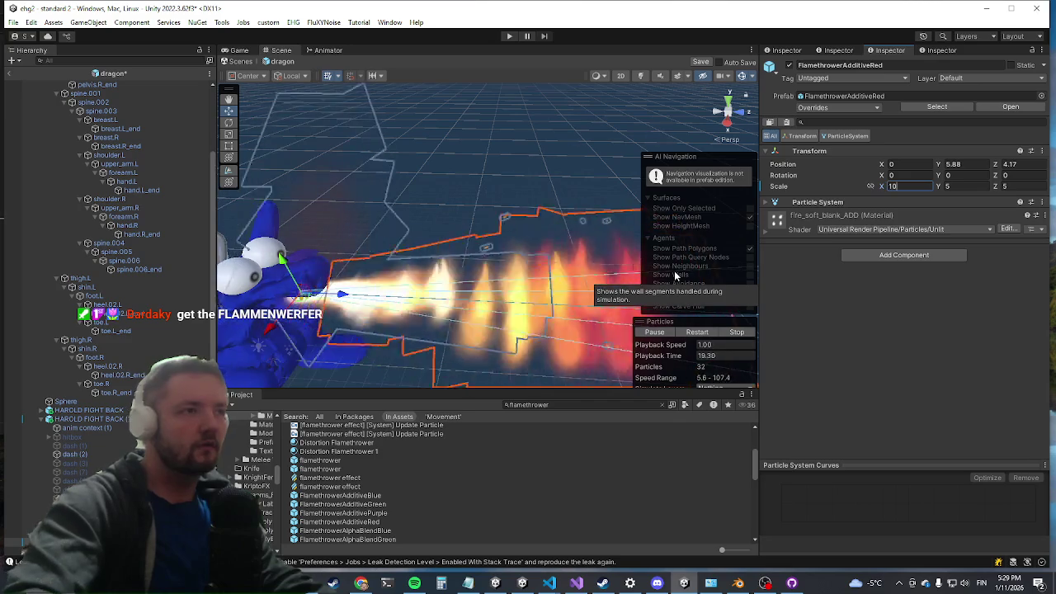
{"action": "key", "text": "Tab"}
{"action": "type", "text": "10"}
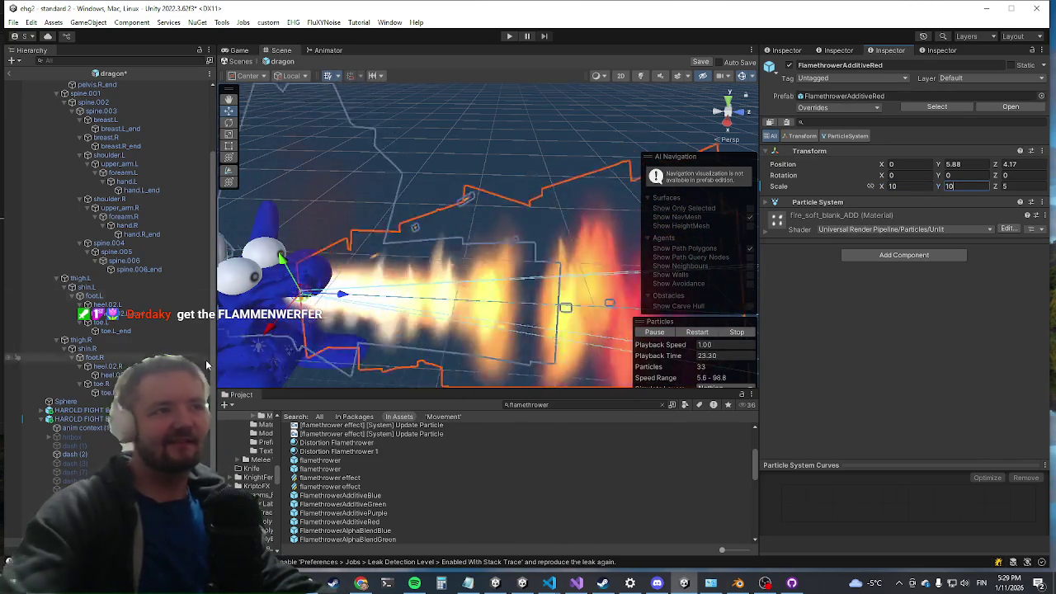
{"action": "key", "text": "Return"}
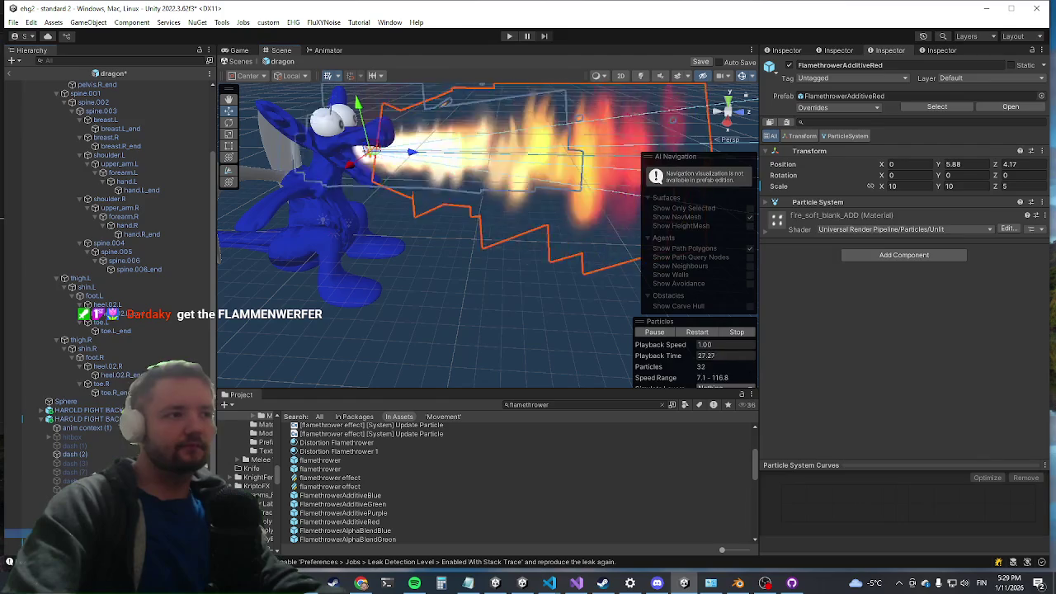
{"action": "left_click", "coordinate": [73, 447]}
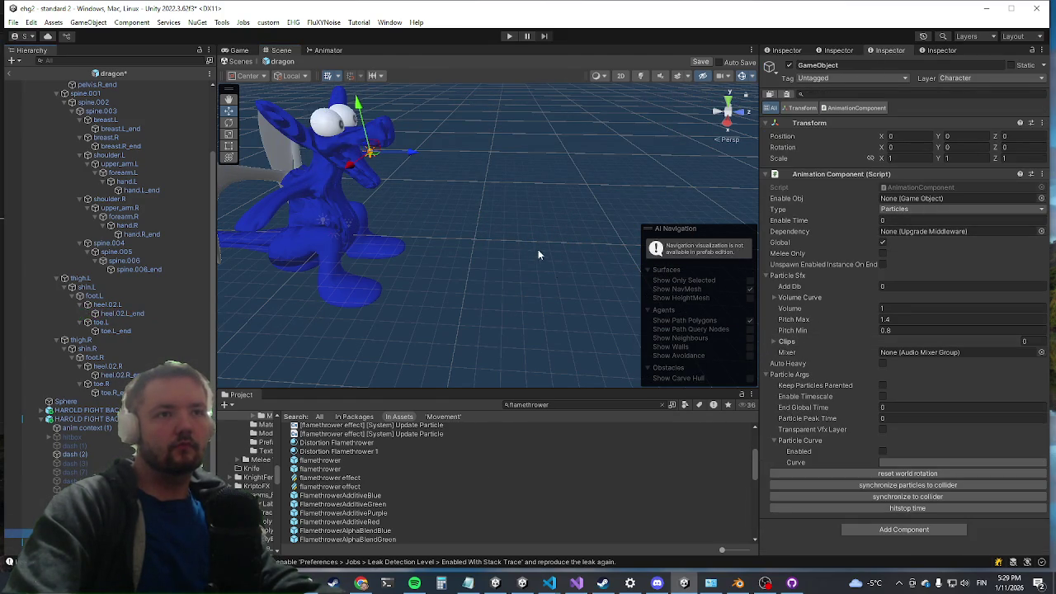
Open the Animation Component's script using Edit Script from its header menu
{"action": "right_click", "coordinate": [815, 175]}
{"action": "left_click", "coordinate": [867, 324]}
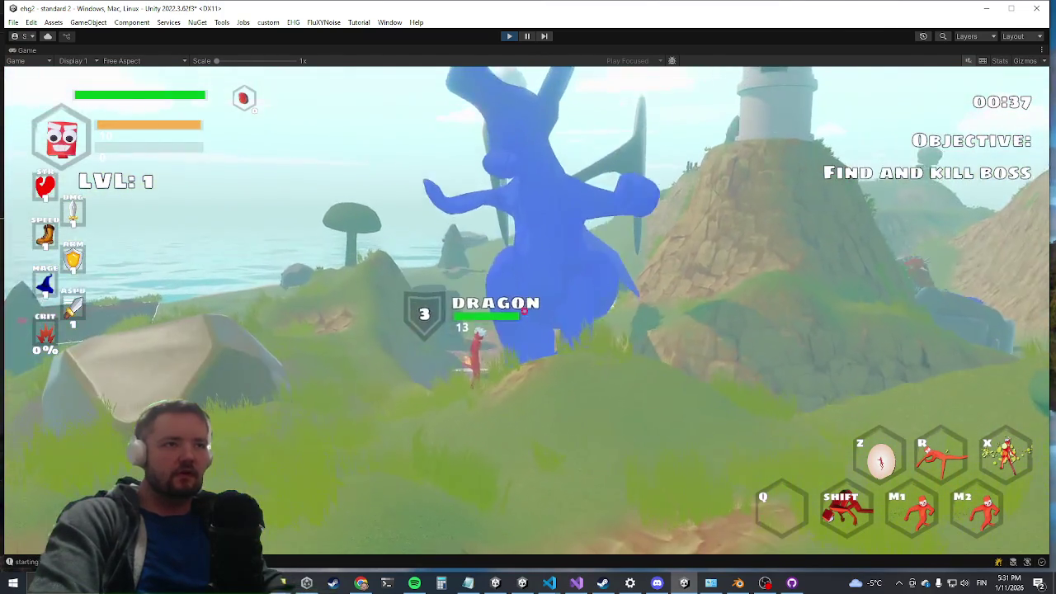
Restore the editor layout and inspect dragon(Clone)'s HAROLD FIGHT BACK (1) and its new particles object
{"action": "key", "text": "shift+space"}
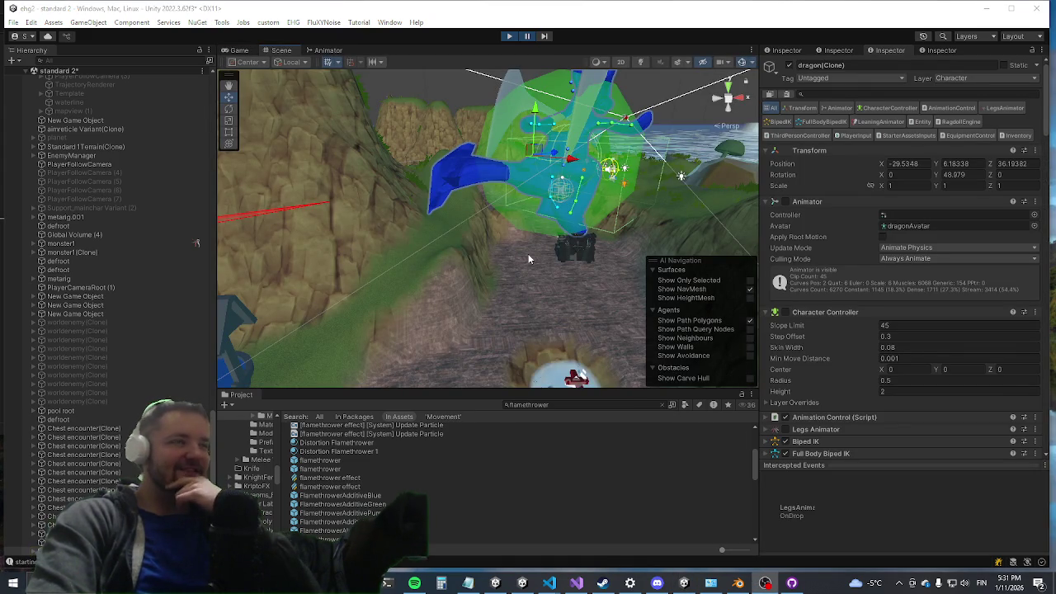
{"action": "scroll", "coordinate": [82, 426], "scroll_direction": "down", "scroll_amount": 3}
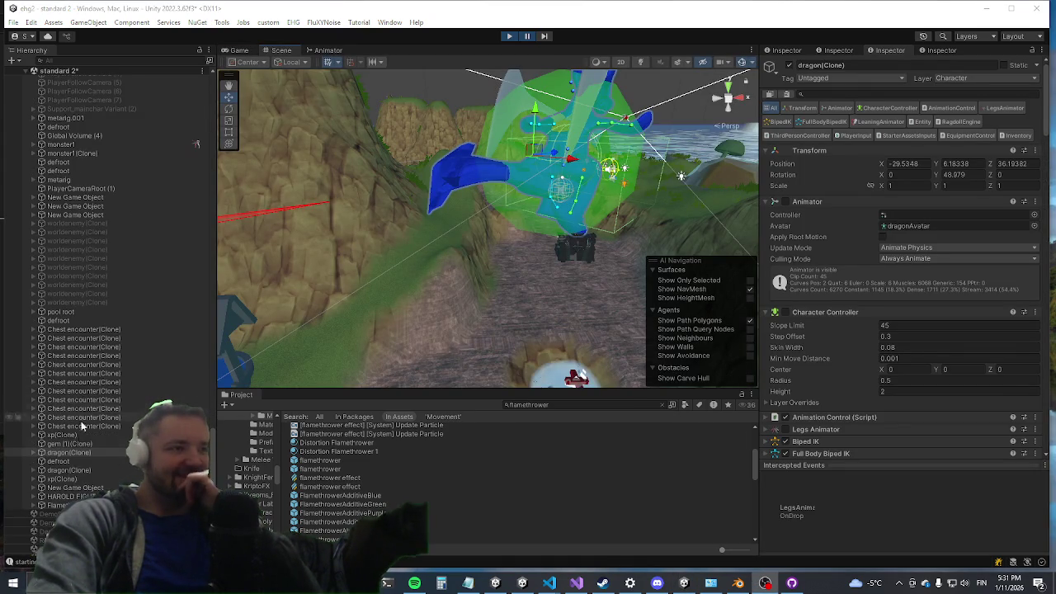
{"action": "left_click", "coordinate": [33, 453]}
{"action": "scroll", "coordinate": [85, 443], "scroll_direction": "down", "scroll_amount": 1}
{"action": "scroll", "coordinate": [196, 111], "scroll_direction": "down", "scroll_amount": 6}
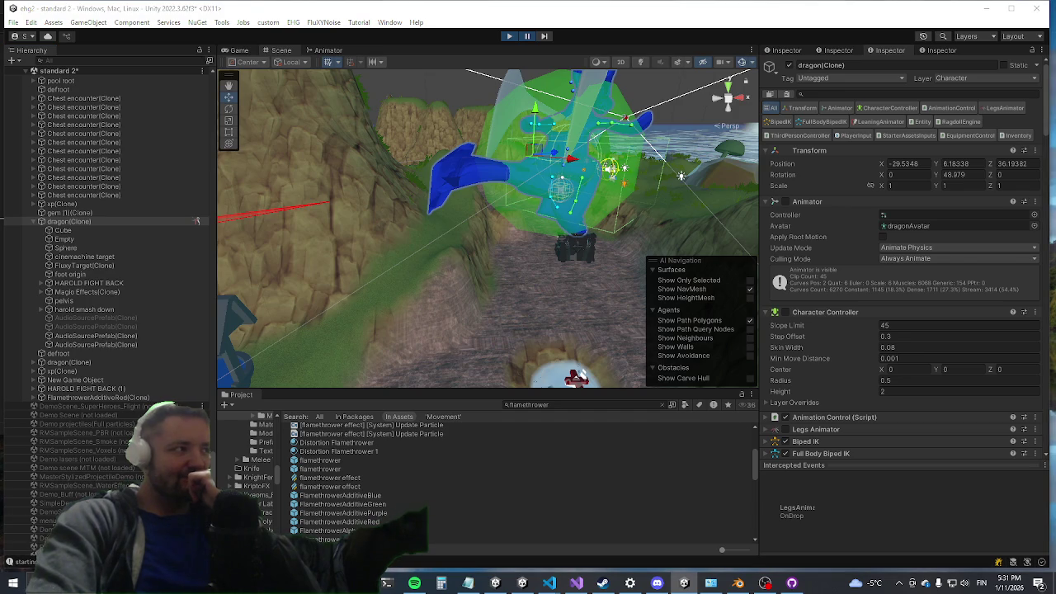
{"action": "left_click", "coordinate": [128, 390]}
{"action": "left_click", "coordinate": [33, 389]}
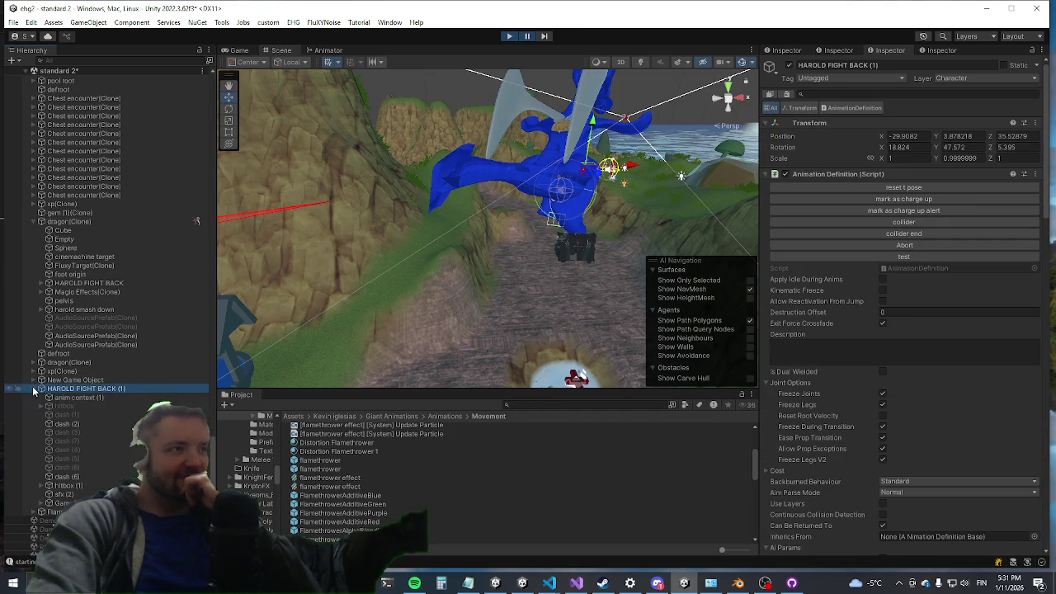
{"action": "scroll", "coordinate": [859, 394], "scroll_direction": "down", "scroll_amount": 5}
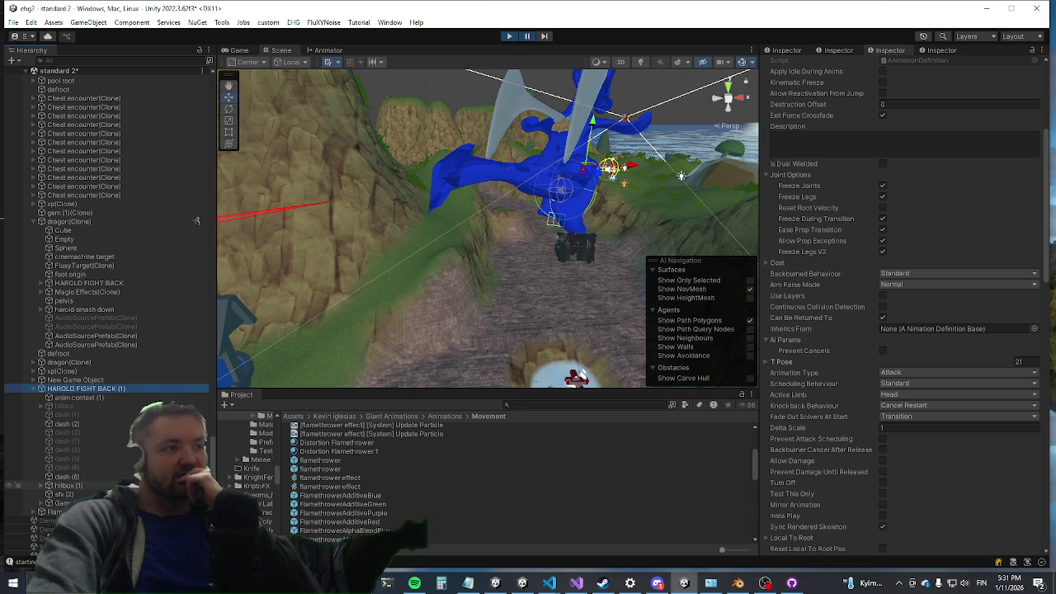
{"action": "left_click", "coordinate": [62, 503]}
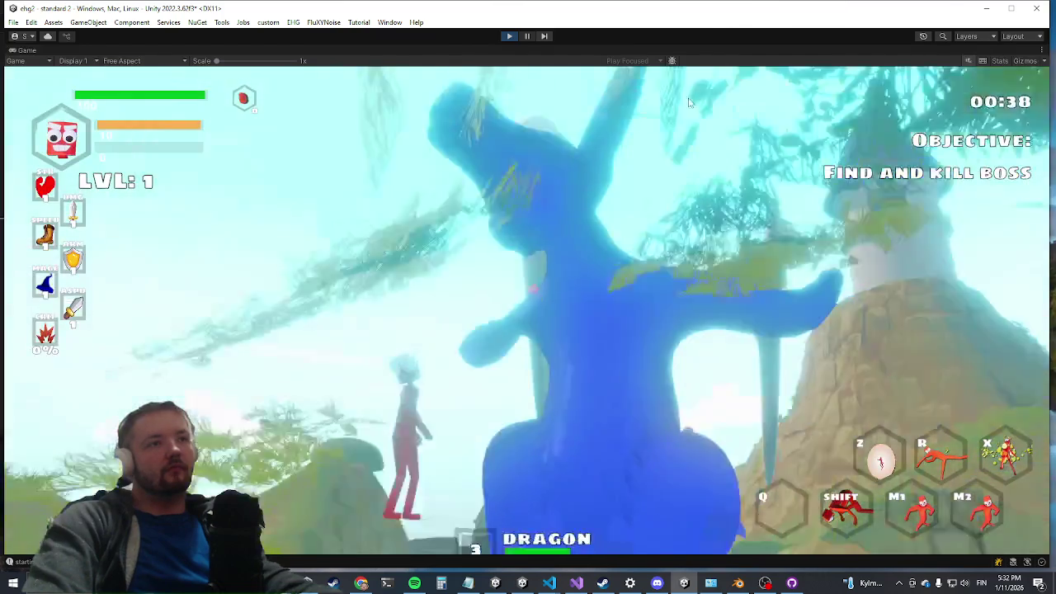
Circle left around the dragon boss, dashing past it while watching its fire attack
{"action": "key", "text": "w"}
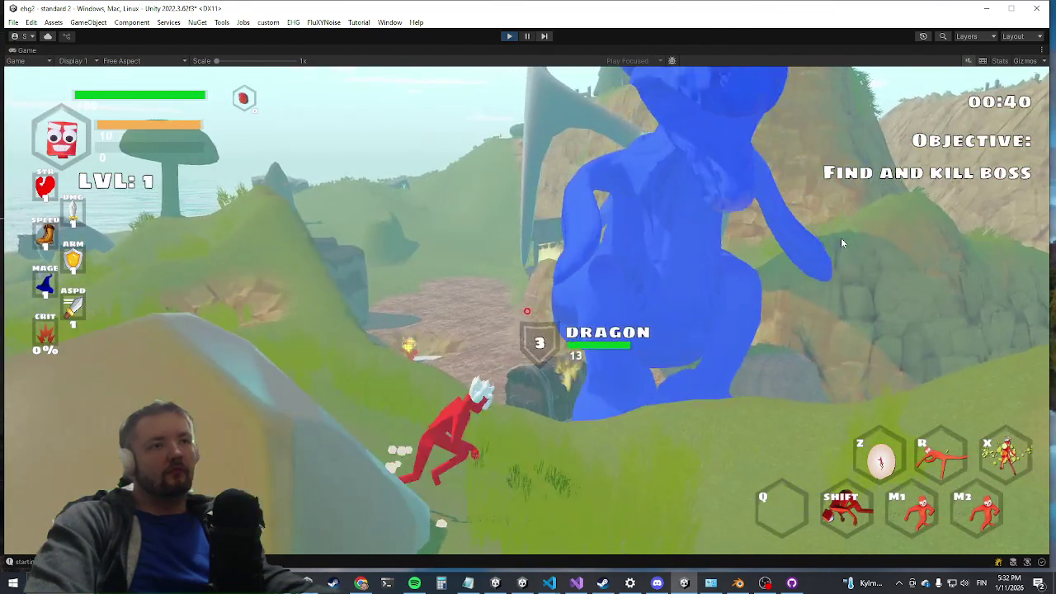
{"action": "key", "text": "a"}
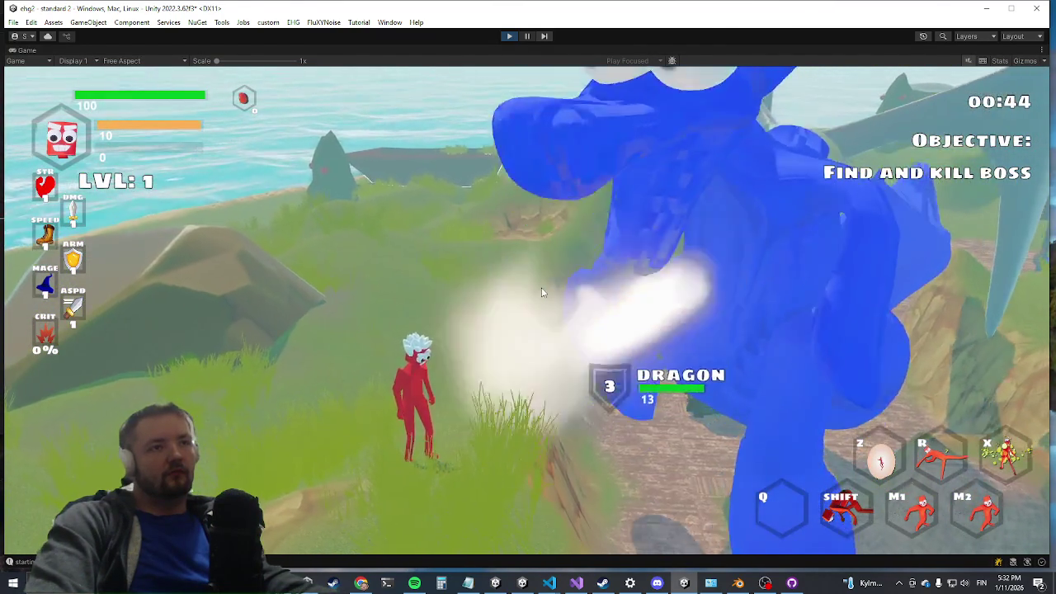
{"action": "key", "text": "a"}
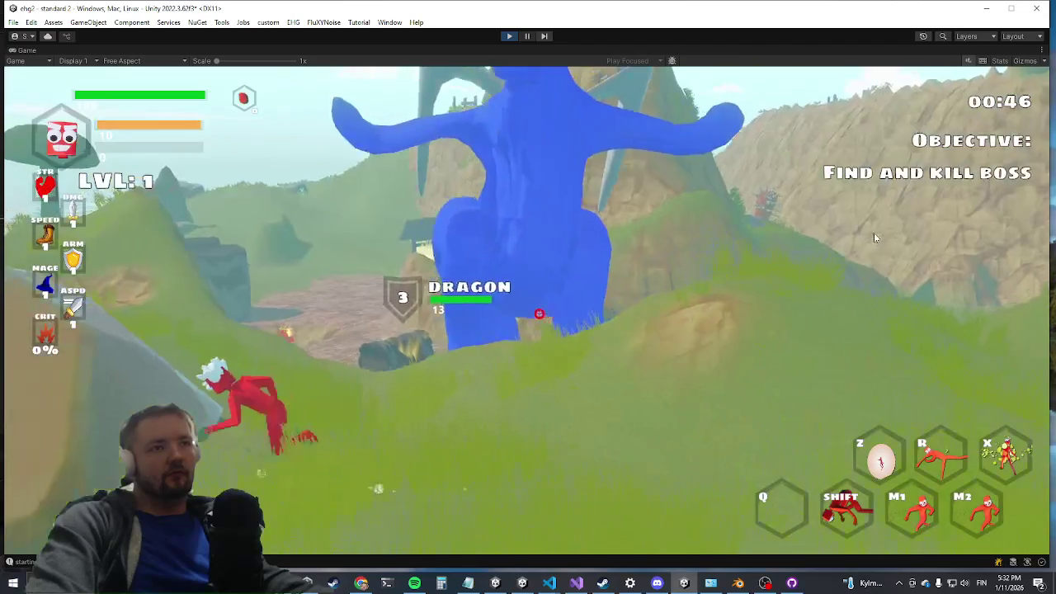
{"action": "key", "text": "a"}
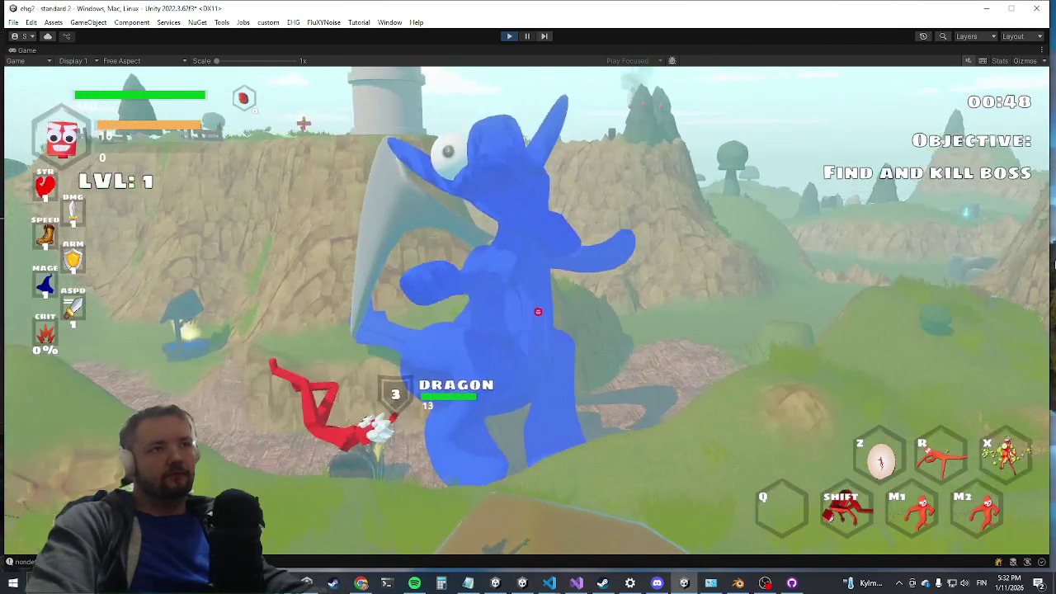
{"action": "key", "text": "w"}
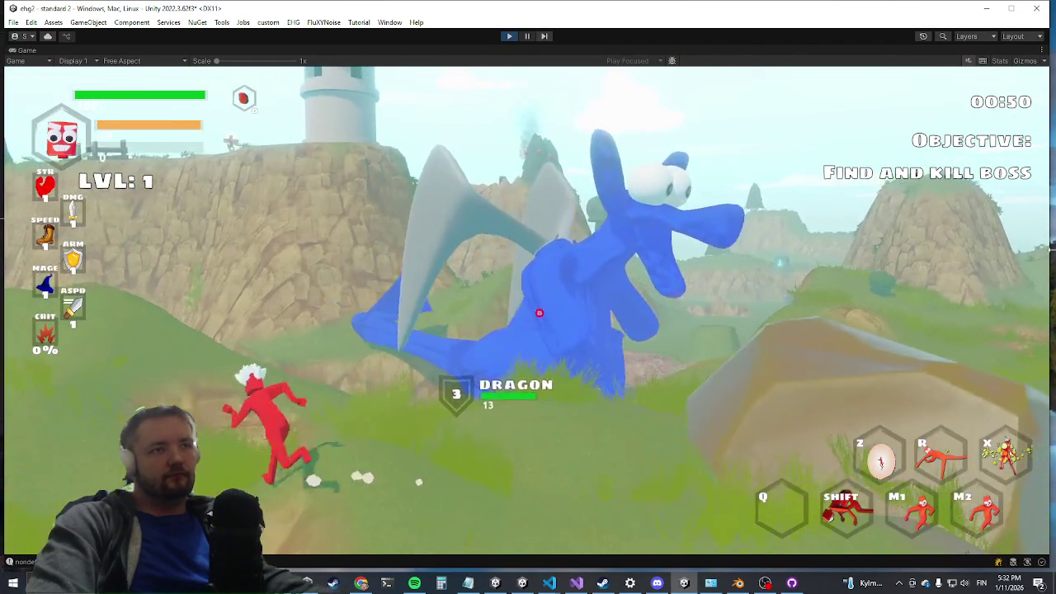
{"action": "key", "text": "a"}
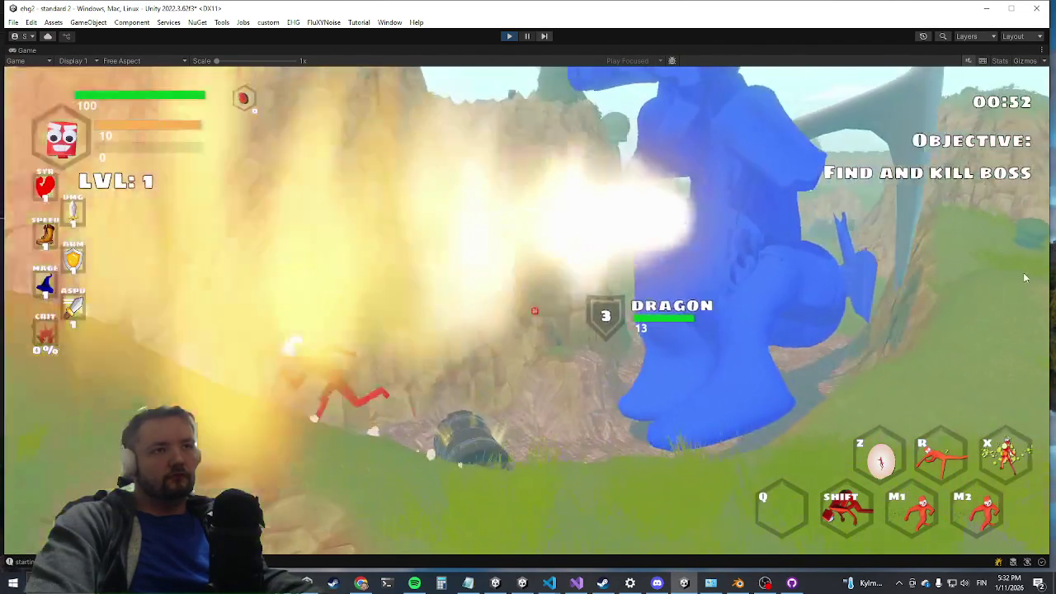
{"action": "key", "text": "shift"}
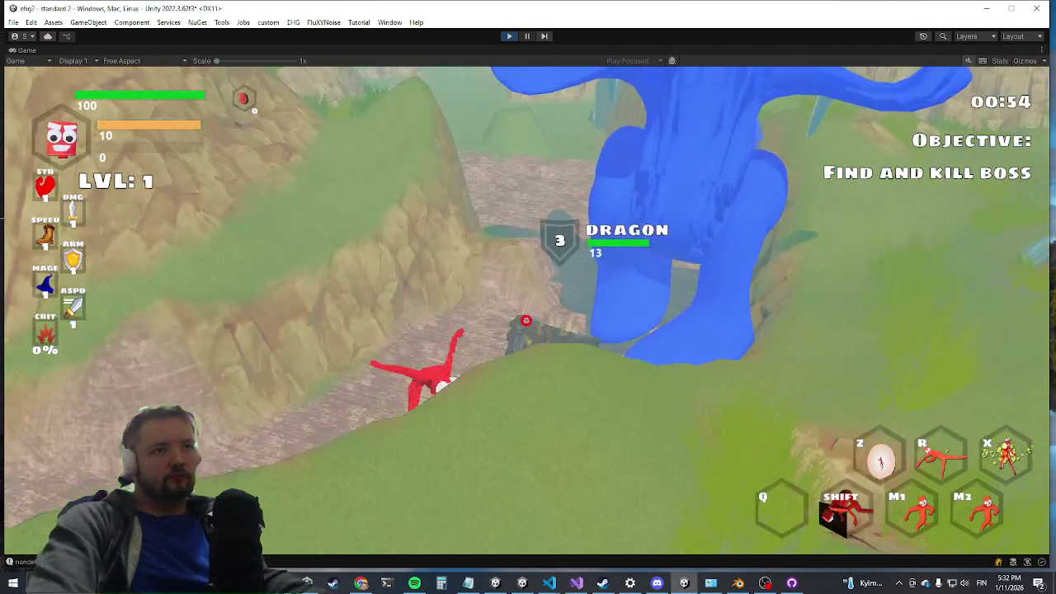
{"action": "key", "text": "w"}
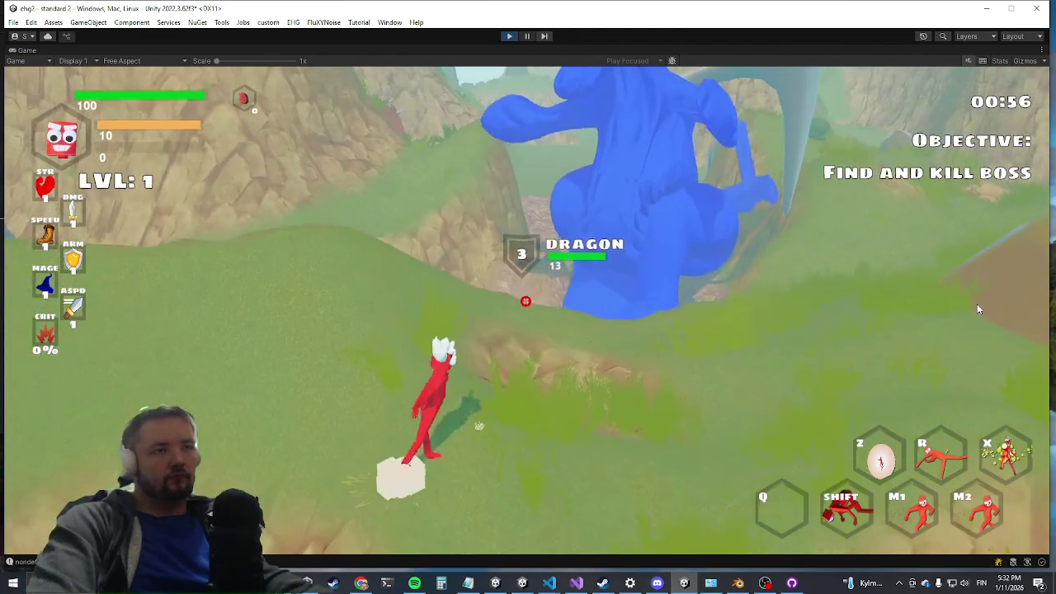
Run over the rock, underneath the dragon and past it, then free the pointer
{"action": "key", "text": "w"}
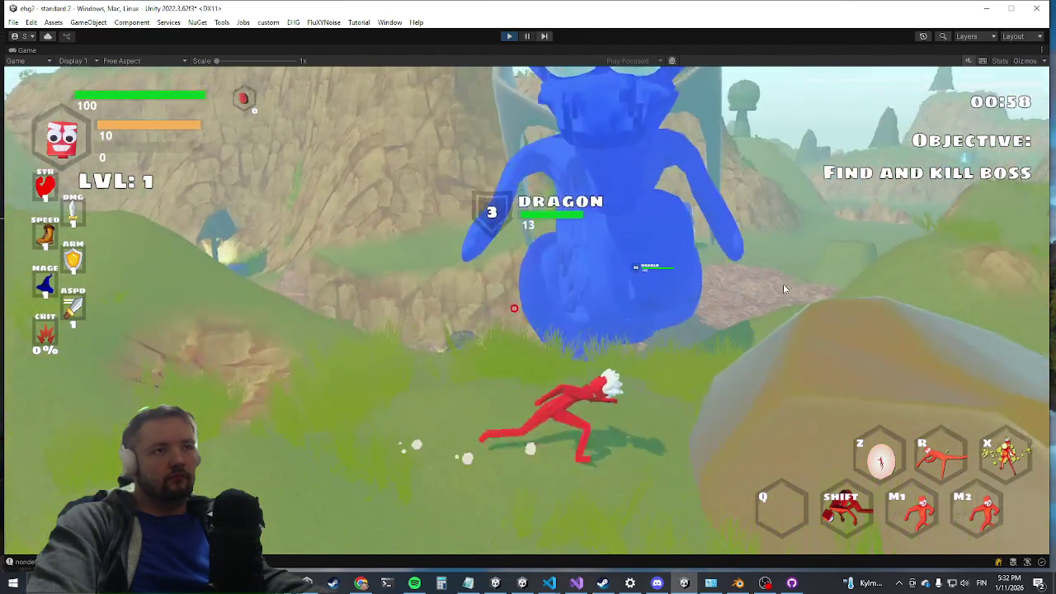
{"action": "key", "text": "w"}
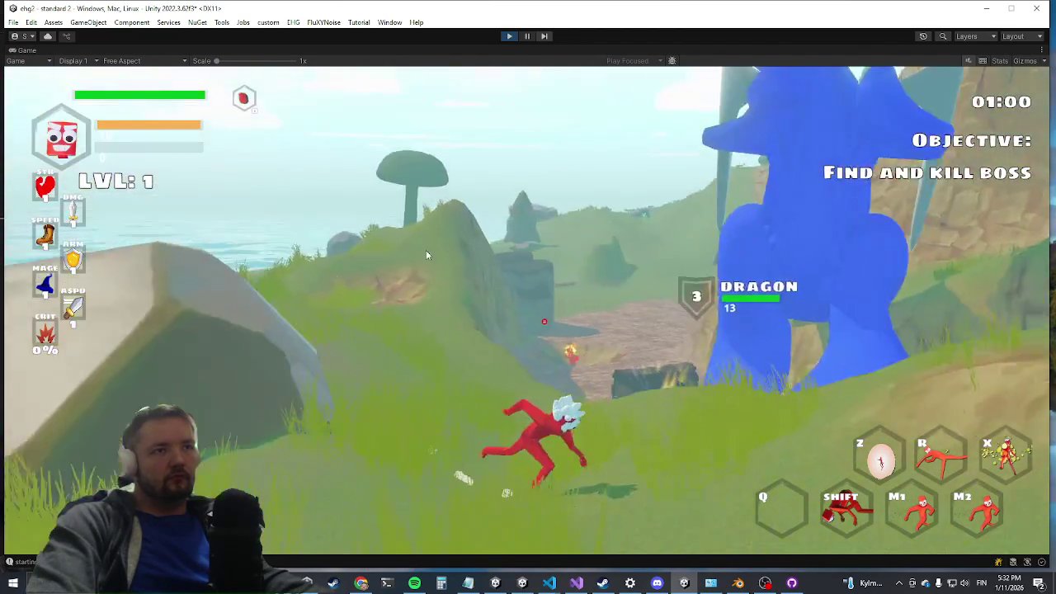
{"action": "key", "text": "w"}
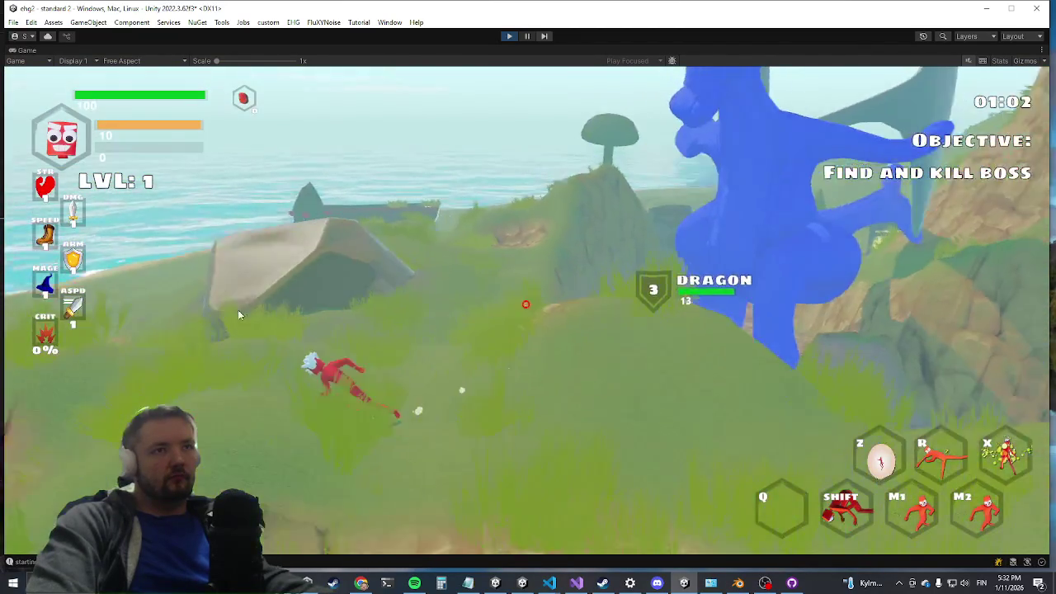
{"action": "key", "text": "w"}
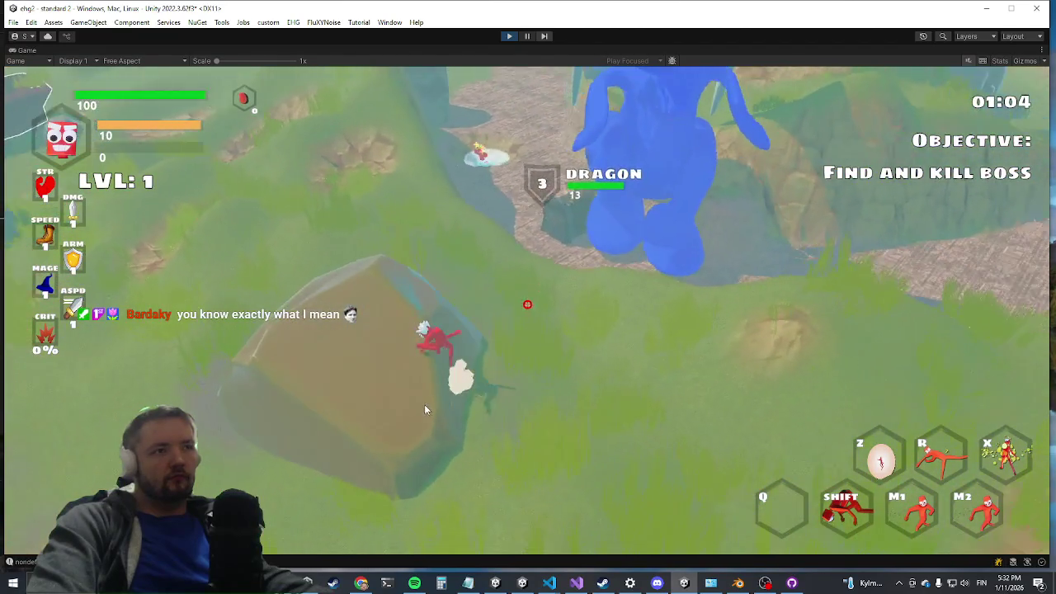
{"action": "key", "text": "w"}
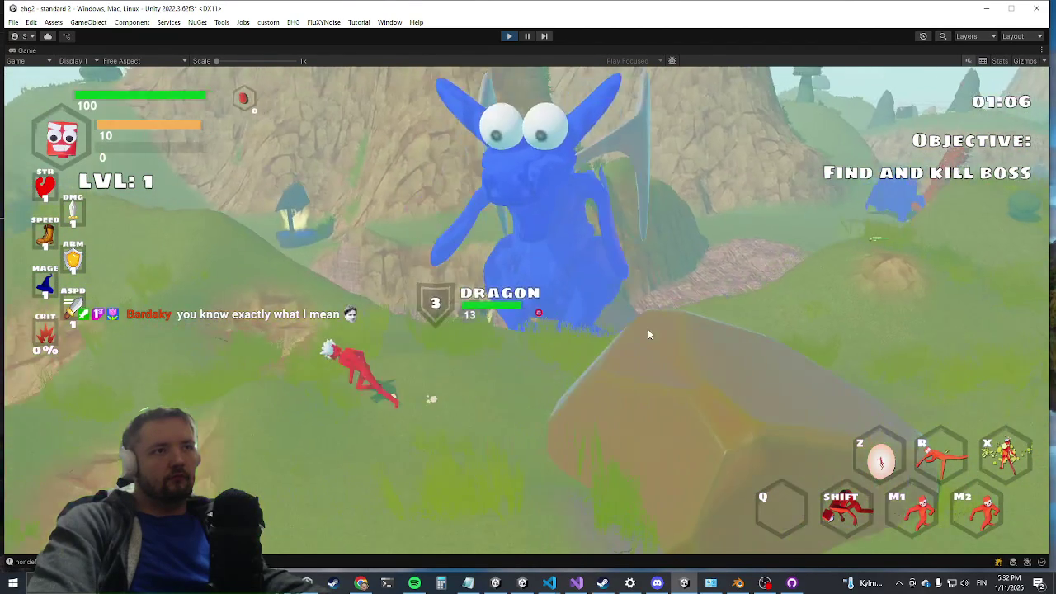
{"action": "key", "text": "w"}
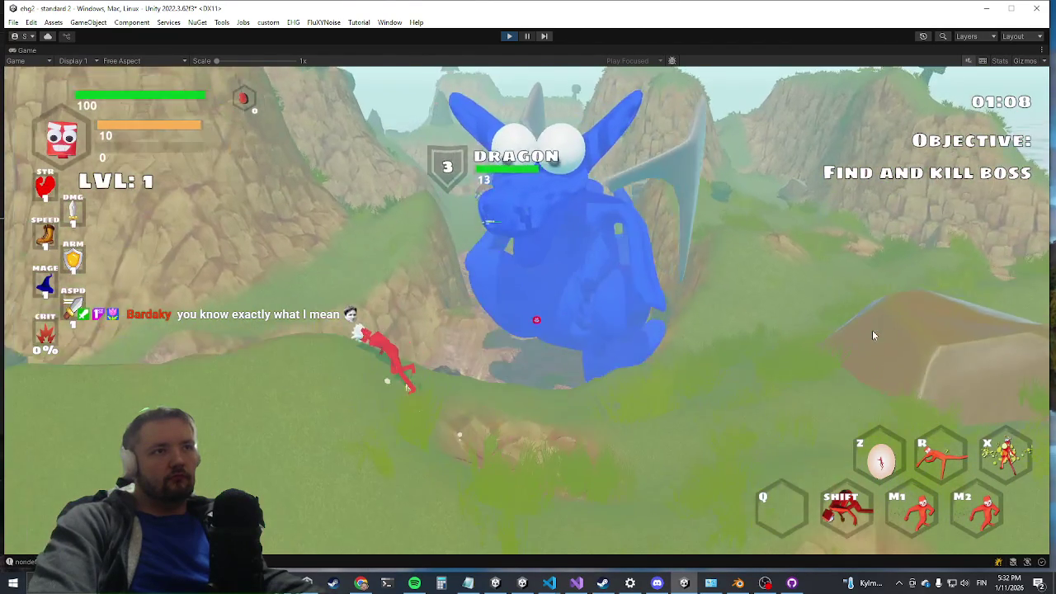
{"action": "key", "text": "w"}
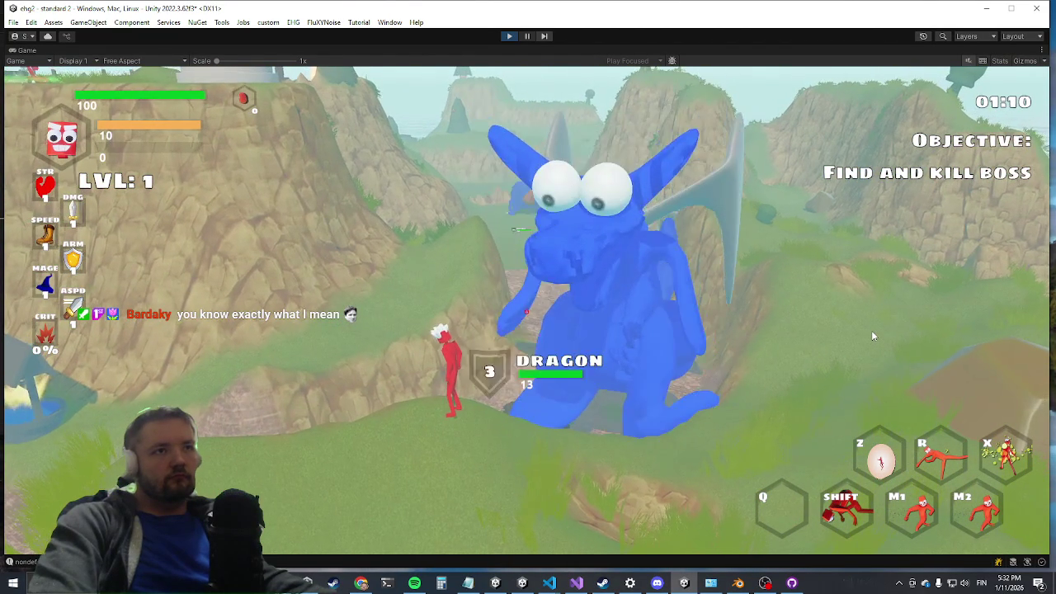
{"action": "key", "text": "w"}
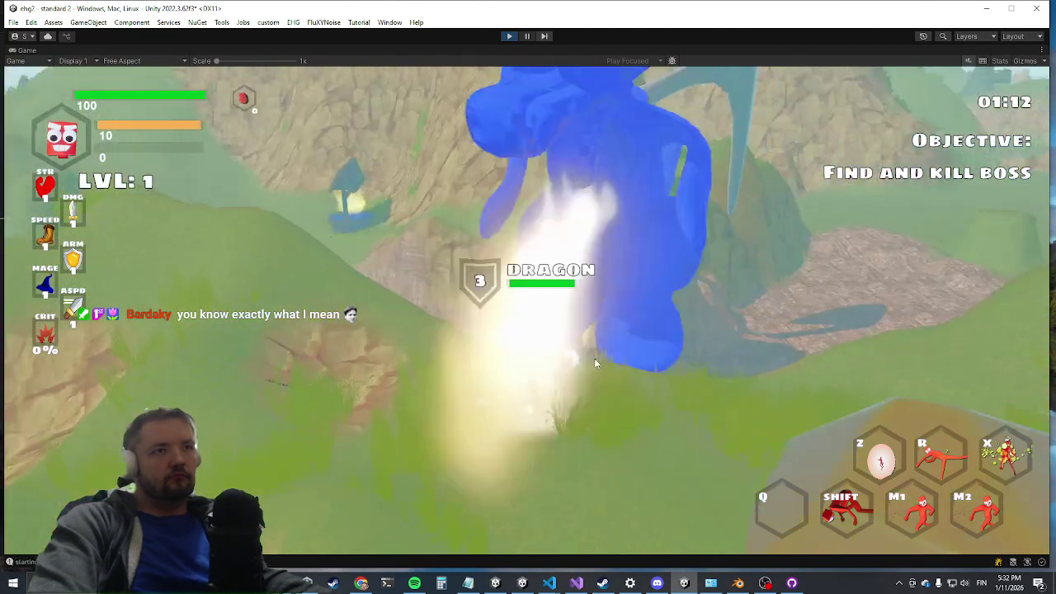
{"action": "key", "text": "w"}
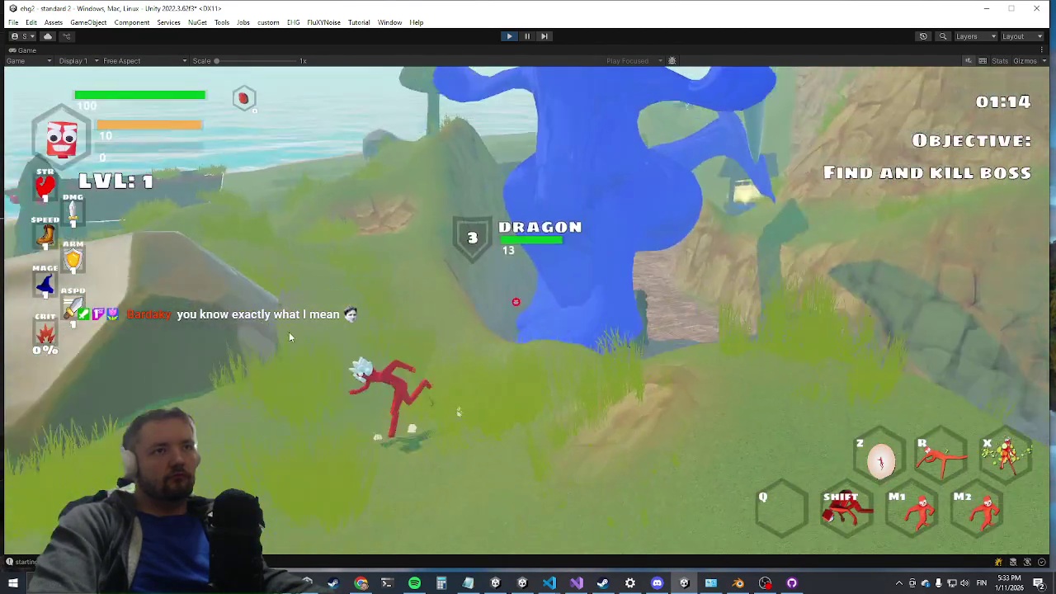
{"action": "key", "text": "super"}
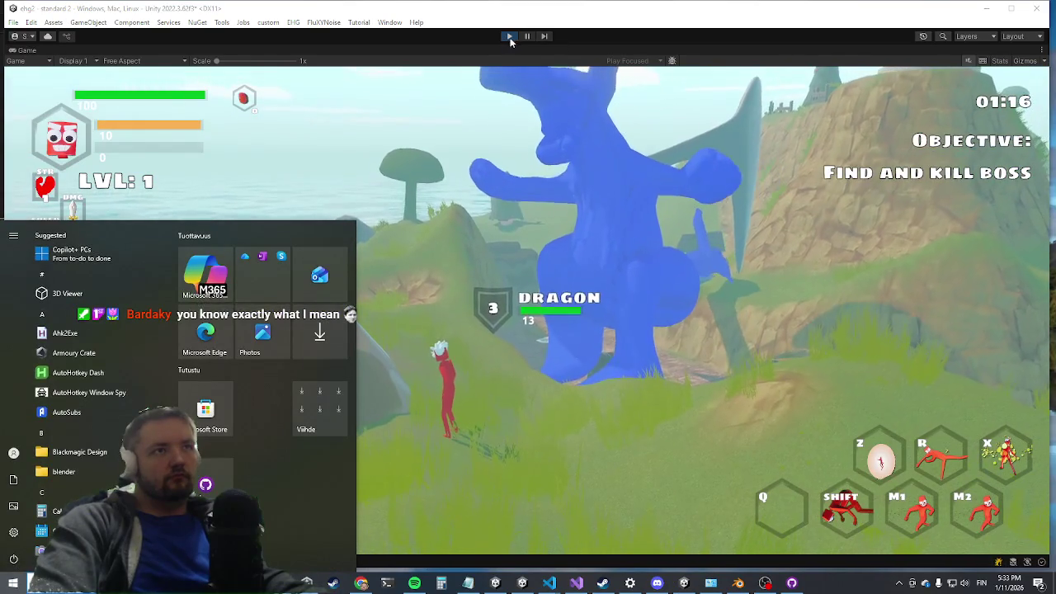
Stop the game test, maximize Chrome and search for 'mixamo'
{"action": "left_click", "coordinate": [461, 52]}
{"action": "left_click", "coordinate": [461, 52]}
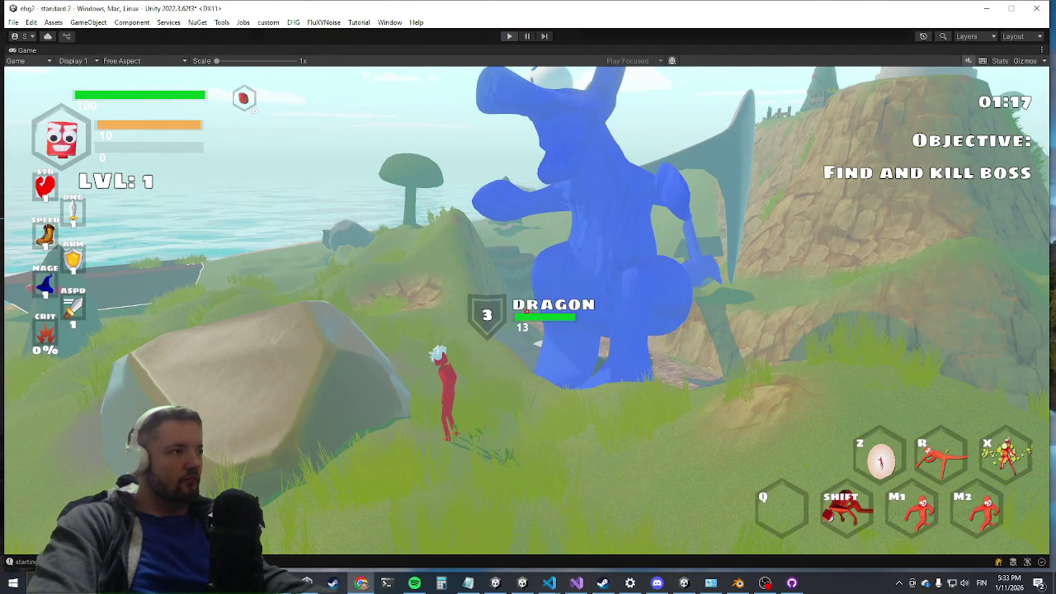
{"action": "key", "text": "alt+Tab"}
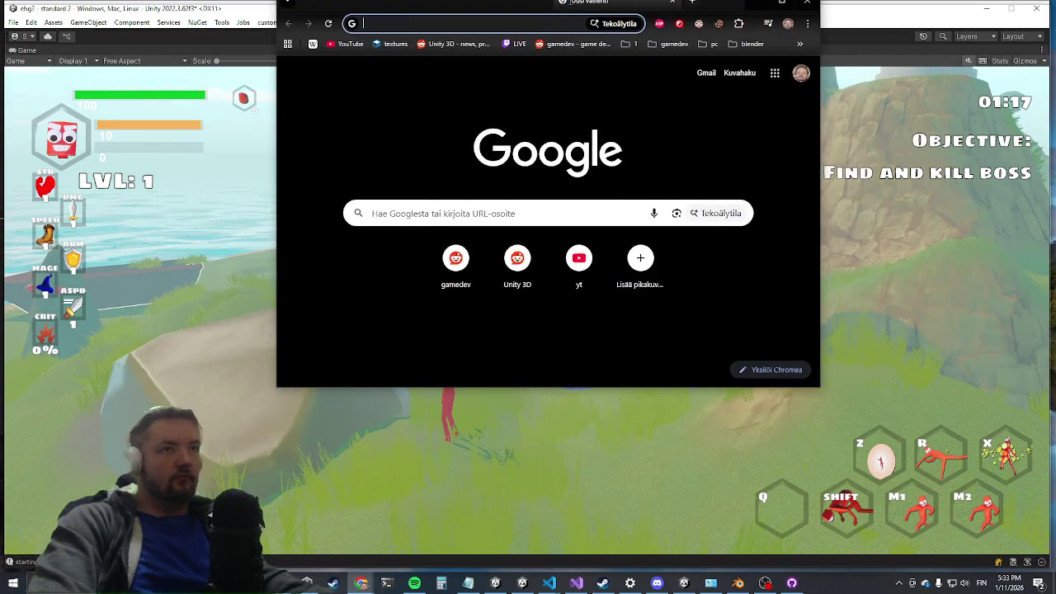
{"action": "double_click", "coordinate": [515, 12]}
{"action": "key", "text": "alt+Tab"}
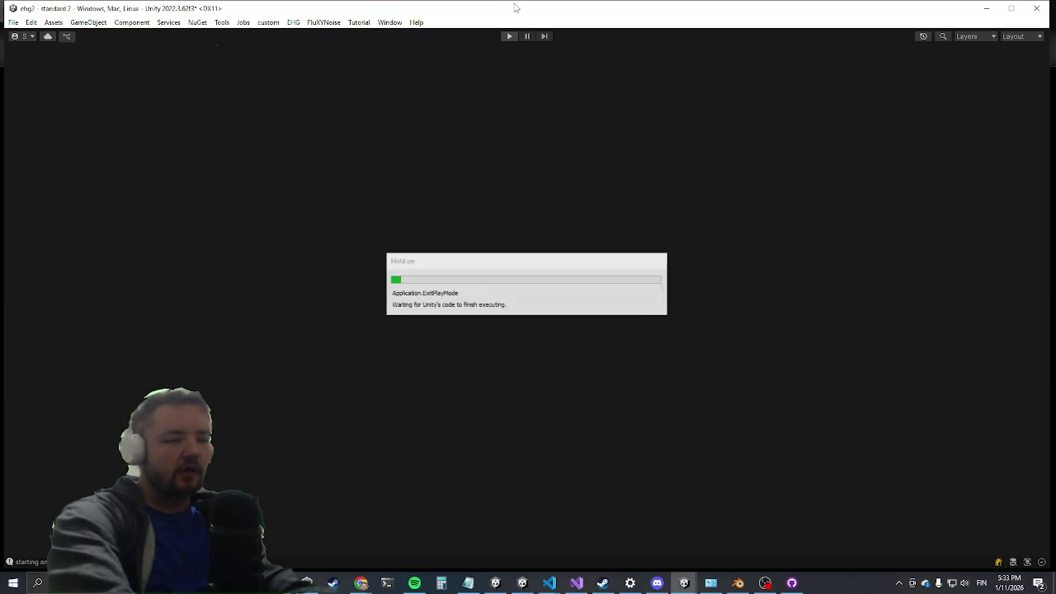
{"action": "key", "text": "alt+Tab"}
{"action": "type", "text": "mi"}
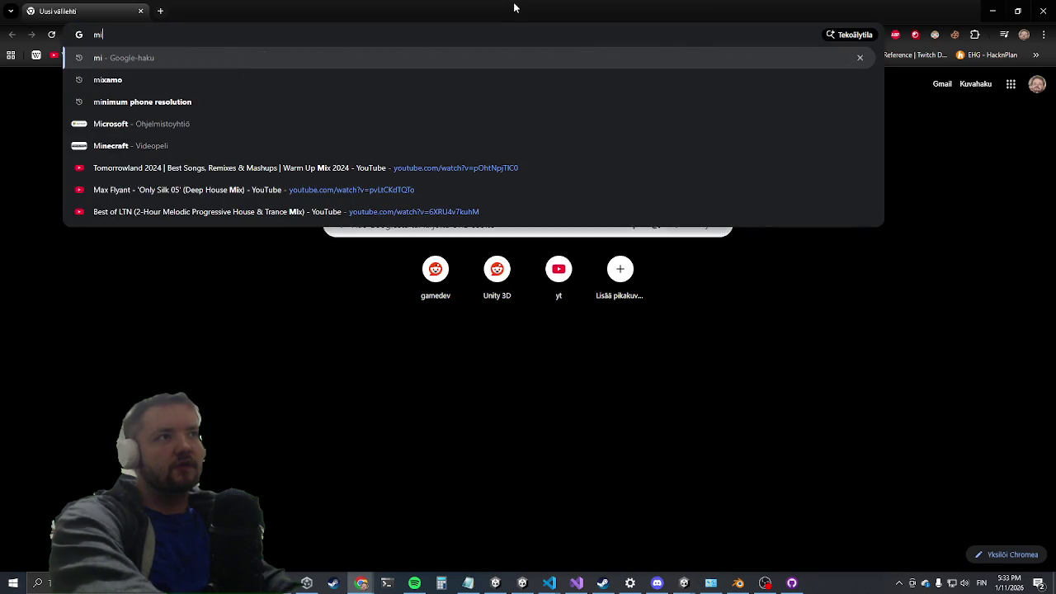
{"action": "type", "text": "xamo"}
{"action": "key", "text": "Return"}
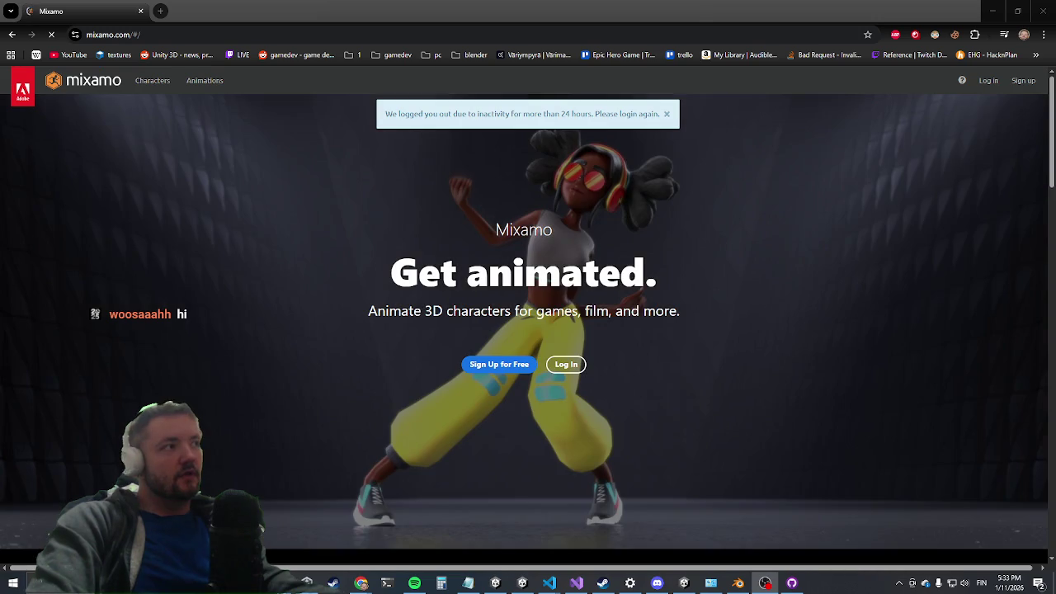
Minimize Chrome to reveal Unity and restart the game test
{"action": "left_click", "coordinate": [361, 583]}
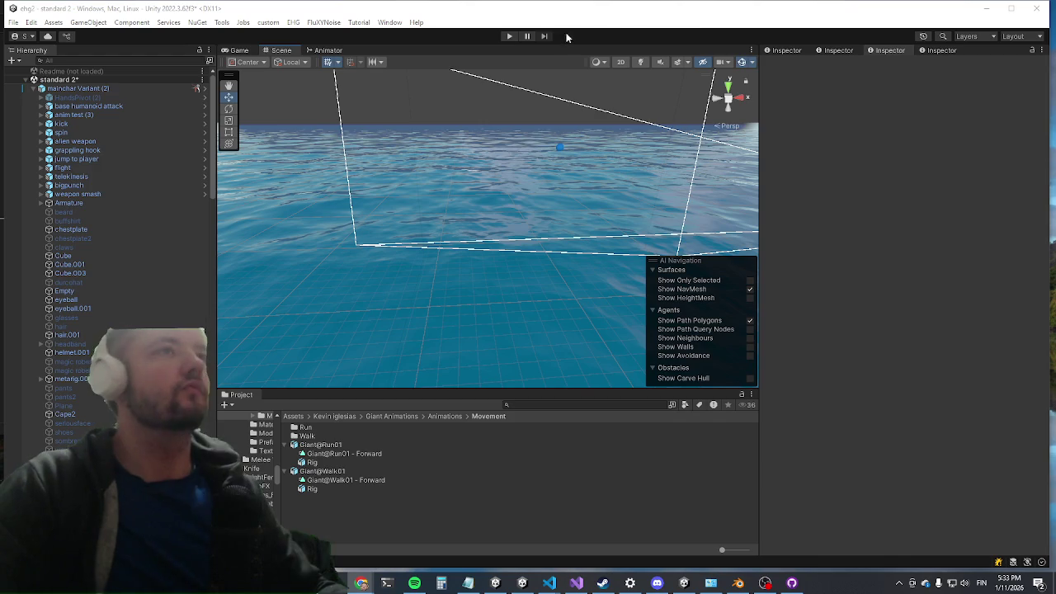
{"action": "left_click", "coordinate": [507, 36]}
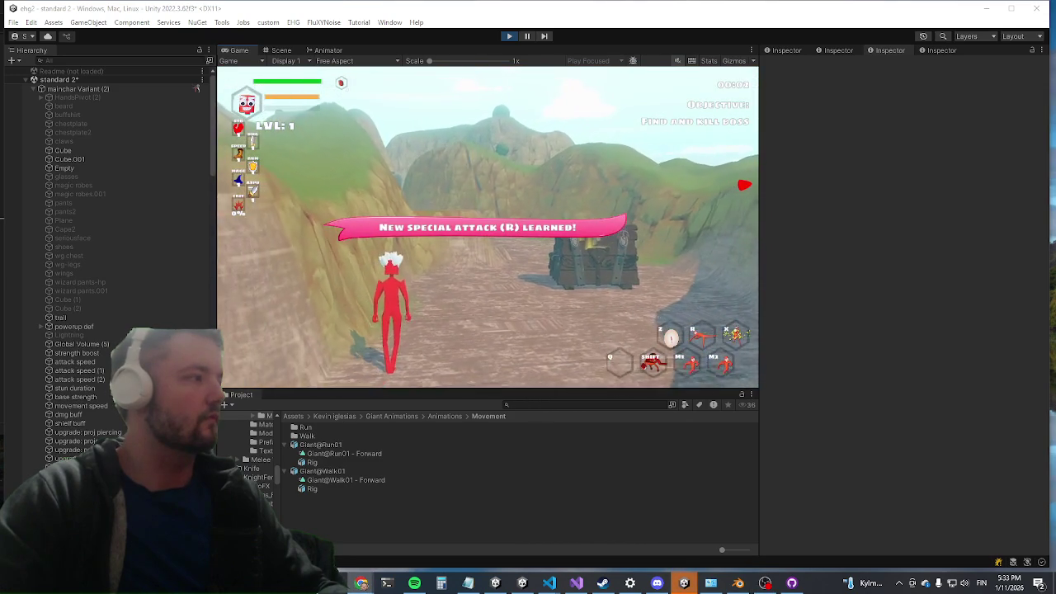
{"action": "key", "text": "shift+space"}
{"action": "key", "text": "grave"}
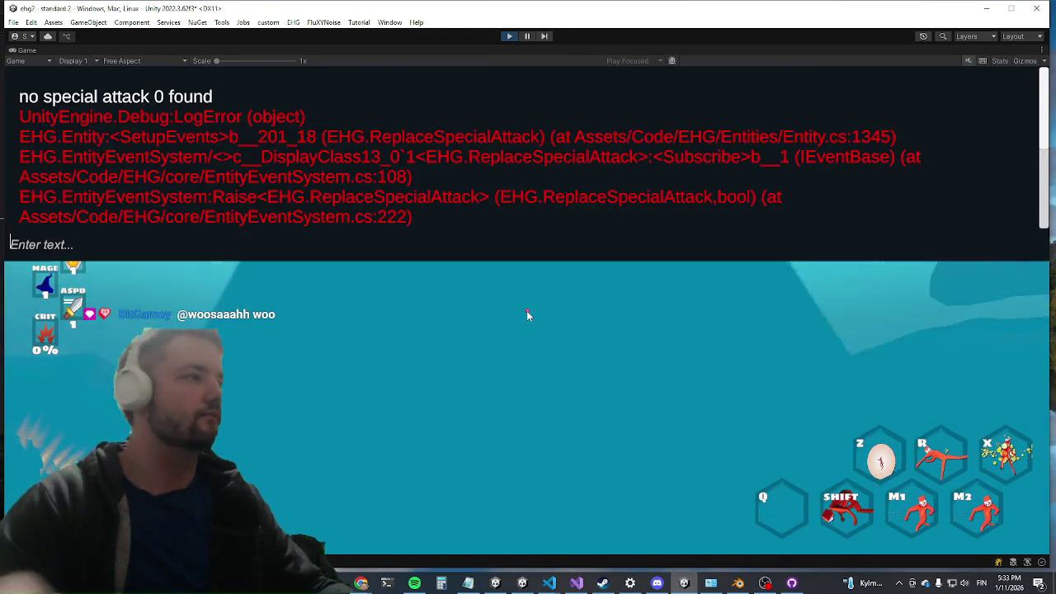
{"action": "type", "text": "killwave"}
{"action": "key", "text": "Return"}
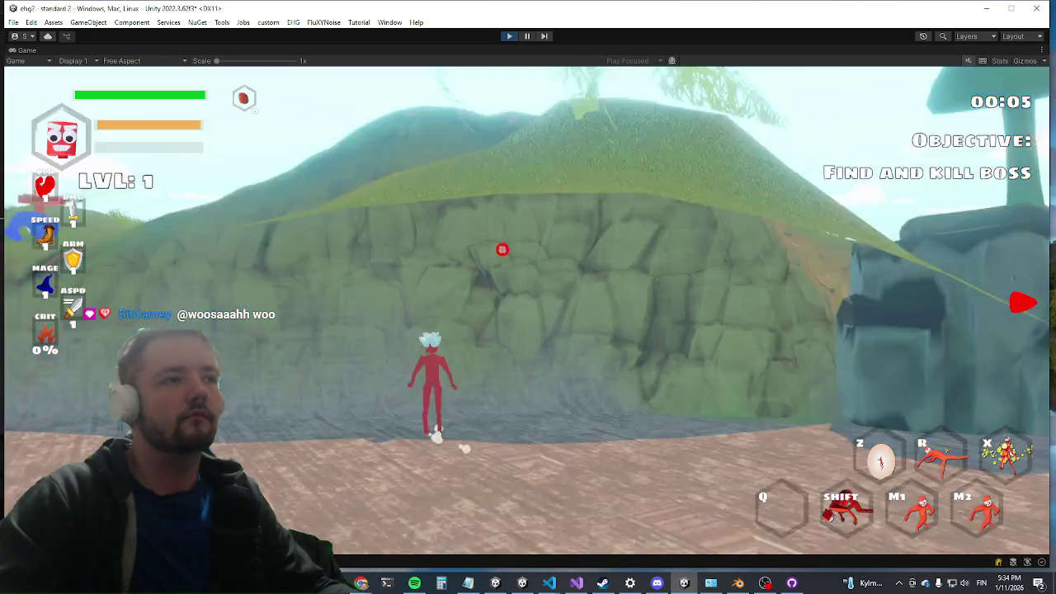
{"action": "key", "text": "space"}
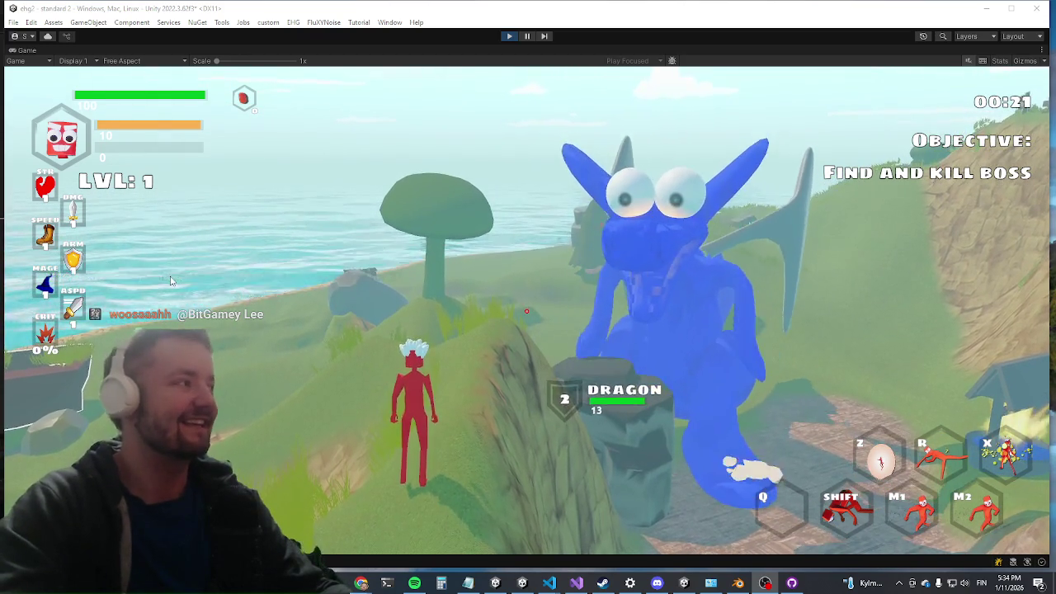
{"action": "left_click", "coordinate": [151, 277]}
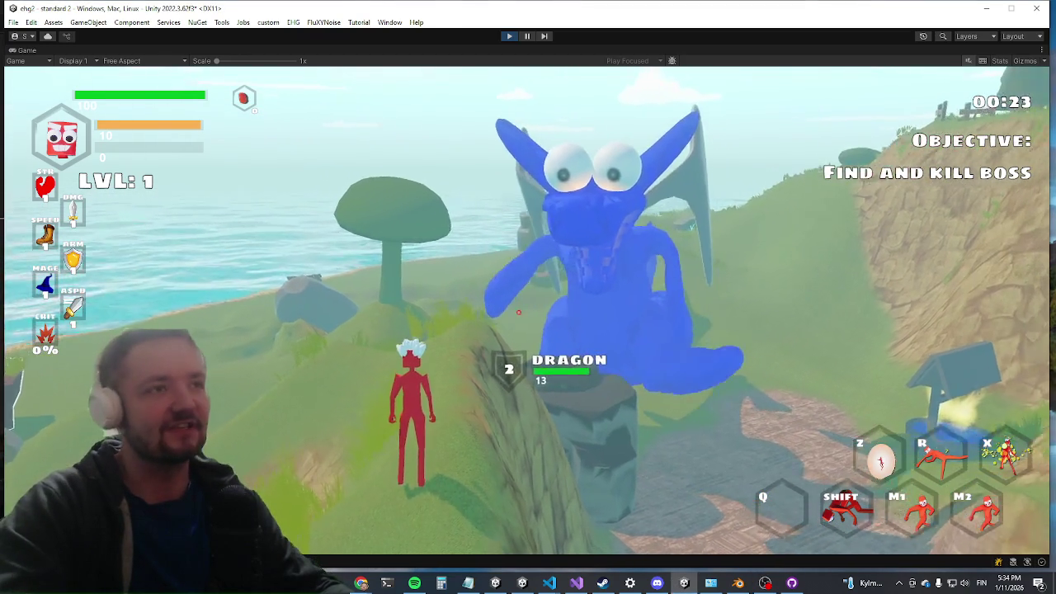
{"action": "key", "text": "a"}
{"action": "key", "text": "w"}
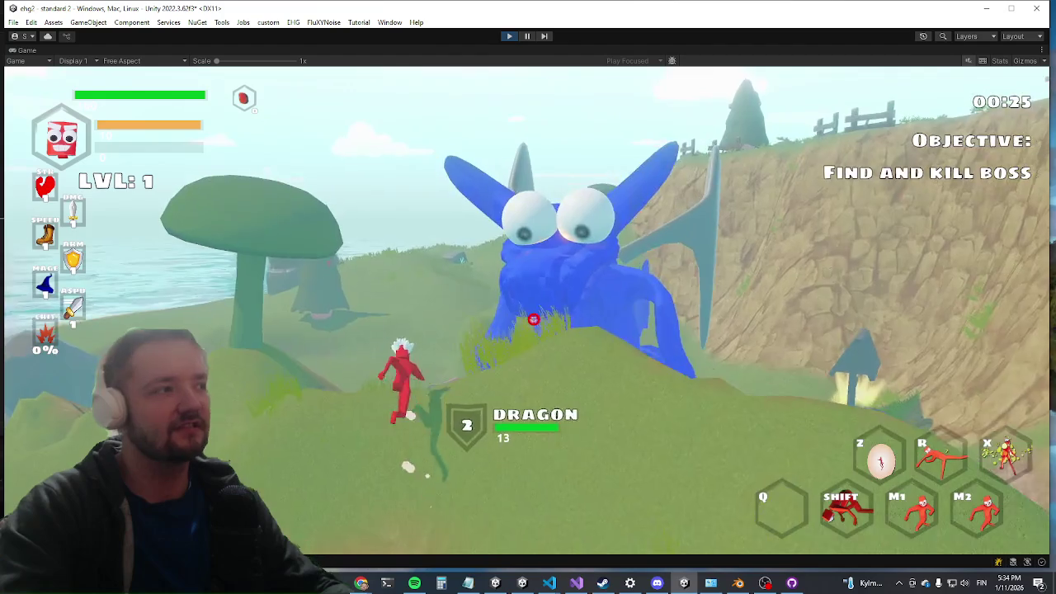
{"action": "key", "text": "a"}
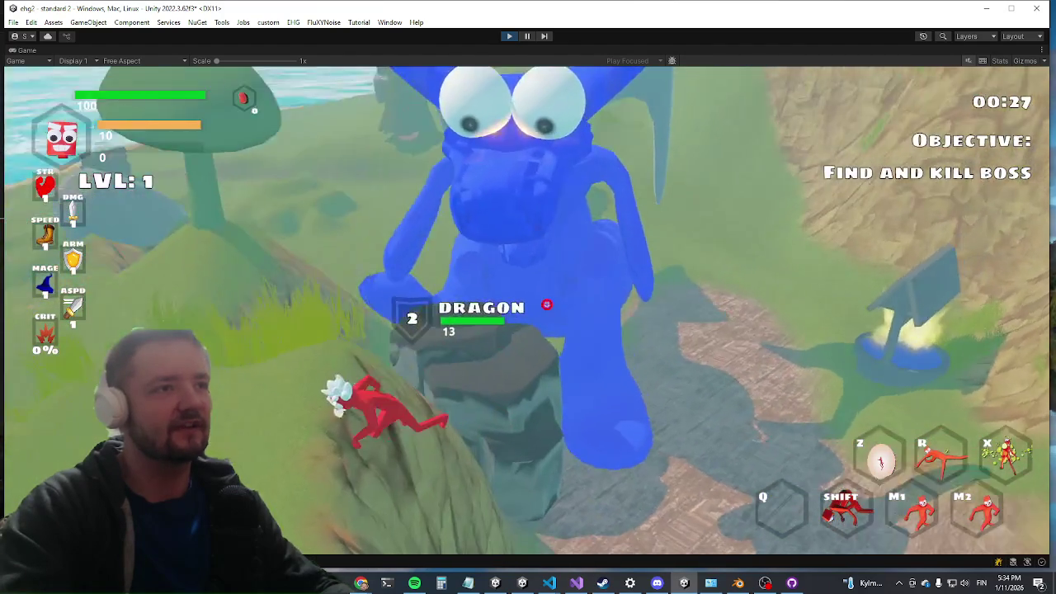
{"action": "key", "text": "alt+Tab"}
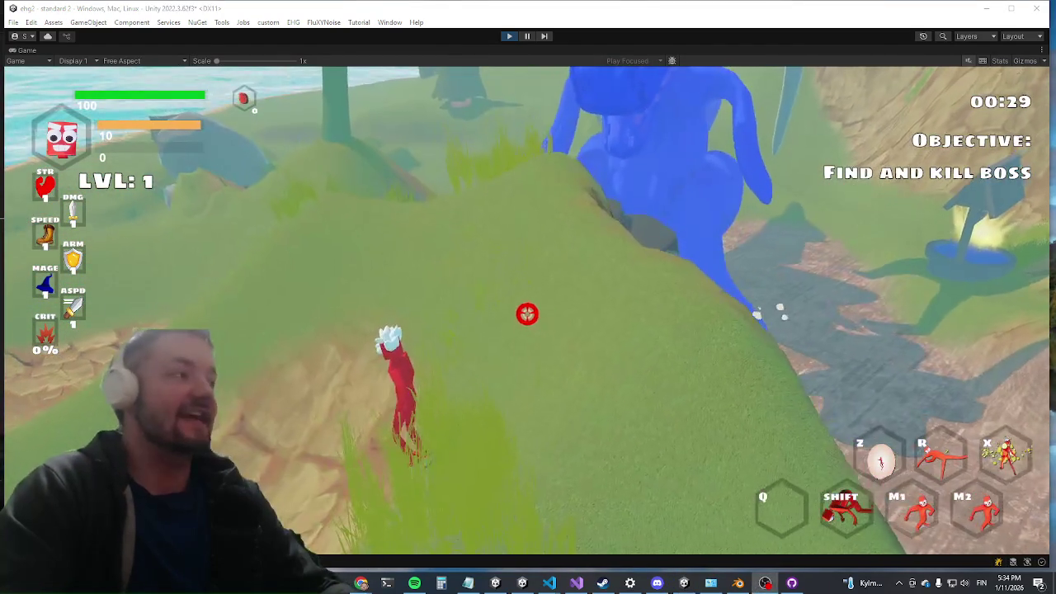
{"action": "left_click", "coordinate": [157, 289]}
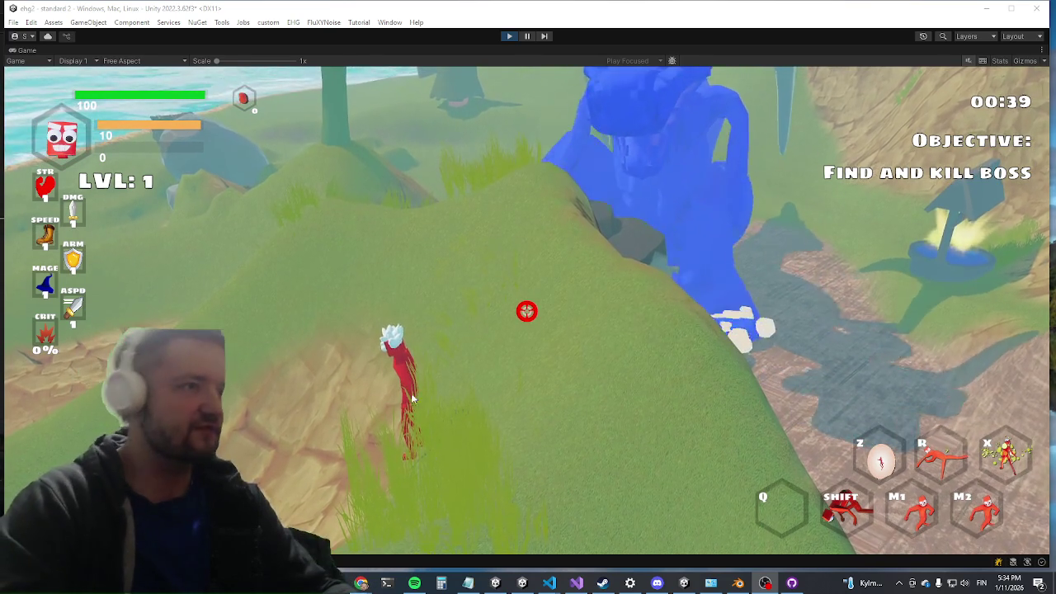
{"action": "key", "text": "w"}
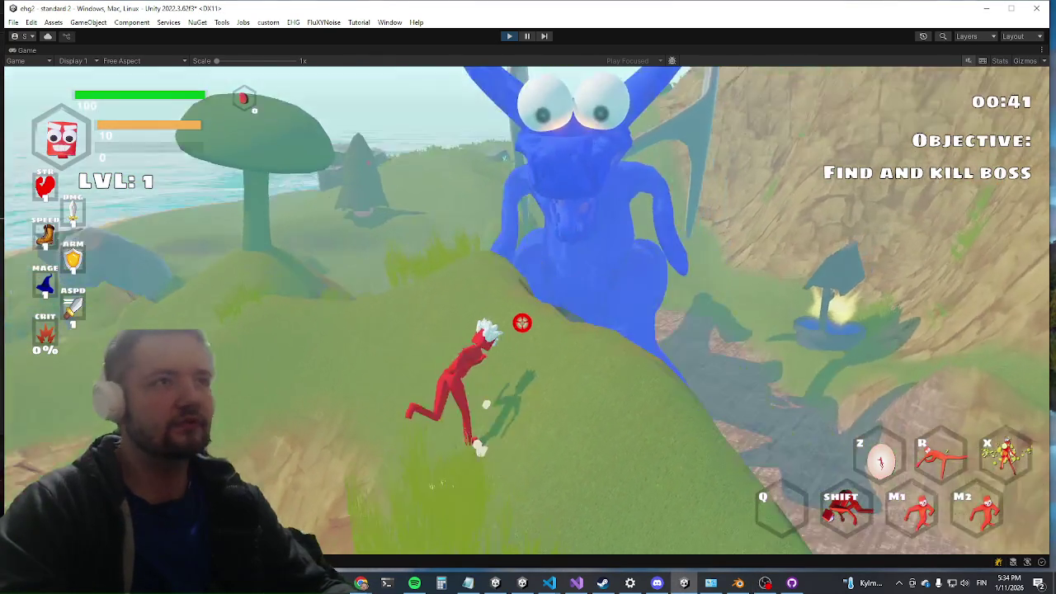
{"action": "key", "text": "w"}
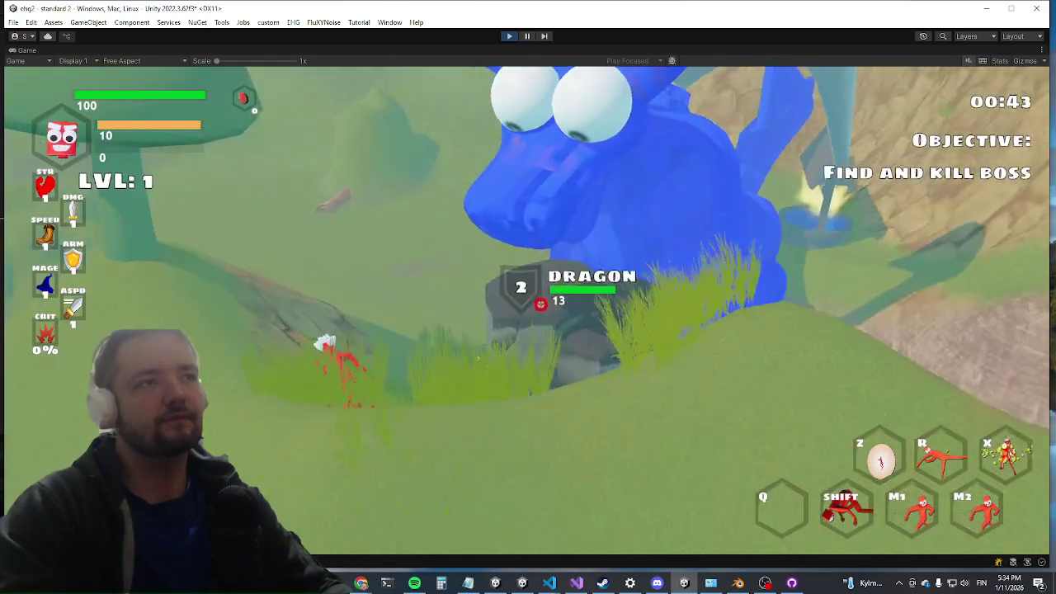
{"action": "key", "text": "w"}
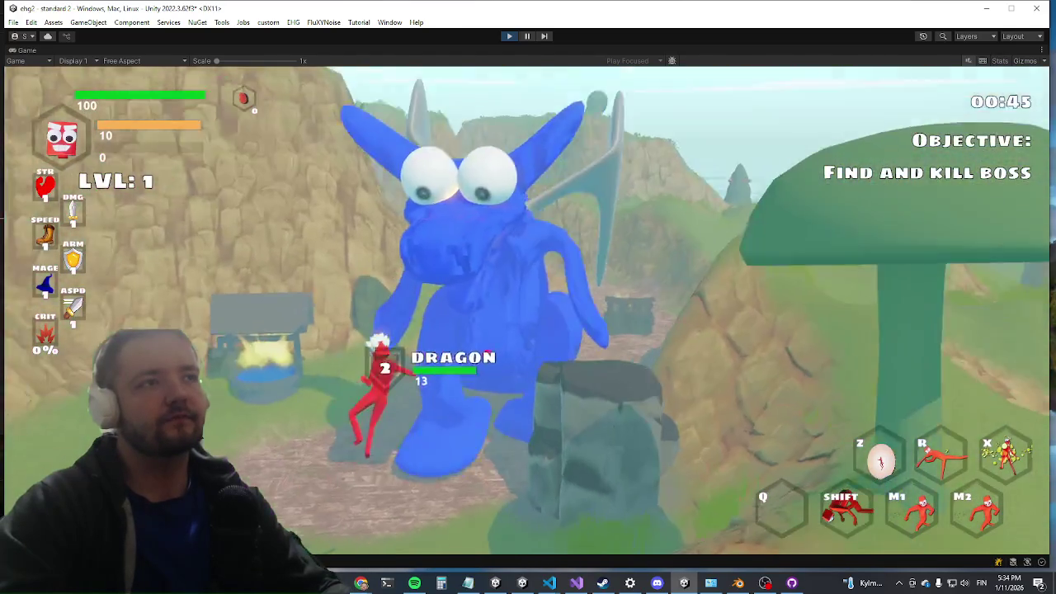
{"action": "key", "text": "a"}
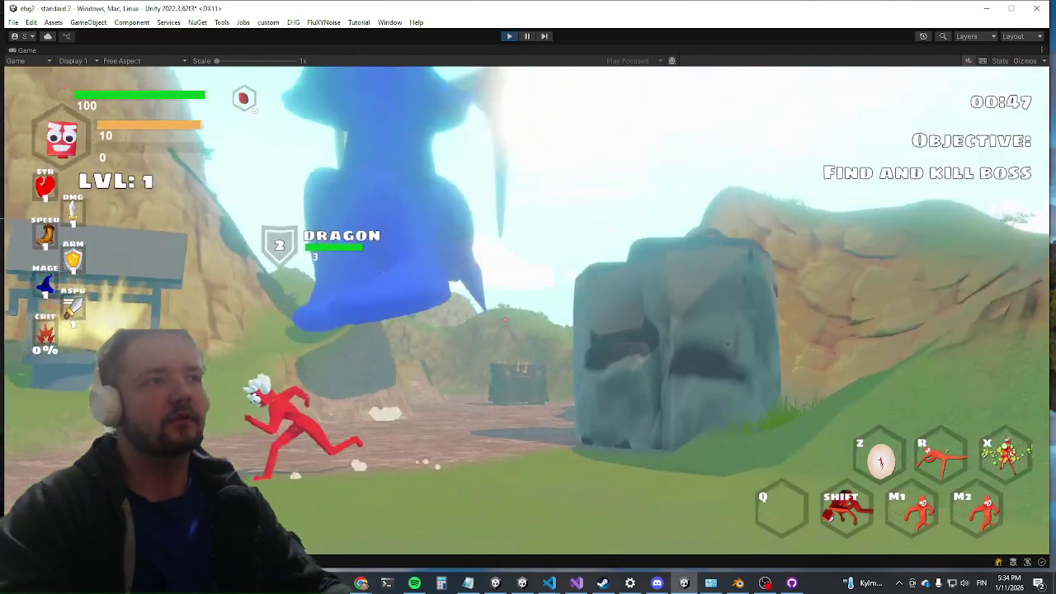
{"action": "key", "text": "w"}
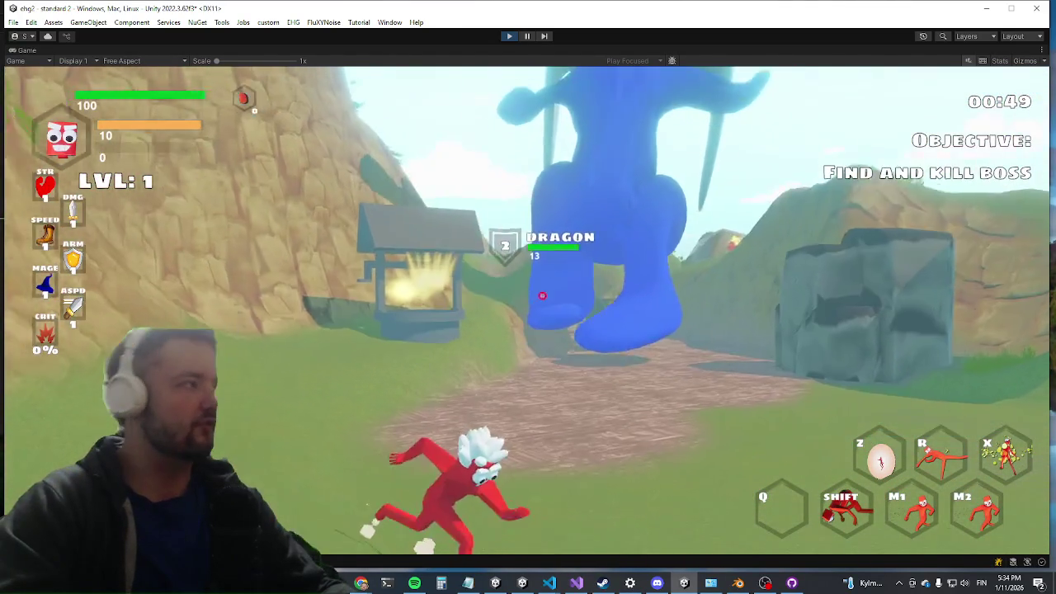
{"action": "key", "text": "a"}
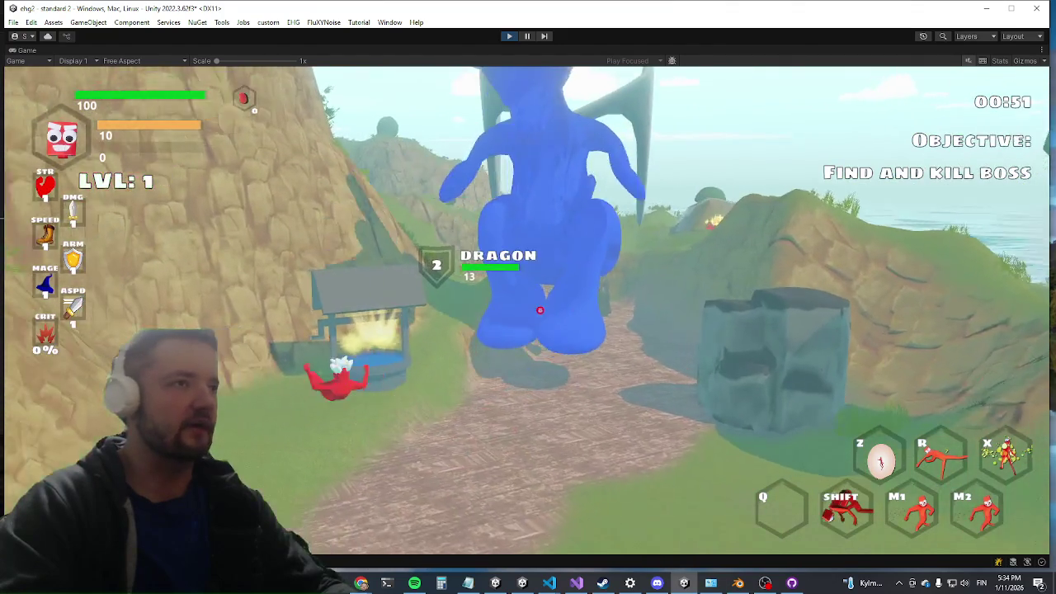
{"action": "key", "text": "w"}
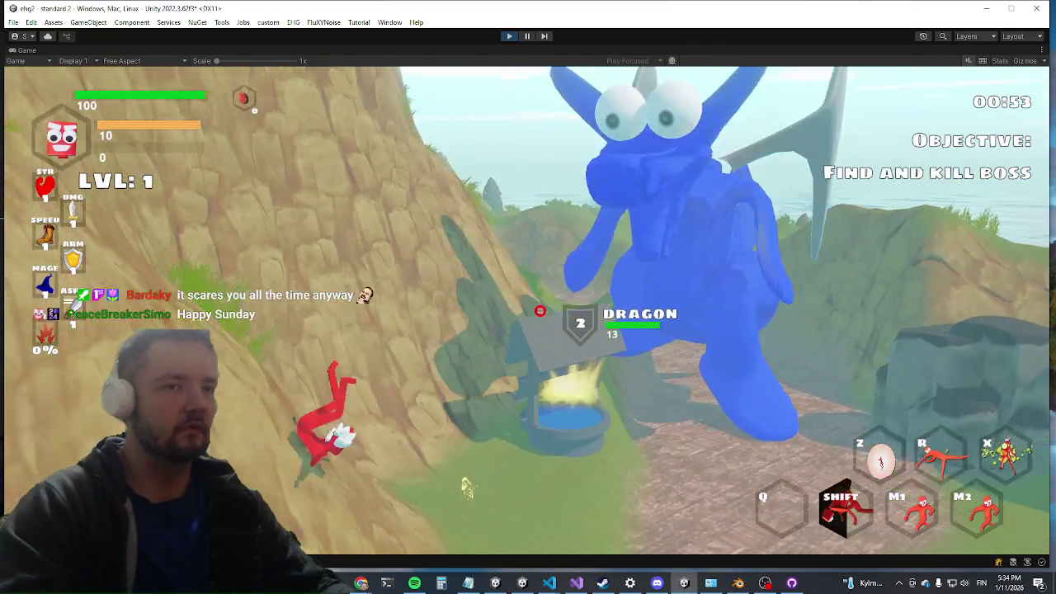
{"action": "key", "text": "w"}
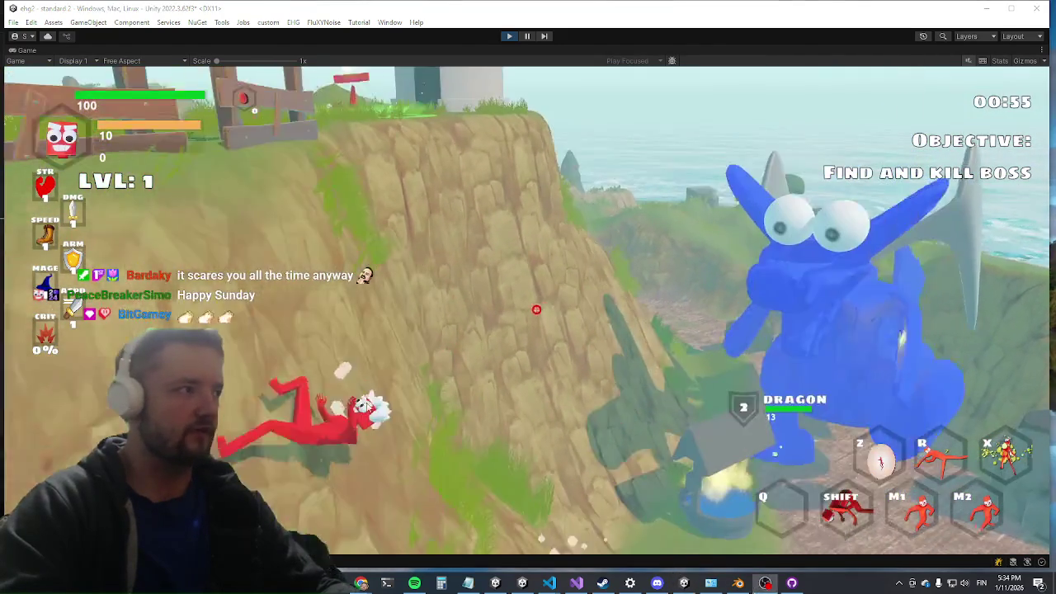
{"action": "key", "text": "w"}
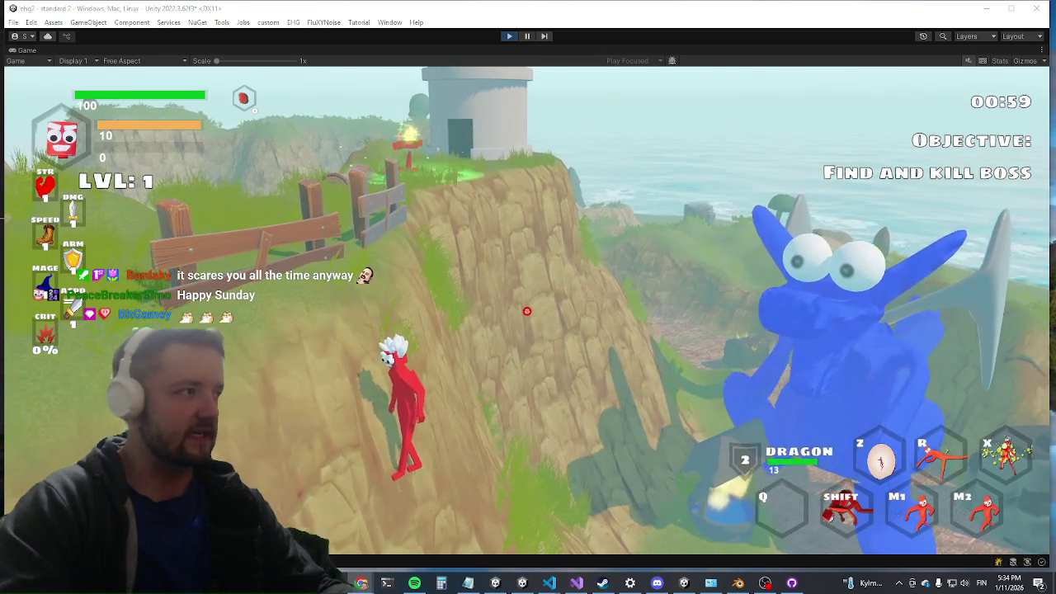
{"action": "key", "text": "s"}
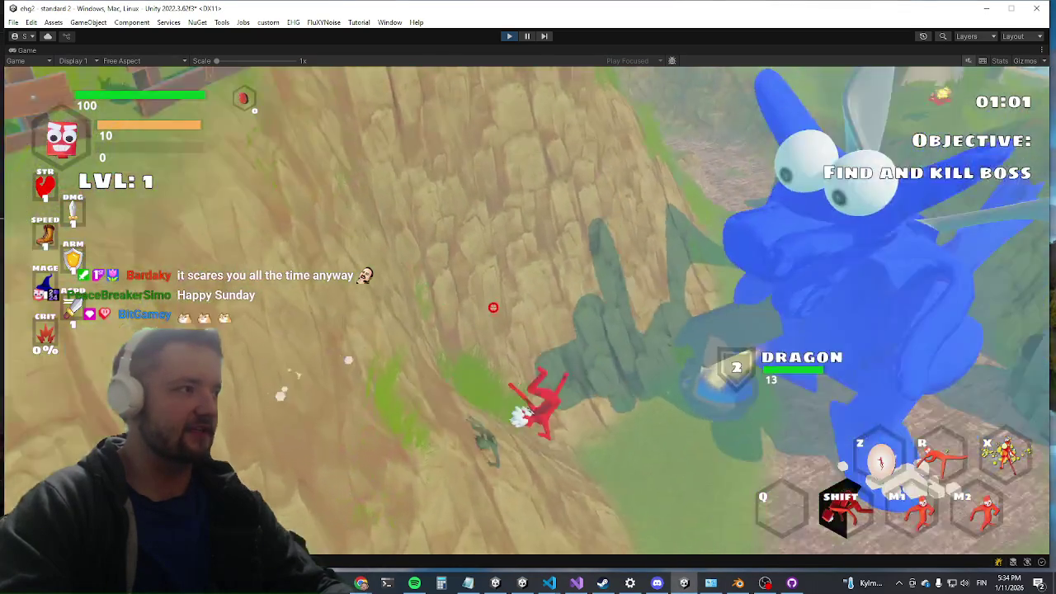
{"action": "key", "text": "w"}
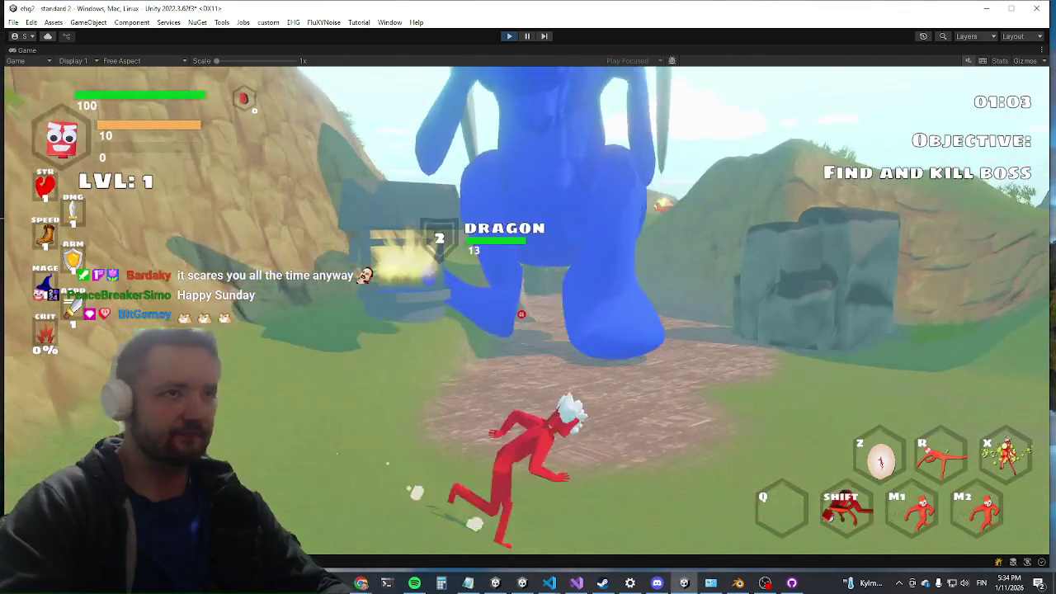
{"action": "key", "text": "a"}
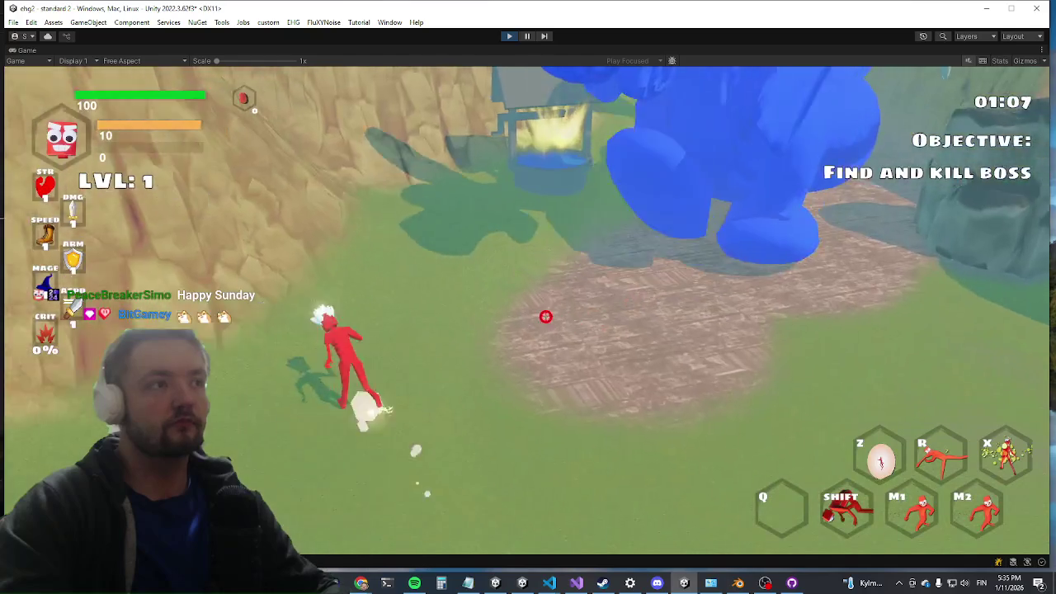
{"action": "key", "text": "shift"}
{"action": "key", "text": "w"}
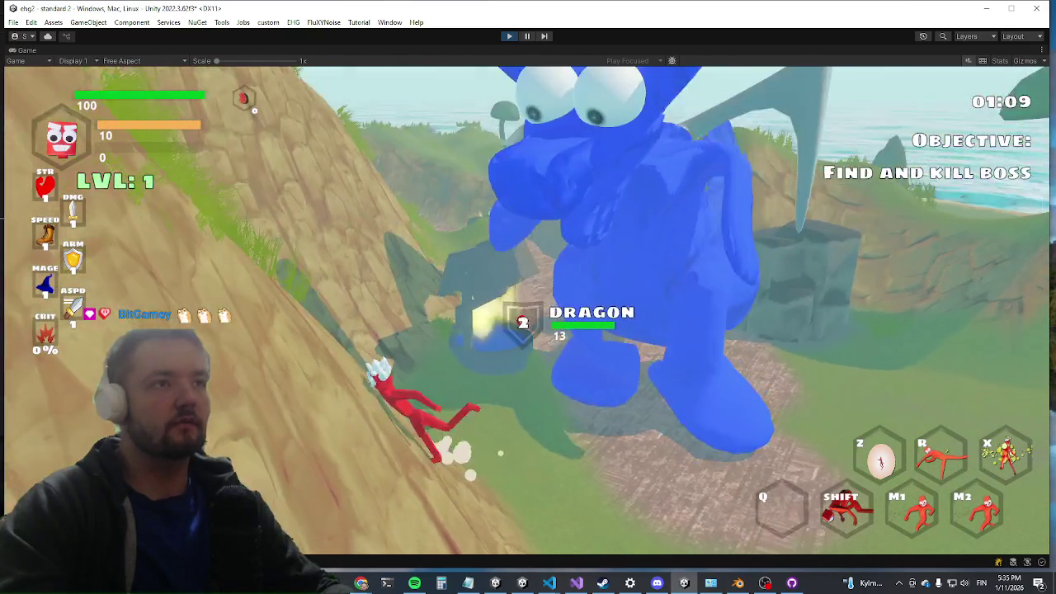
{"action": "key", "text": "w"}
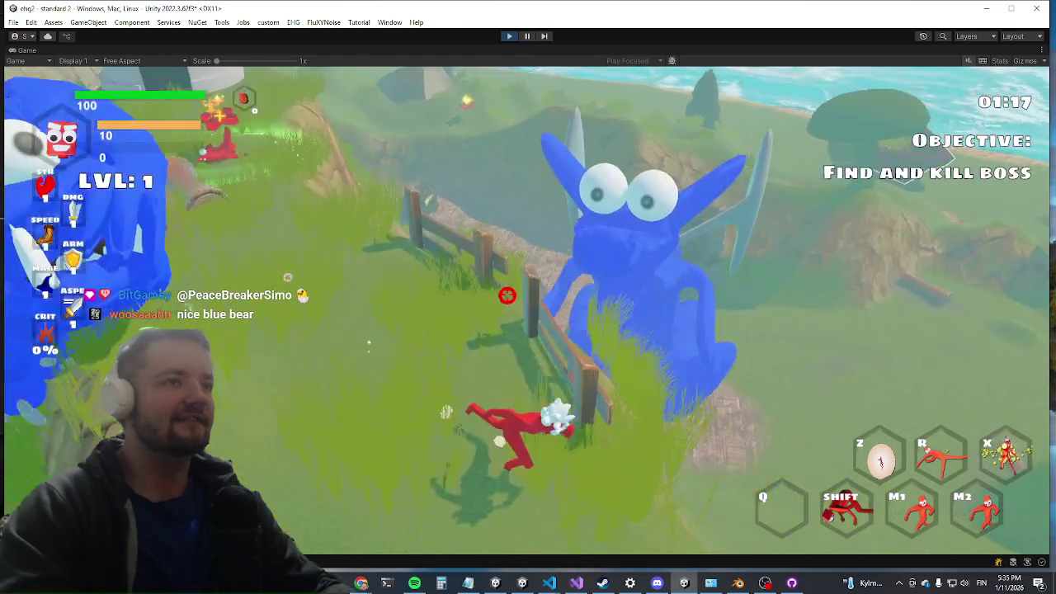
{"action": "key", "text": "w"}
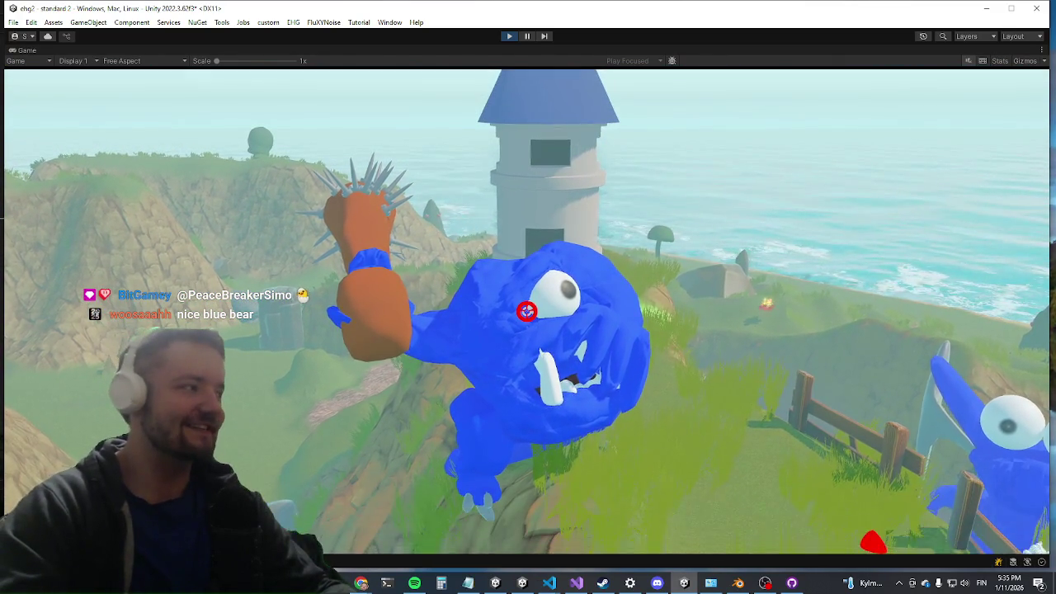
{"action": "key", "text": "s"}
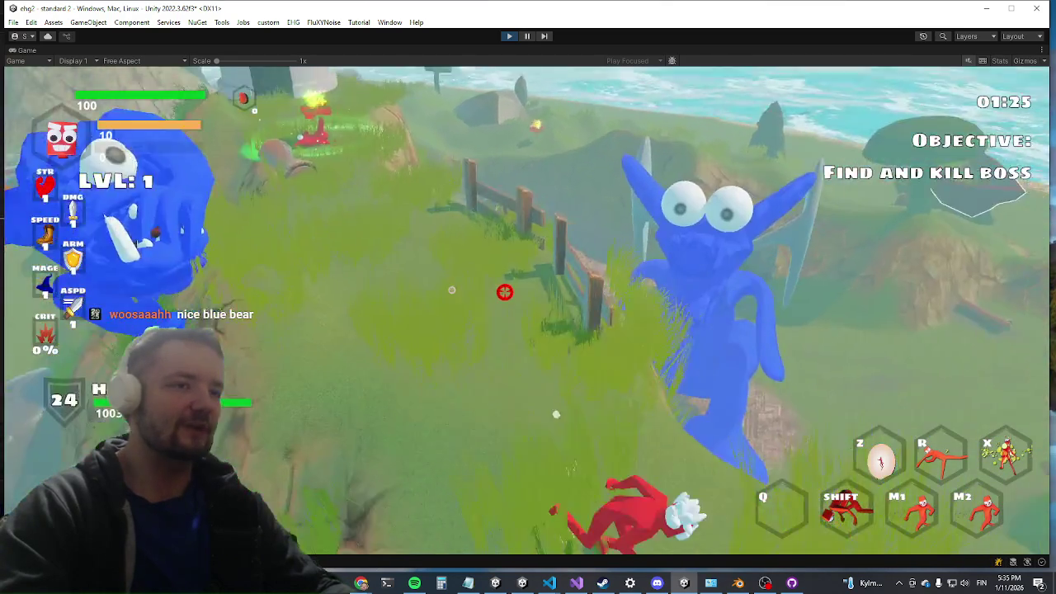
{"action": "key", "text": "w"}
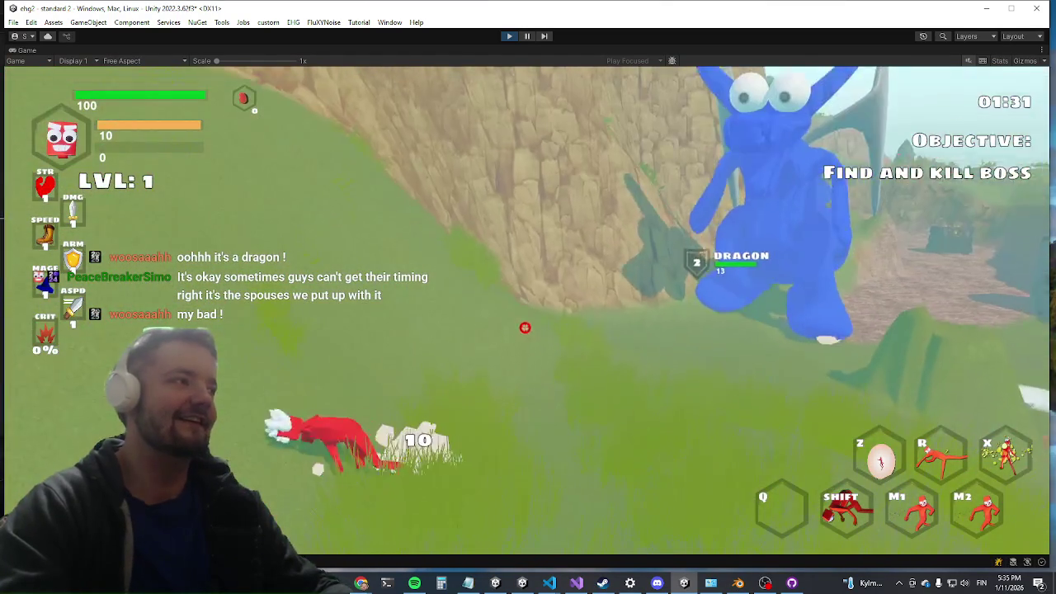
{"action": "key", "text": "w"}
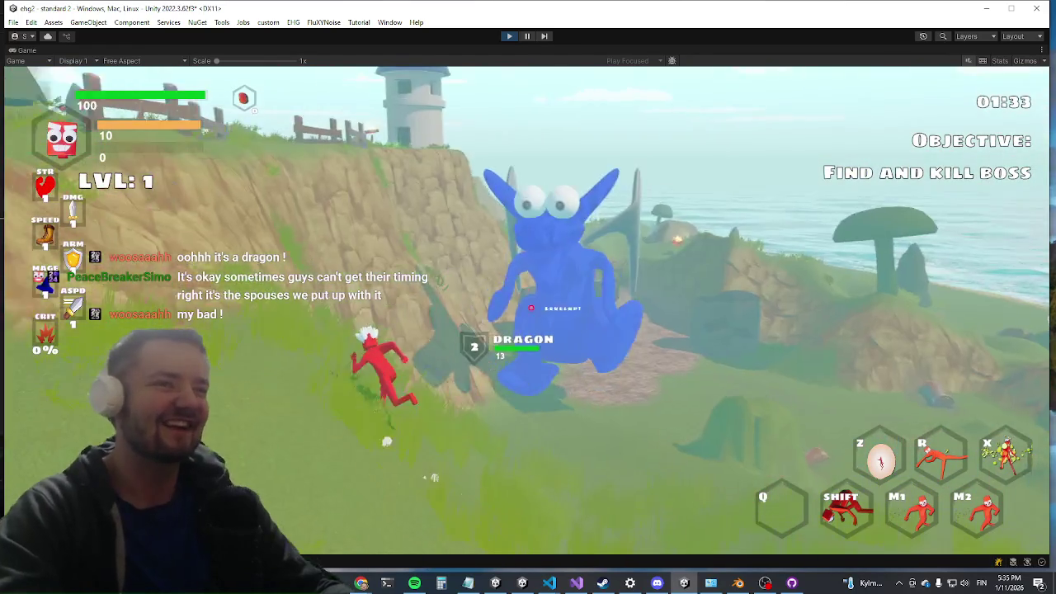
{"action": "key", "text": "w"}
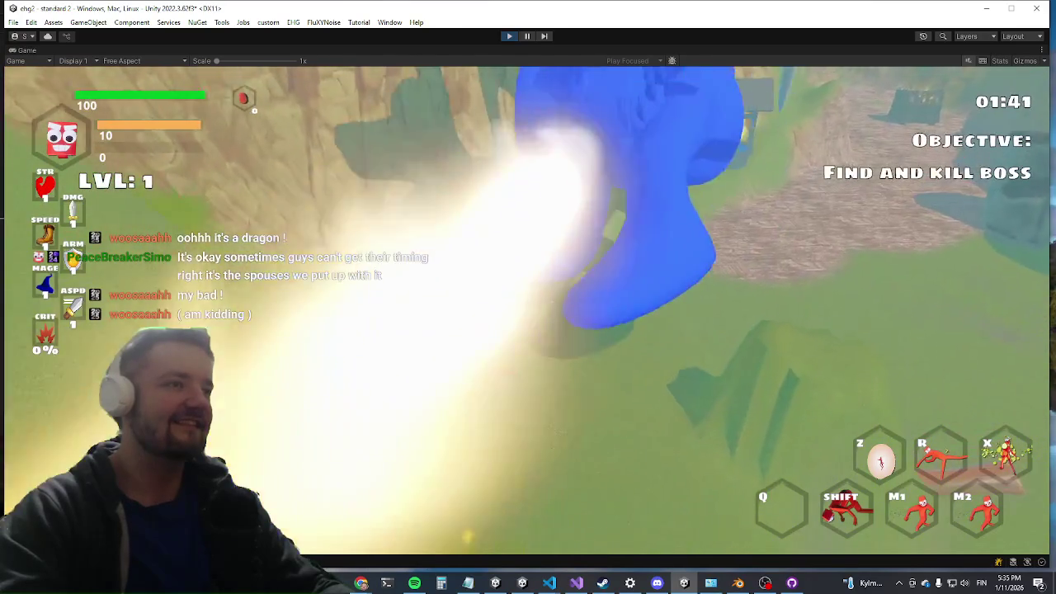
Alt+Tab away from the running dragon fight to the desktop with Chrome's Mixamo window
{"action": "key", "text": "alt+Tab"}
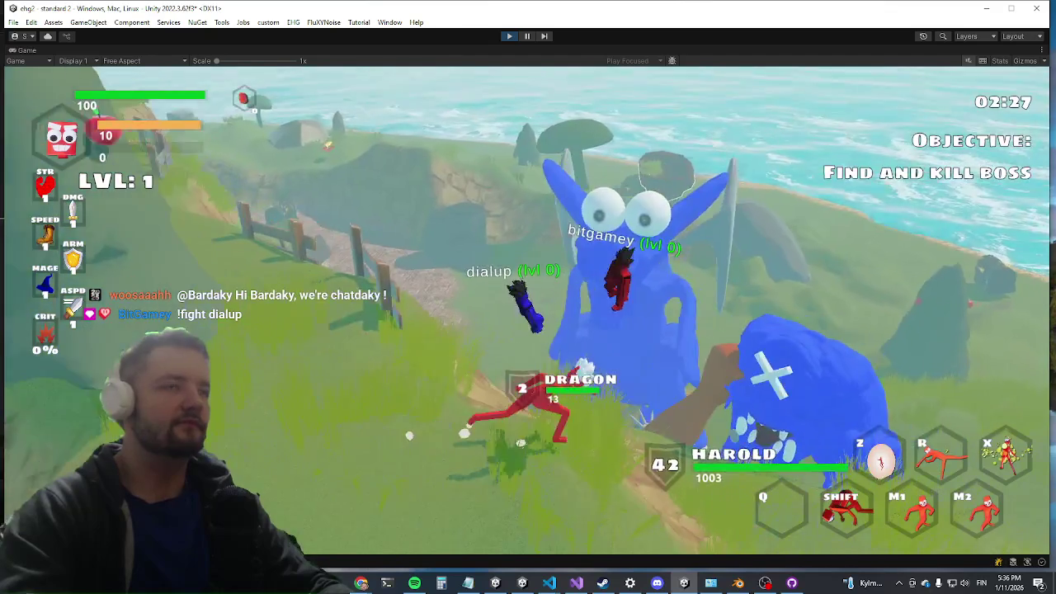
{"action": "key", "text": "alt+Tab"}
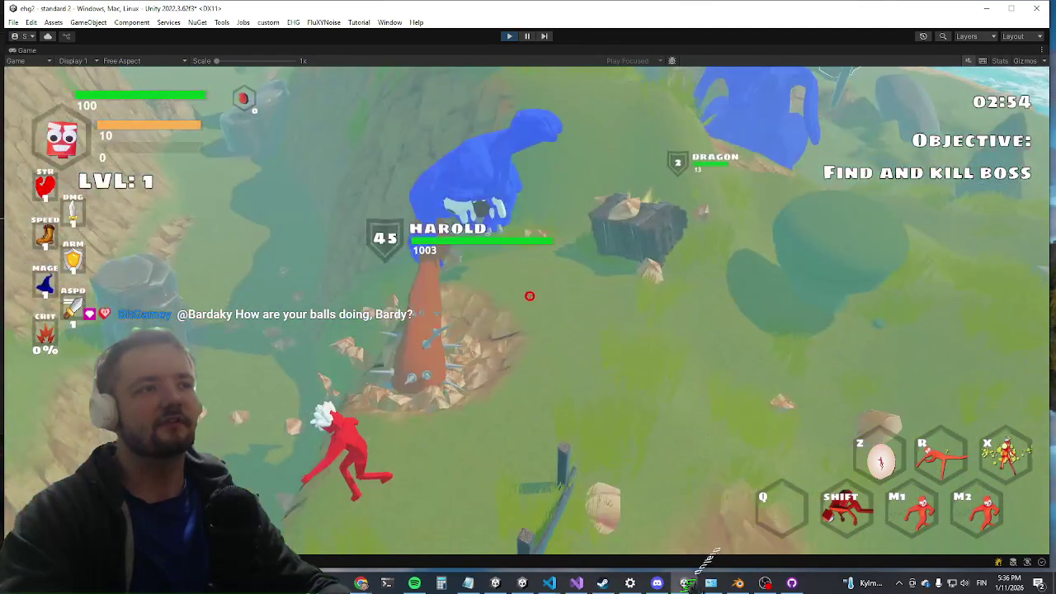
{"action": "key", "text": "alt+Tab"}
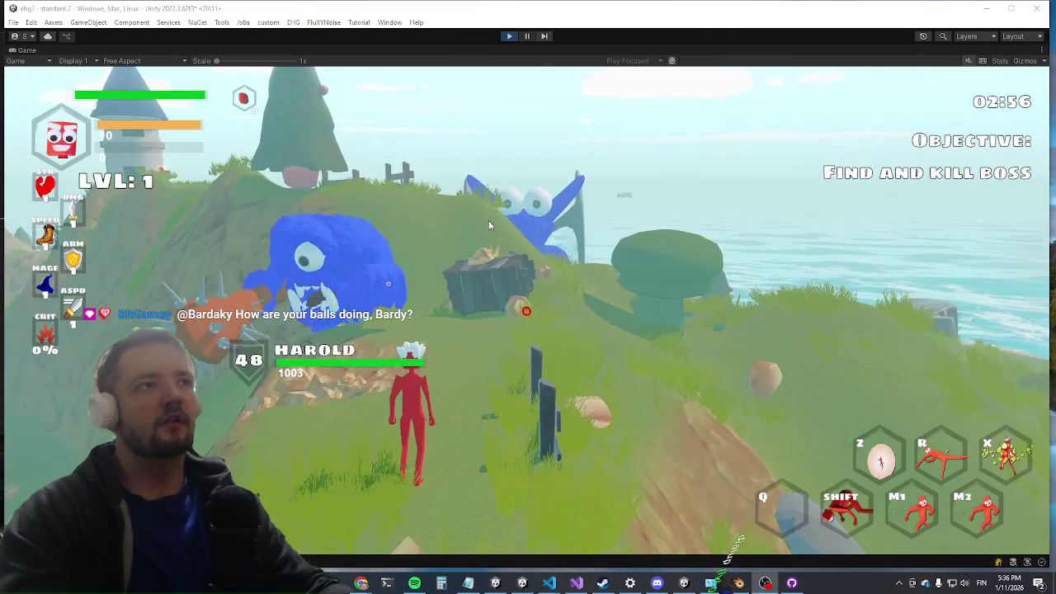
Maximize the Mixamo window and search the animation library for 'scream'
{"action": "mouse_move", "coordinate": [361, 582]}
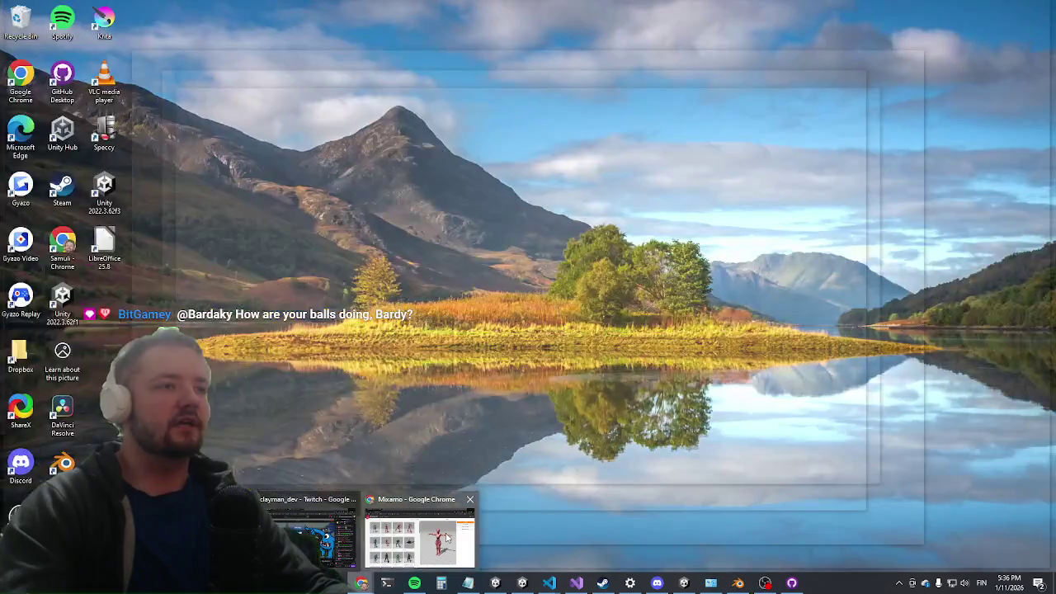
{"action": "left_click", "coordinate": [423, 536]}
{"action": "double_click", "coordinate": [597, 5]}
{"action": "left_click", "coordinate": [103, 108]}
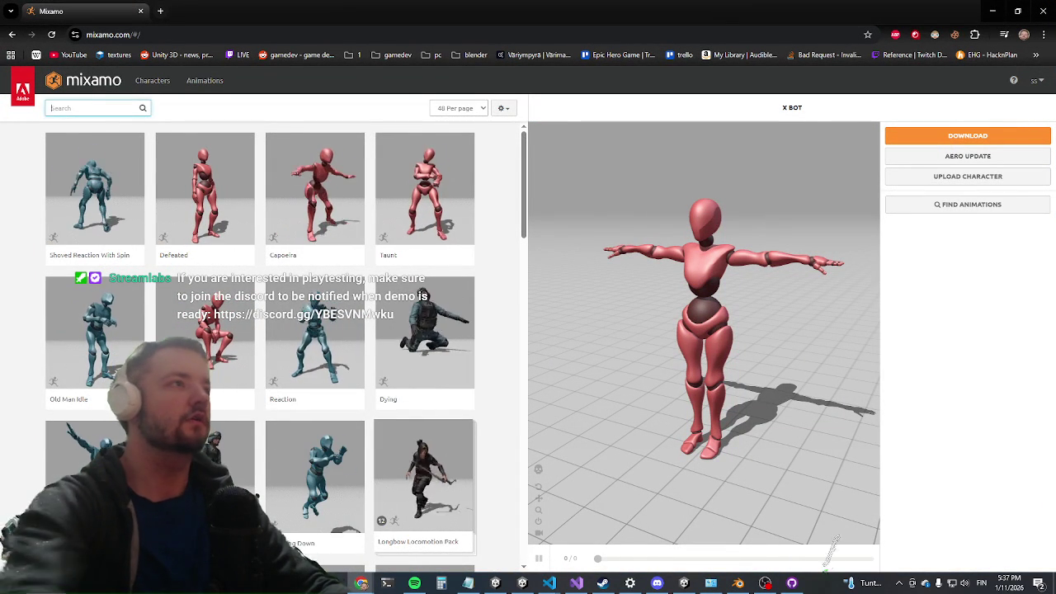
{"action": "type", "text": "scream"}
{"action": "key", "text": "Return"}
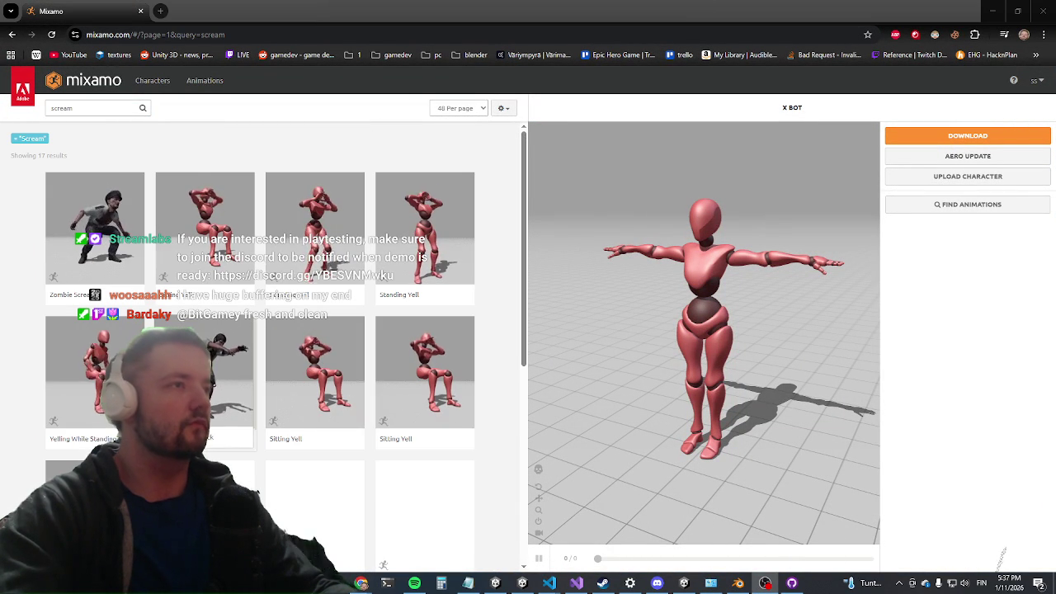
Scroll the scream results and preview Yelling Out on X Bot
{"action": "left_click", "coordinate": [112, 108]}
{"action": "left_click", "coordinate": [289, 151]}
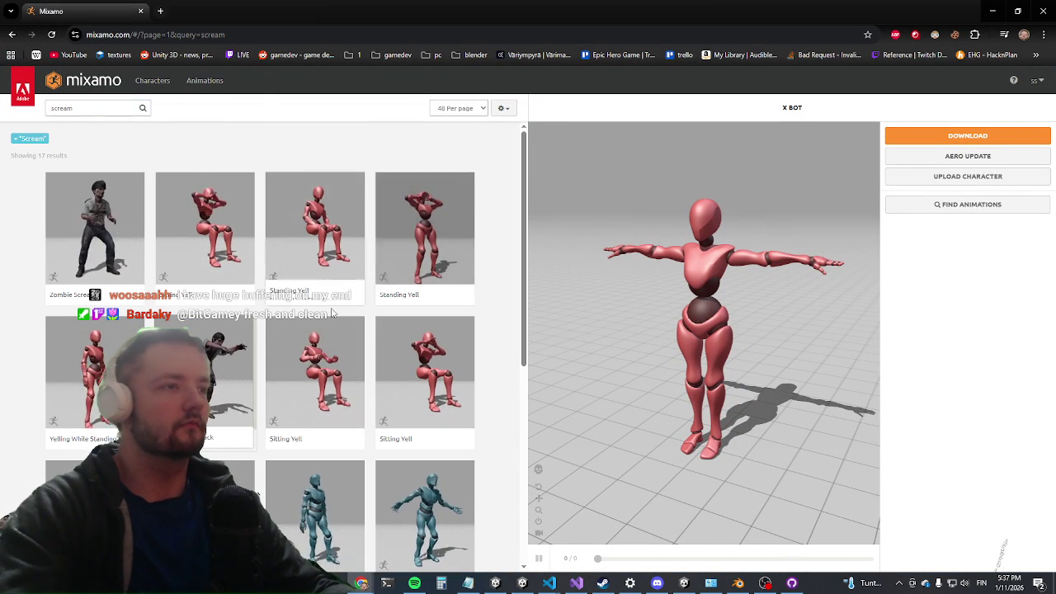
{"action": "scroll", "coordinate": [313, 322], "scroll_direction": "down", "scroll_amount": 2}
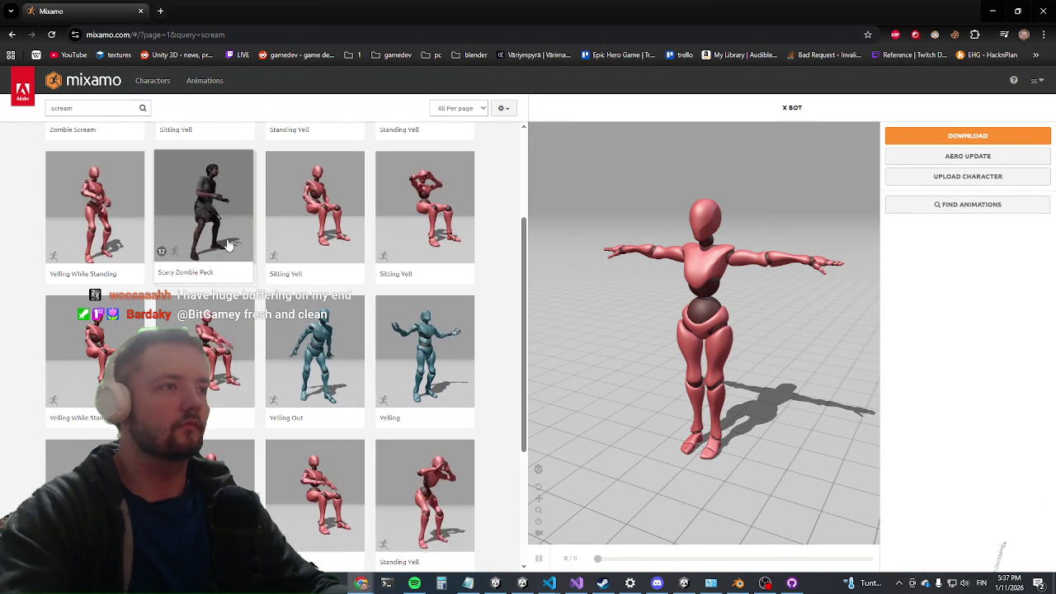
{"action": "left_click", "coordinate": [337, 371]}
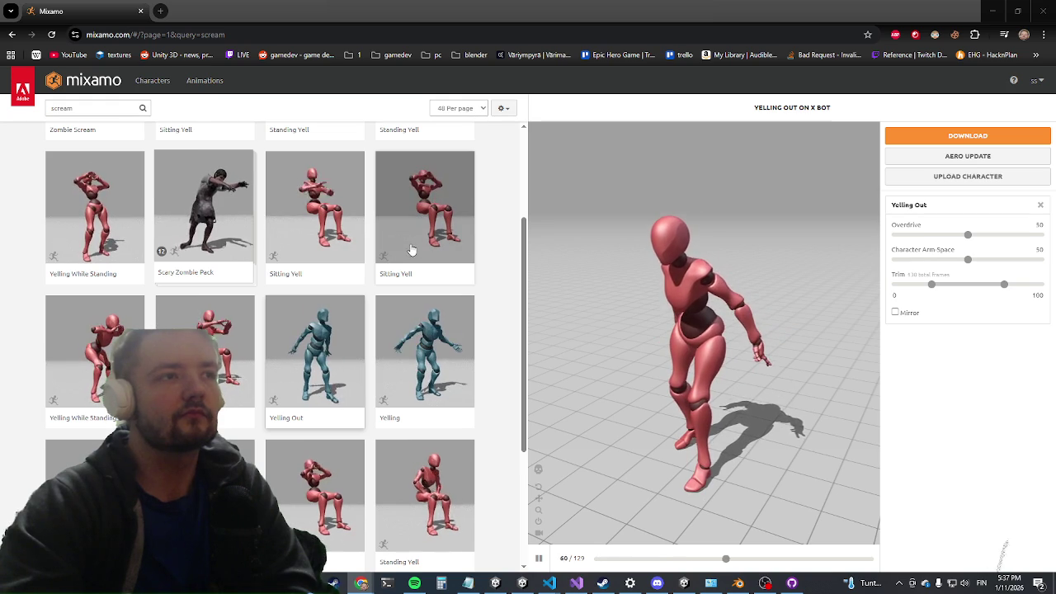
{"action": "scroll", "coordinate": [405, 275], "scroll_direction": "down", "scroll_amount": 2}
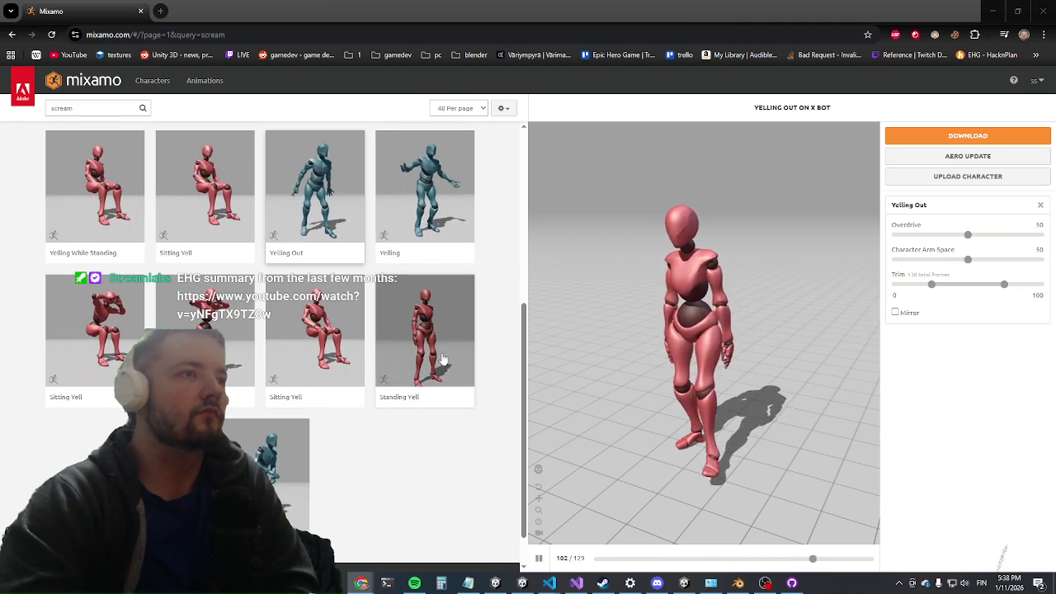
{"action": "scroll", "coordinate": [435, 242], "scroll_direction": "up", "scroll_amount": 2}
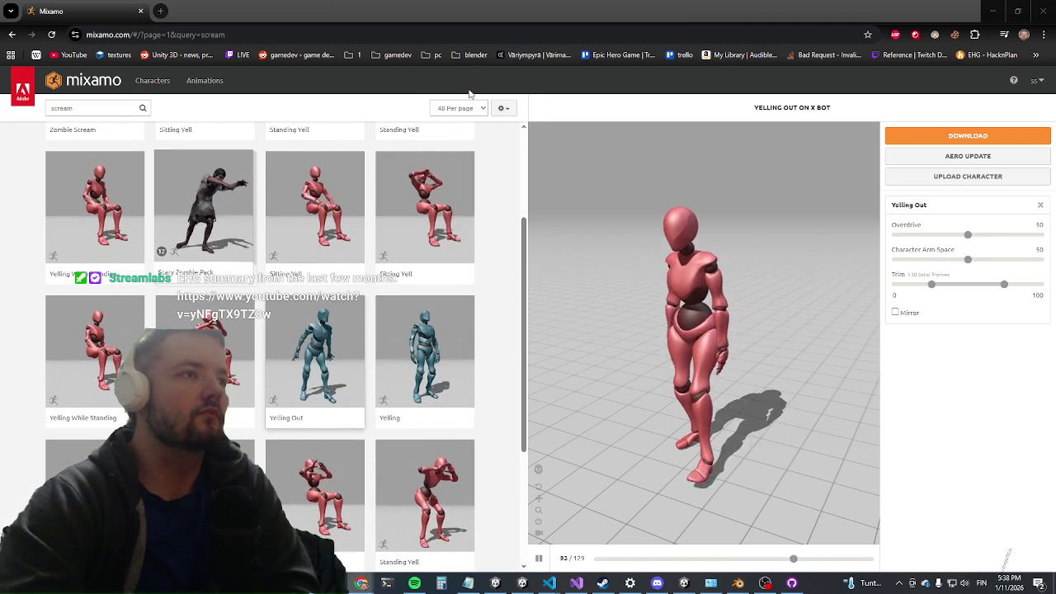
{"action": "scroll", "coordinate": [418, 174], "scroll_direction": "up", "scroll_amount": 2}
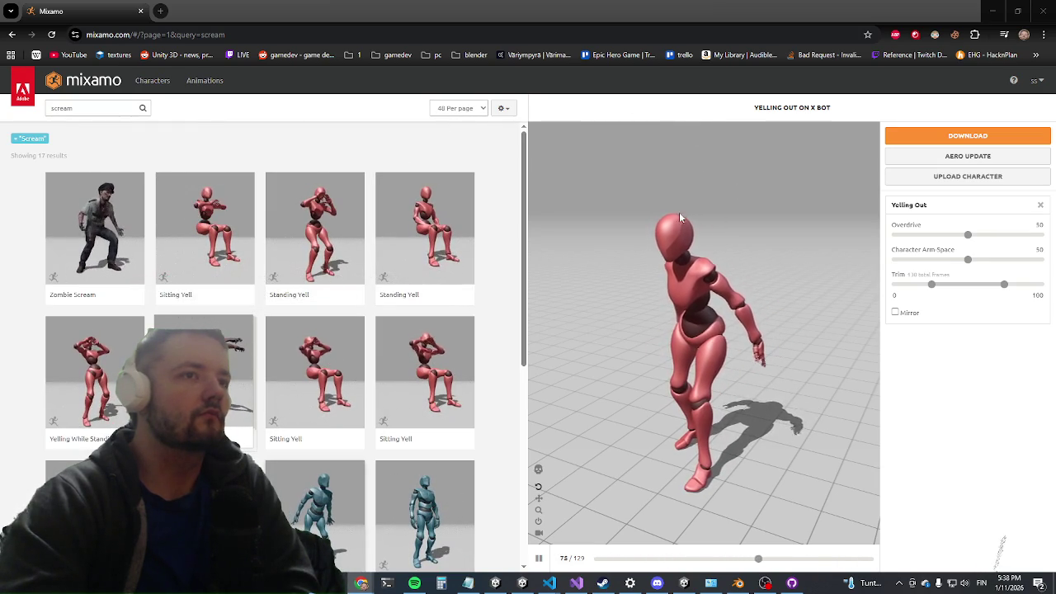
{"action": "mouse_move", "coordinate": [663, 285]}
{"action": "left_mouse_down"}
{"action": "mouse_move", "coordinate": [821, 288]}
{"action": "mouse_move", "coordinate": [734, 313]}
{"action": "mouse_move", "coordinate": [686, 276]}
{"action": "left_mouse_up"}
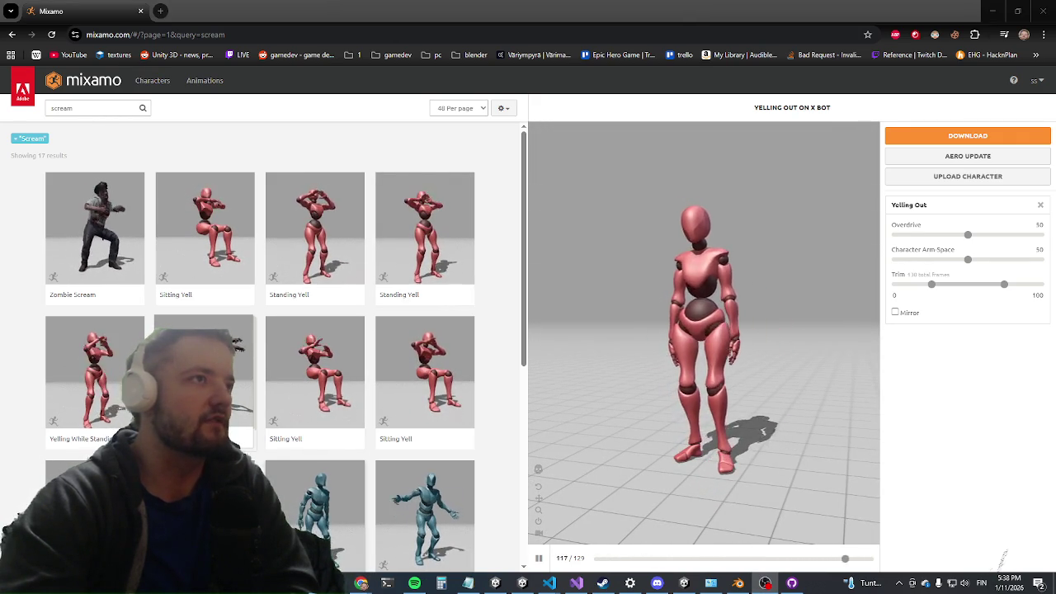
{"action": "left_click", "coordinate": [999, 553]}
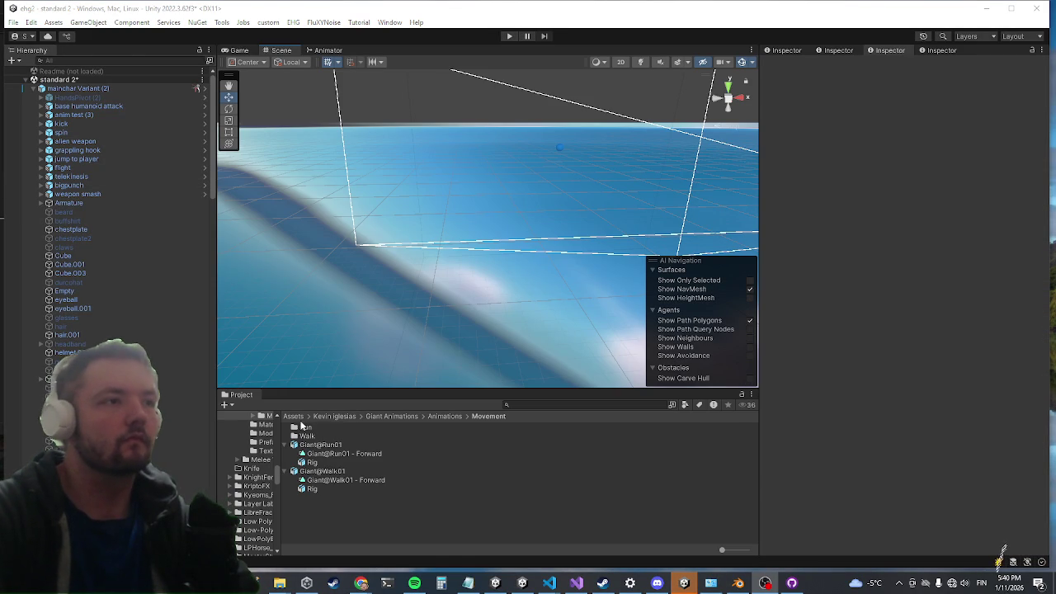
Open Assets/Animations as a name list and scroll down to the Zombie and ybot clips
{"action": "left_click", "coordinate": [302, 418]}
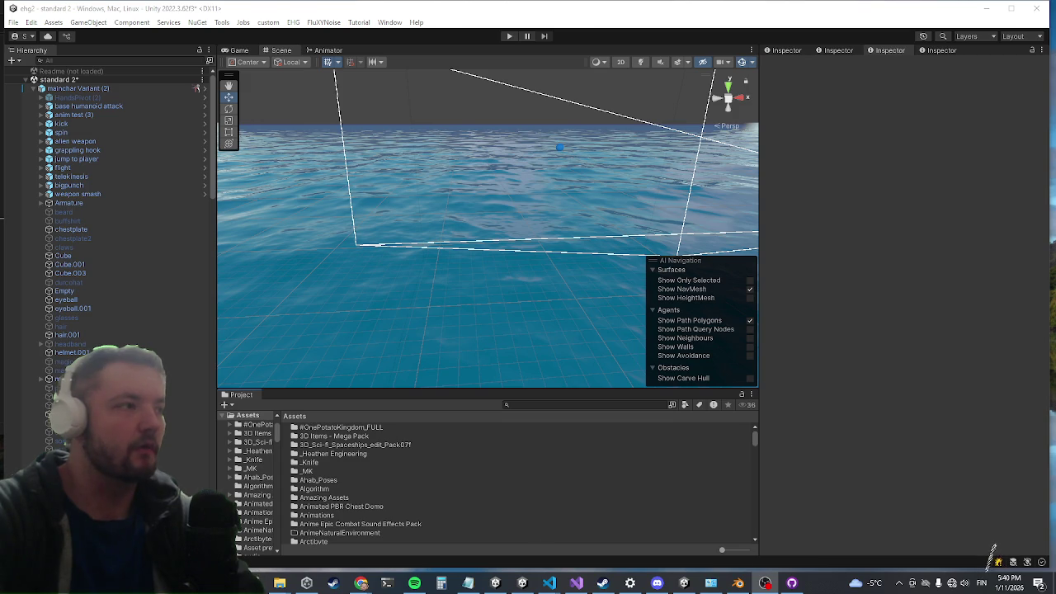
{"action": "scroll", "coordinate": [345, 472], "scroll_direction": "down", "scroll_amount": 3}
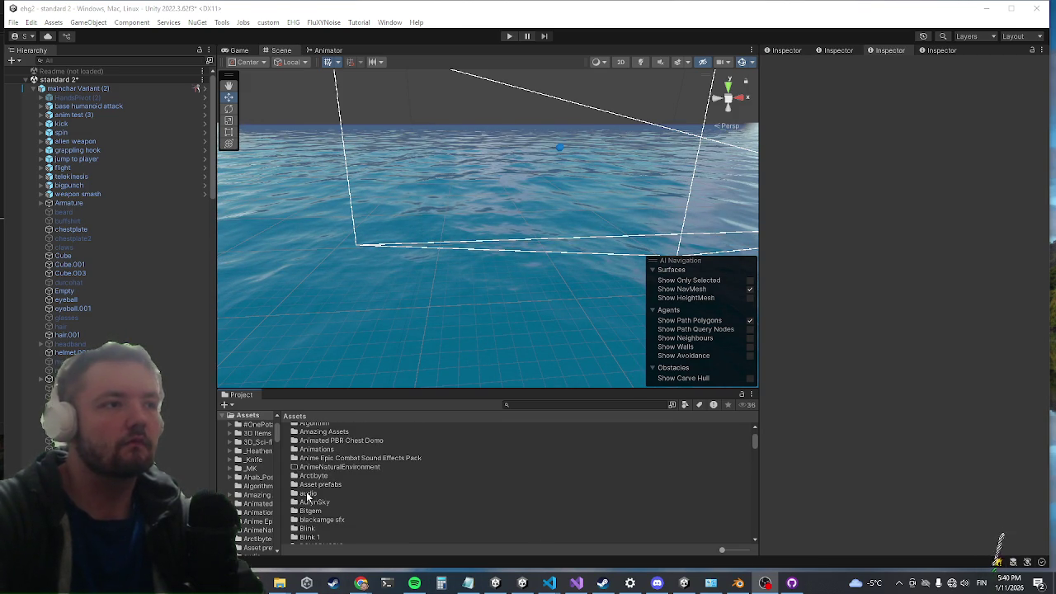
{"action": "scroll", "coordinate": [316, 506], "scroll_direction": "down", "scroll_amount": 4}
{"action": "scroll", "coordinate": [321, 513], "scroll_direction": "up", "scroll_amount": 7}
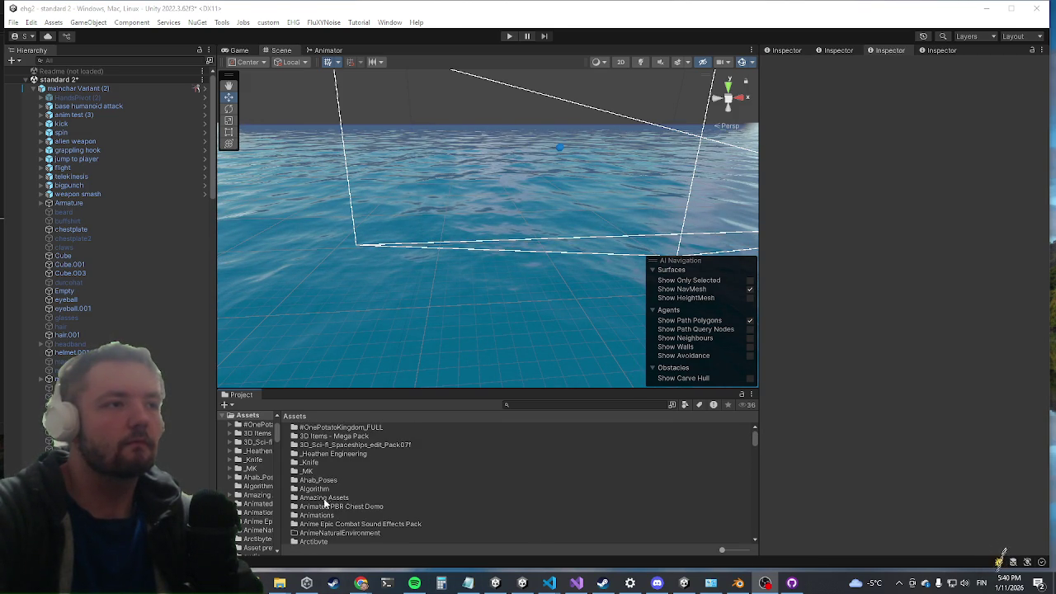
{"action": "scroll", "coordinate": [318, 499], "scroll_direction": "down", "scroll_amount": 2}
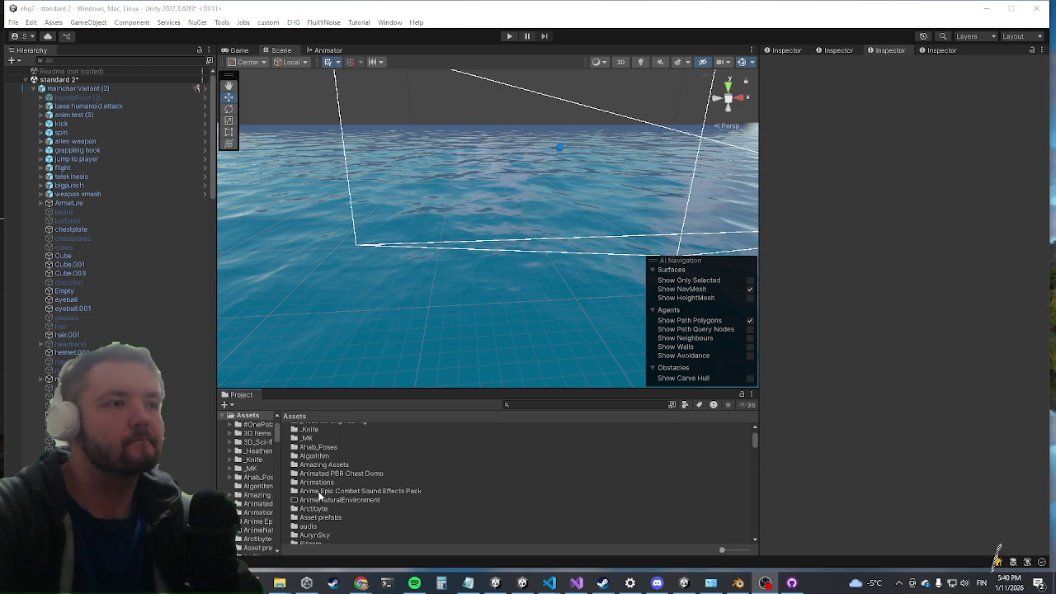
{"action": "double_click", "coordinate": [333, 483]}
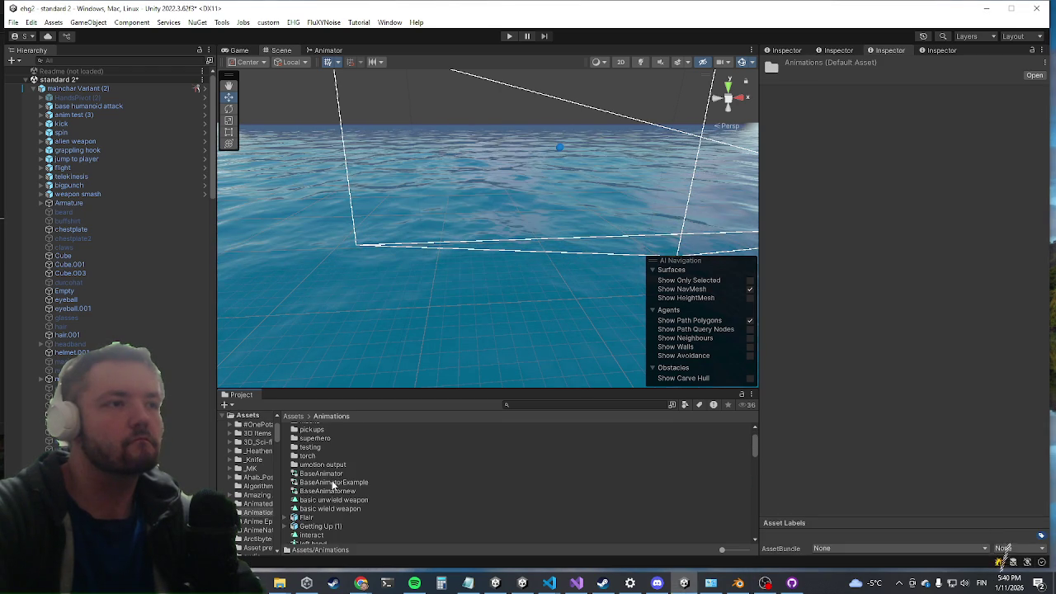
{"action": "left_click_drag", "start_coordinate": [729, 551], "coordinate": [738, 550]}
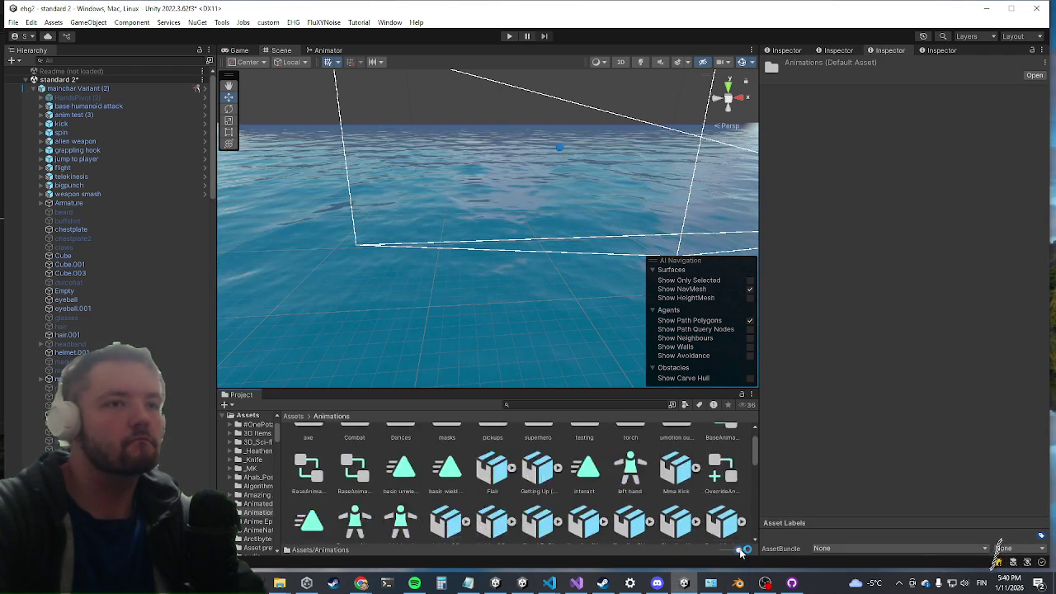
{"action": "scroll", "coordinate": [606, 513], "scroll_direction": "down", "scroll_amount": 10}
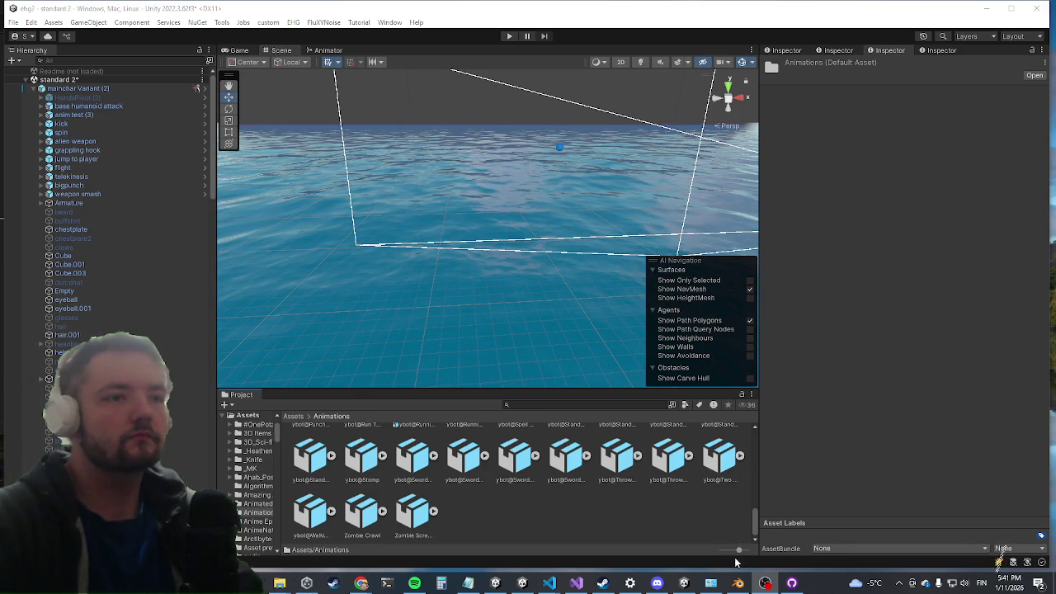
{"action": "left_click_drag", "start_coordinate": [738, 549], "coordinate": [706, 551]}
{"action": "scroll", "coordinate": [431, 493], "scroll_direction": "down", "scroll_amount": 15}
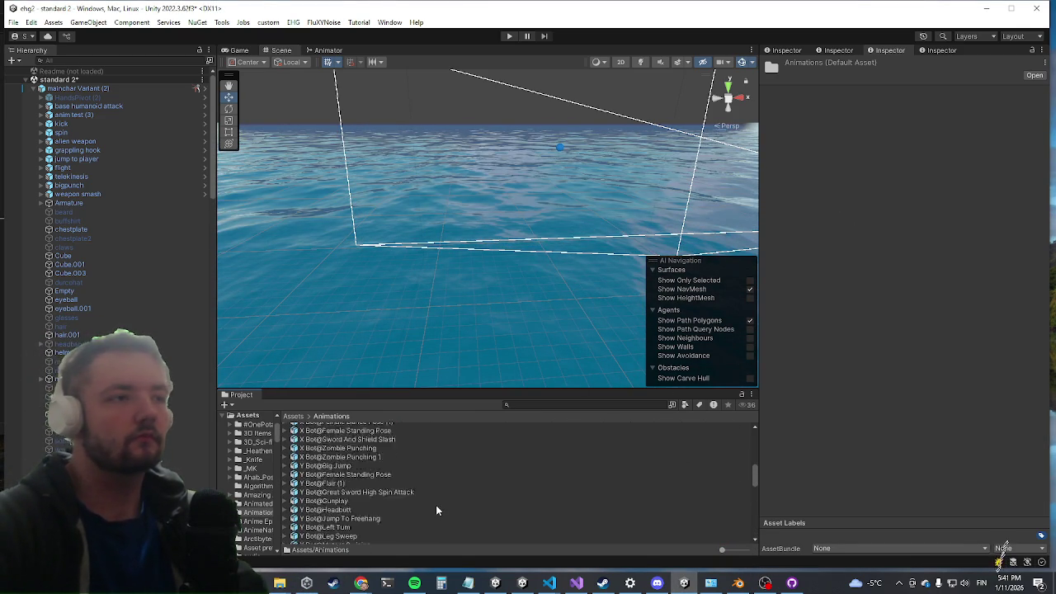
Set the Zombie Scream.fbx rig Animation Type to Humanoid and apply it
{"action": "left_click", "coordinate": [345, 540]}
{"action": "left_click", "coordinate": [924, 111]}
{"action": "left_click", "coordinate": [901, 149]}
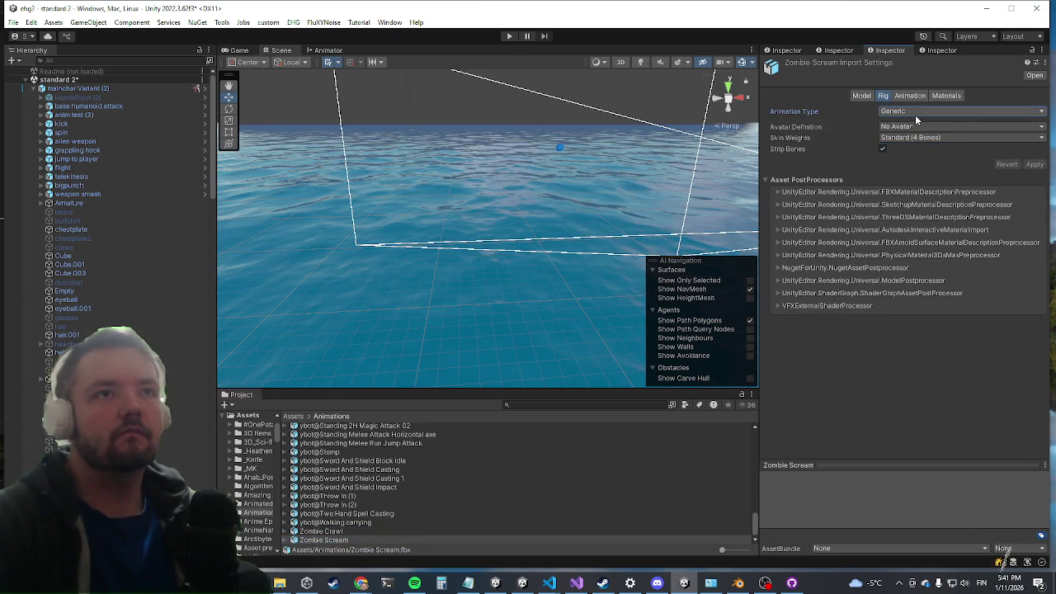
{"action": "left_click", "coordinate": [916, 112]}
{"action": "left_click", "coordinate": [906, 159]}
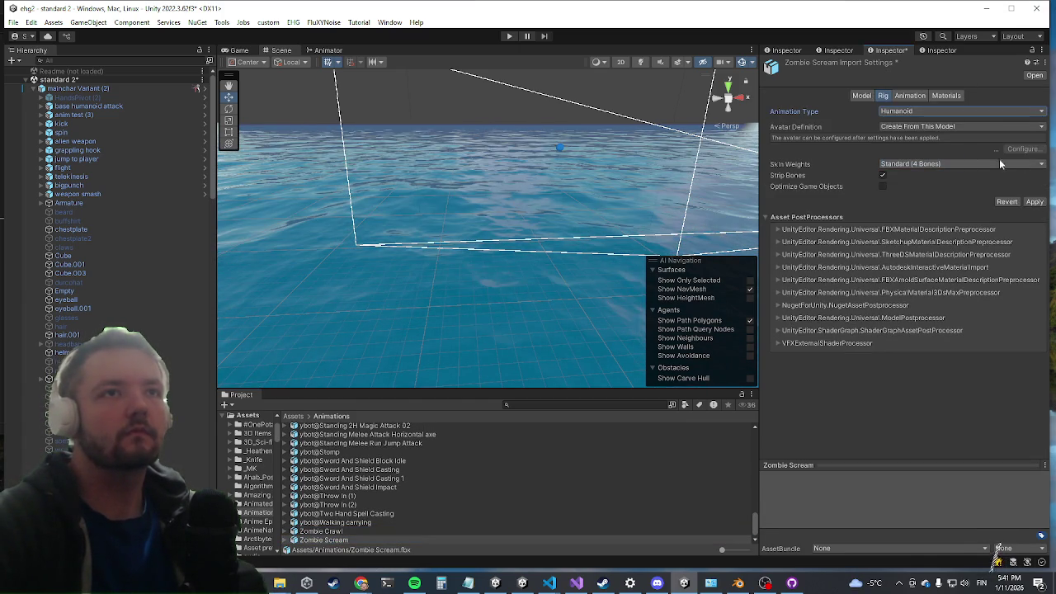
{"action": "left_click", "coordinate": [1034, 202]}
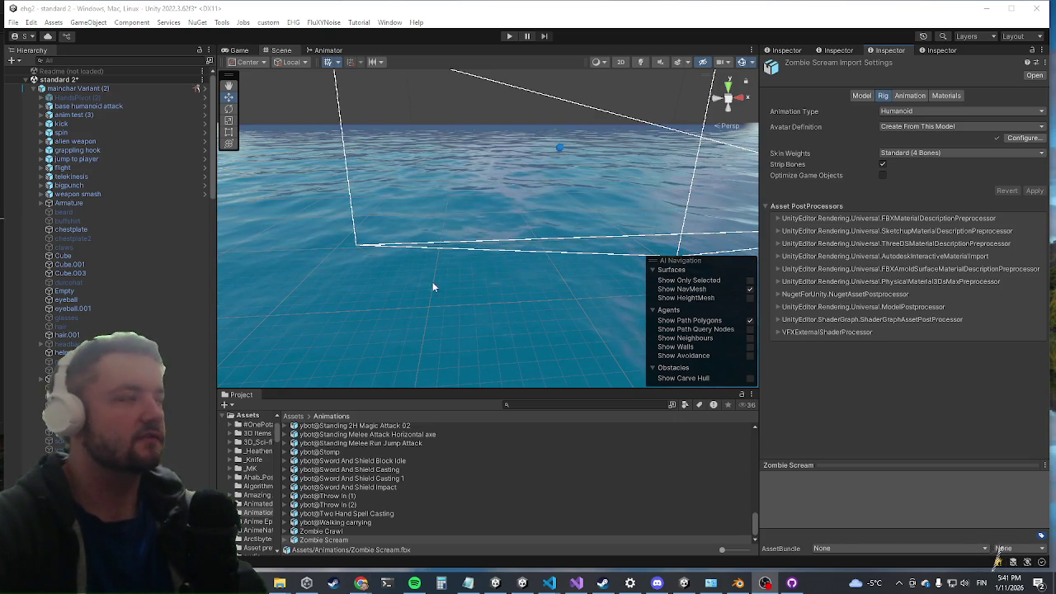
Base root rotation on Original, toggle Bake Into Pose, and apply the animation import settings
{"action": "scroll", "coordinate": [107, 206], "scroll_direction": "down", "scroll_amount": 5}
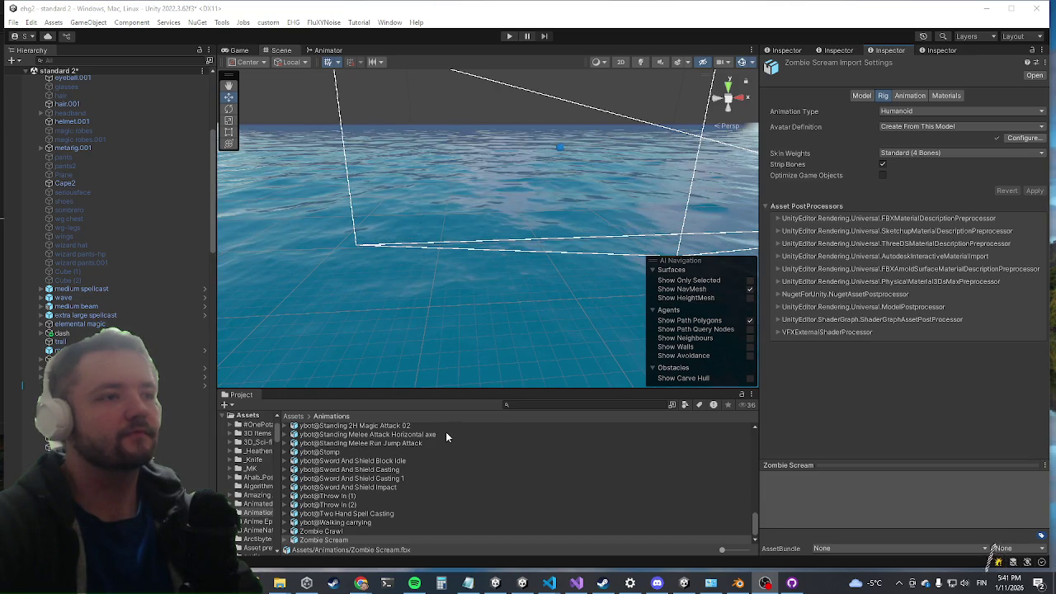
{"action": "left_click", "coordinate": [908, 96]}
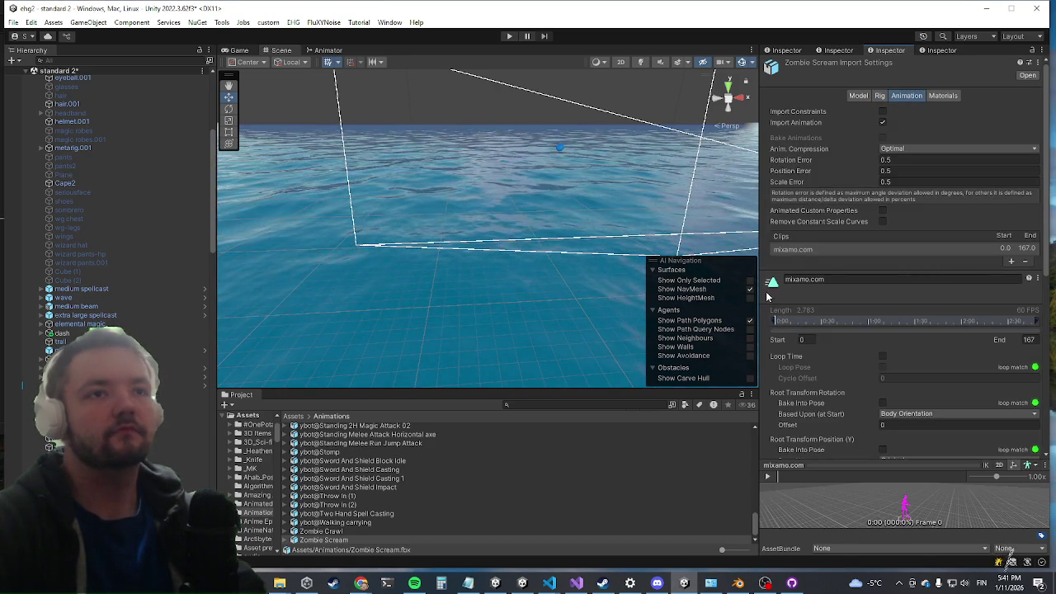
{"action": "left_click", "coordinate": [895, 413]}
{"action": "left_click", "coordinate": [903, 426]}
{"action": "scroll", "coordinate": [902, 402], "scroll_direction": "down", "scroll_amount": 3}
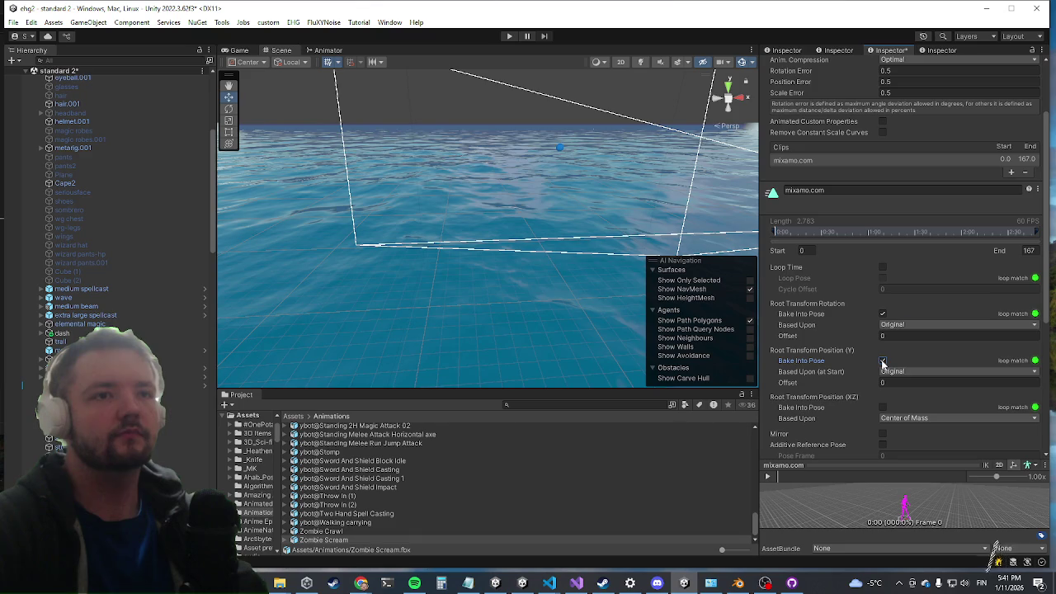
{"action": "left_click", "coordinate": [883, 364]}
{"action": "scroll", "coordinate": [962, 394], "scroll_direction": "down", "scroll_amount": 2}
{"action": "scroll", "coordinate": [961, 394], "scroll_direction": "down", "scroll_amount": 3}
{"action": "left_click", "coordinate": [1027, 393]}
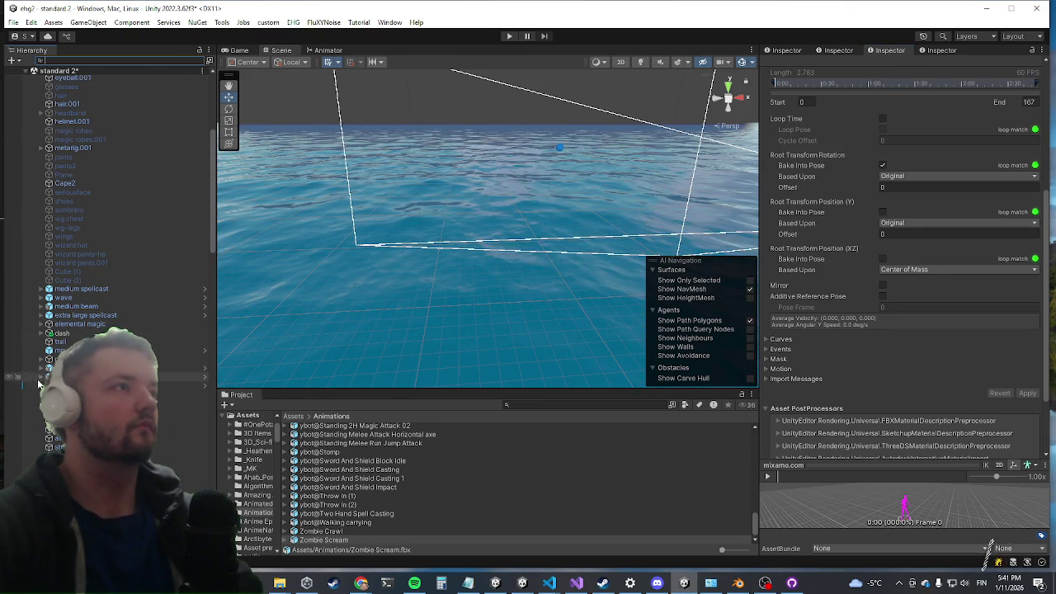
{"action": "left_click", "coordinate": [524, 405]}
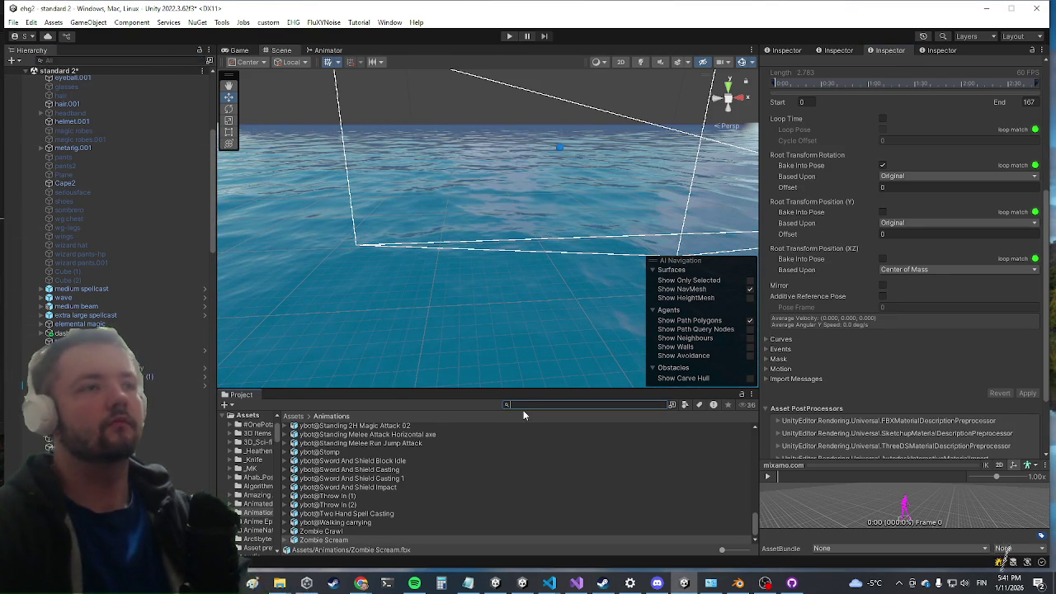
Search the Project for 'enemy manag' and open the EnemyManager prefab for editing
{"action": "type", "text": "enemy manag"}
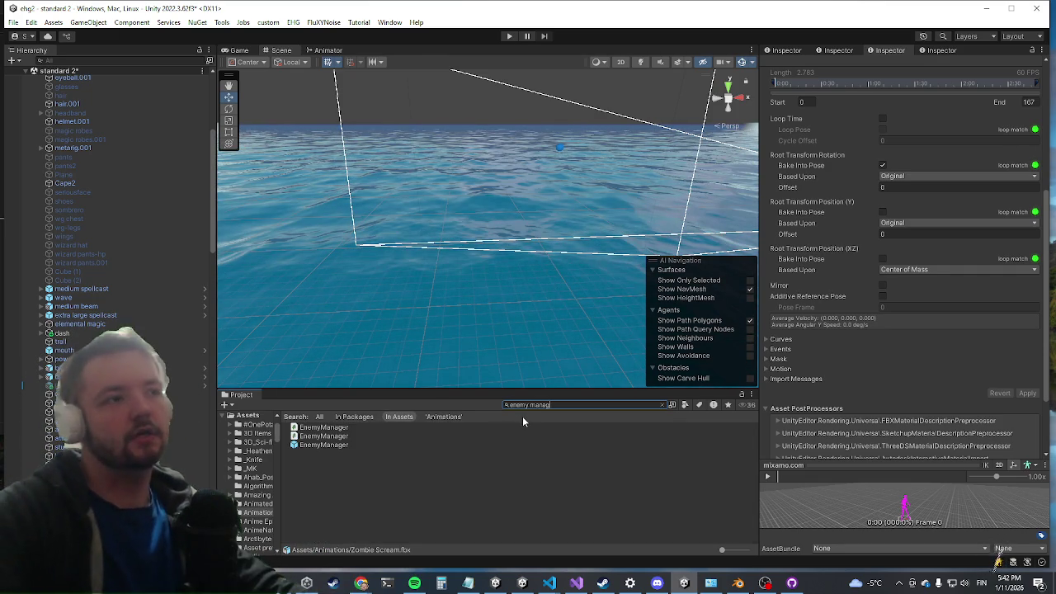
{"action": "left_click", "coordinate": [324, 446]}
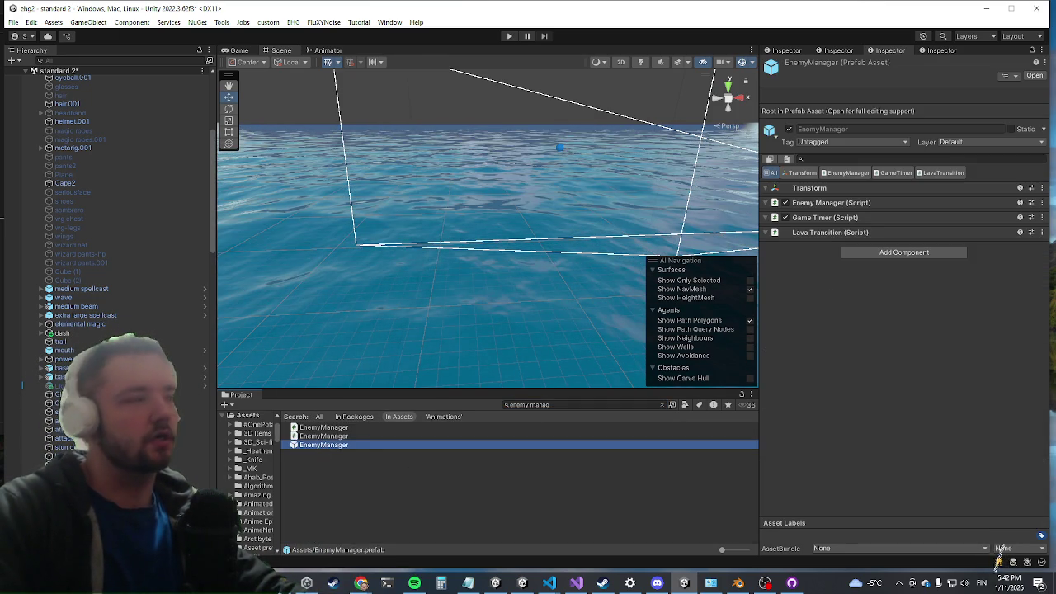
{"action": "key", "text": "Return"}
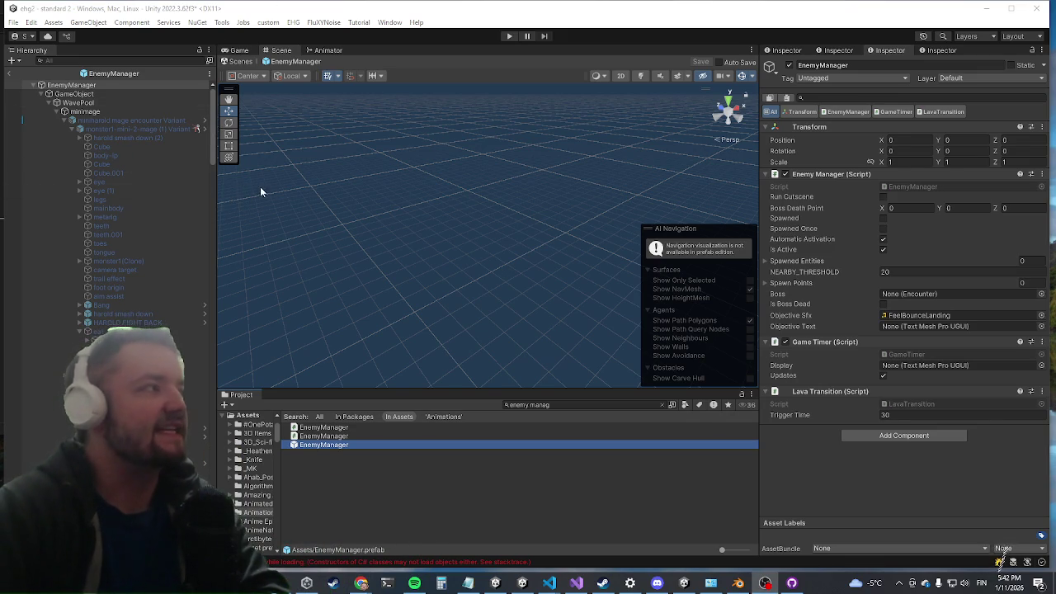
Select an attack object inside the EnemyManager prefab, then undo
{"action": "scroll", "coordinate": [137, 222], "scroll_direction": "down", "scroll_amount": 5}
{"action": "scroll", "coordinate": [122, 231], "scroll_direction": "up", "scroll_amount": 2}
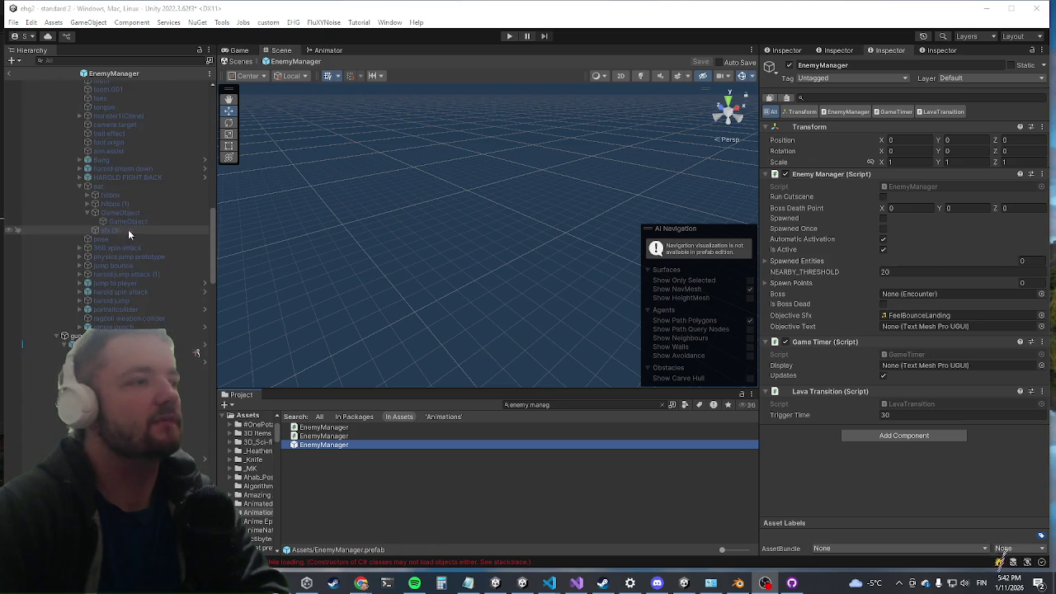
{"action": "scroll", "coordinate": [128, 230], "scroll_direction": "down", "scroll_amount": 10}
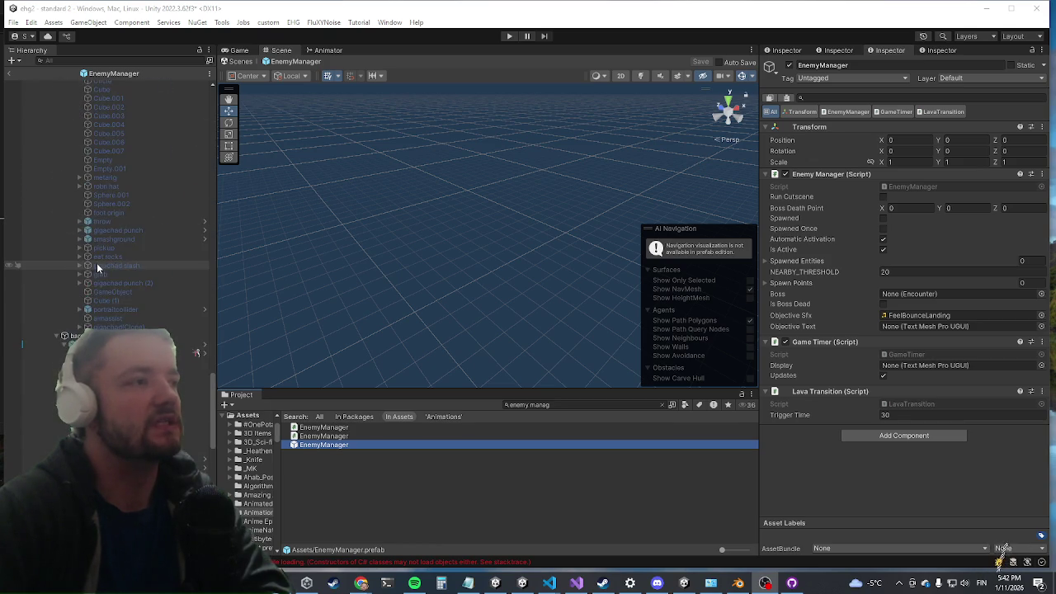
{"action": "scroll", "coordinate": [99, 262], "scroll_direction": "down", "scroll_amount": 10}
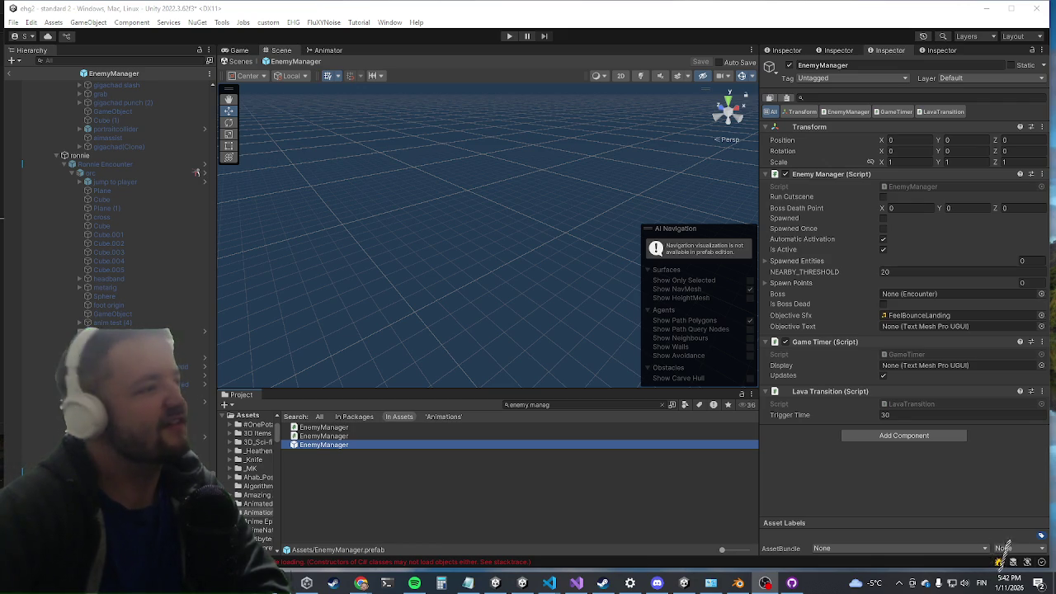
{"action": "left_click", "coordinate": [1003, 546]}
{"action": "key", "text": "ctrl+z"}
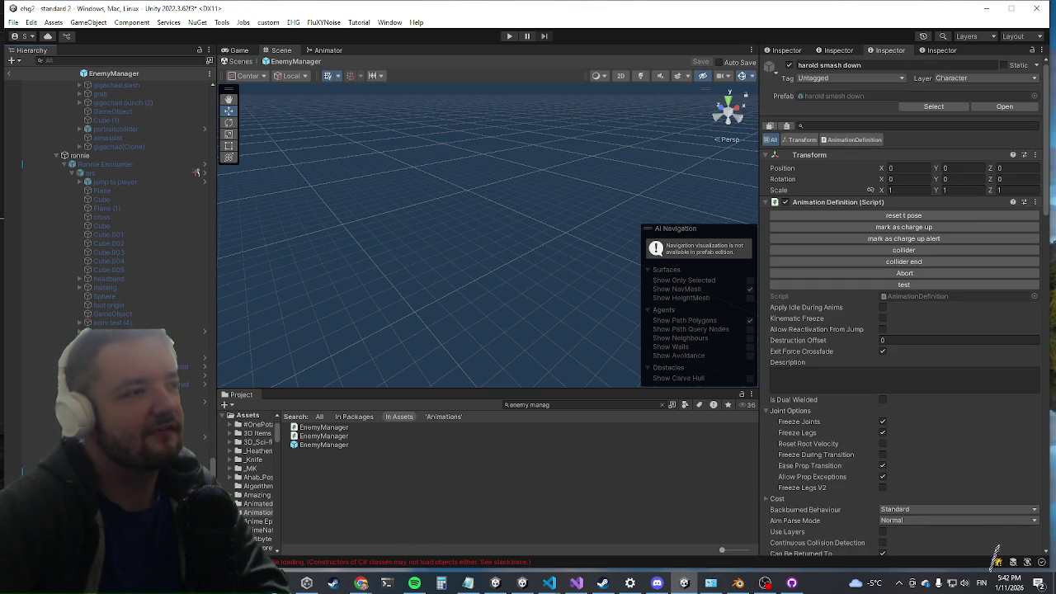
Search the next attack's Clip picker for 'zombie', closing it without changing the clip
{"action": "key", "text": "ctrl+z"}
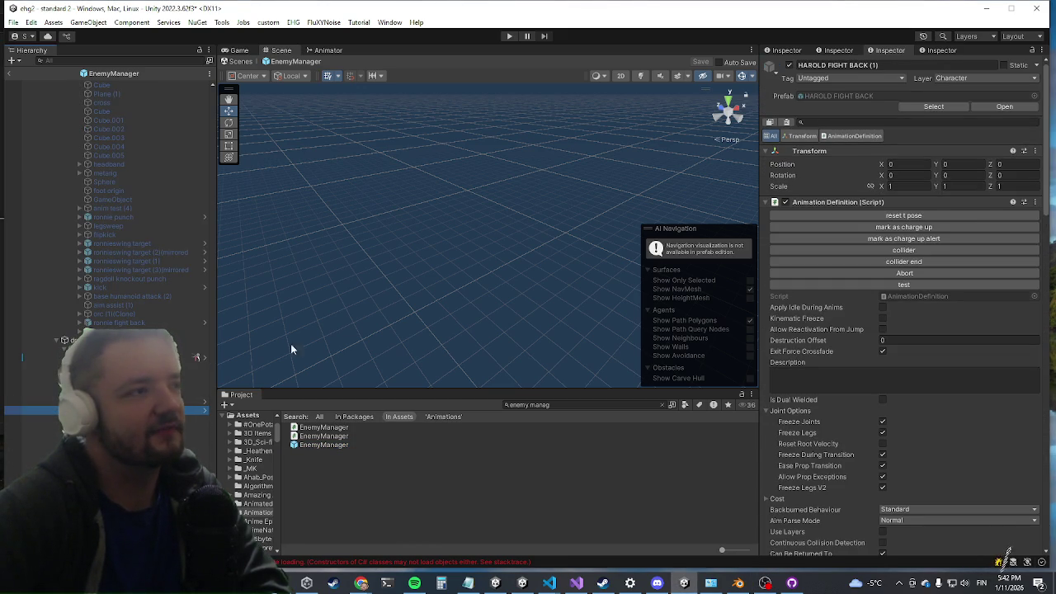
{"action": "scroll", "coordinate": [957, 338], "scroll_direction": "down", "scroll_amount": 15}
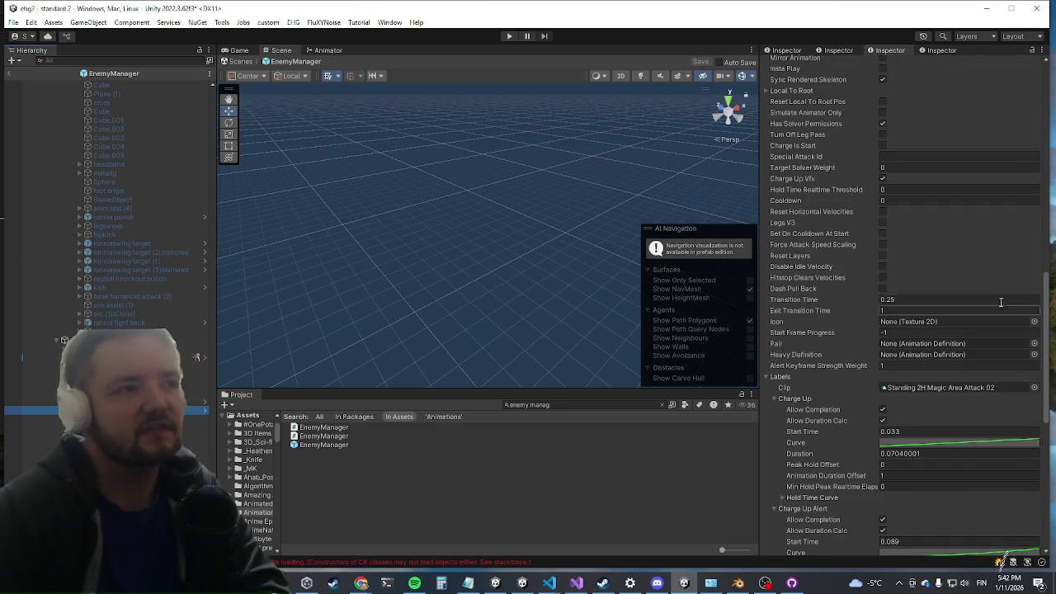
{"action": "left_click", "coordinate": [1034, 387]}
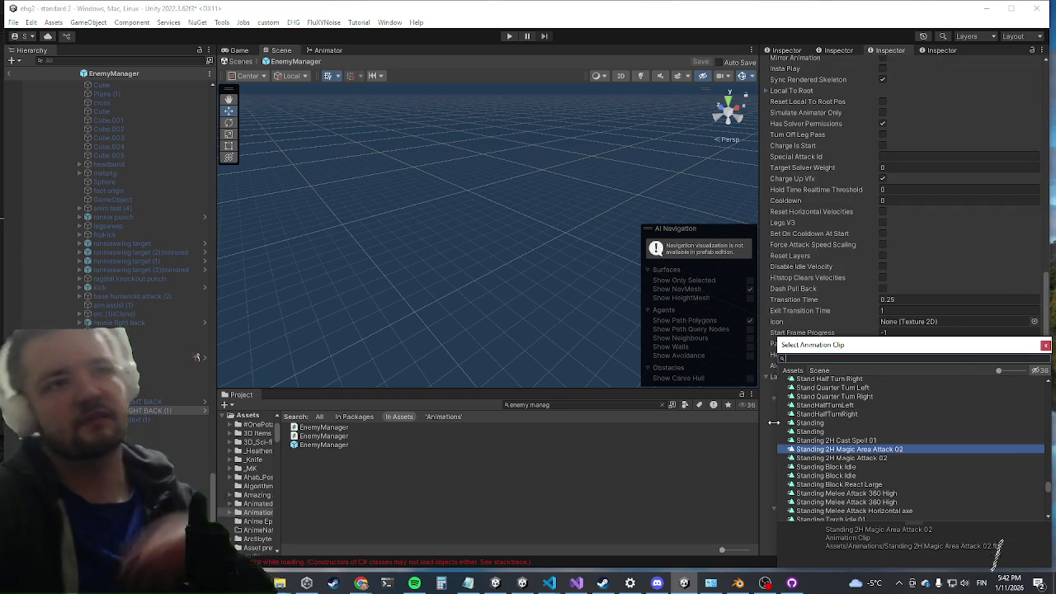
{"action": "type", "text": "zombie"}
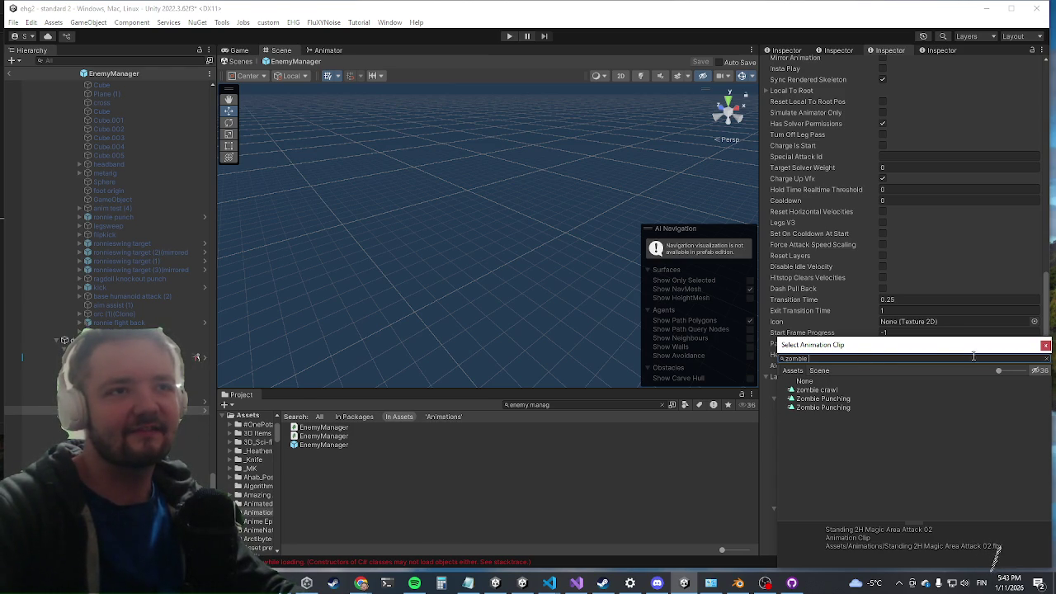
{"action": "left_click", "coordinate": [1046, 346]}
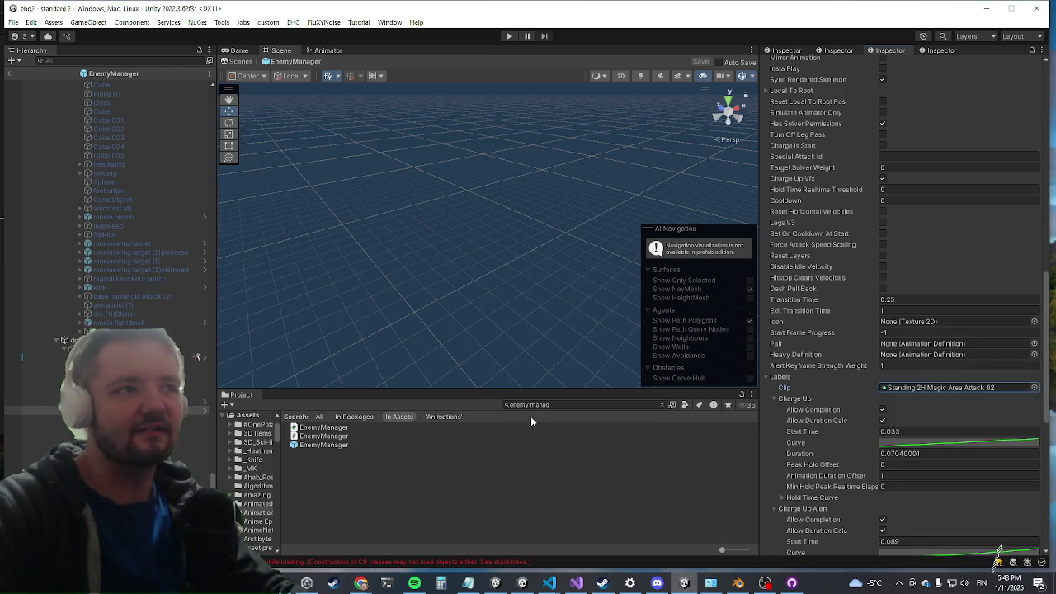
Clear the Project search and select Zombie Scream.fbx in the Animations folder
{"action": "left_click", "coordinate": [660, 403]}
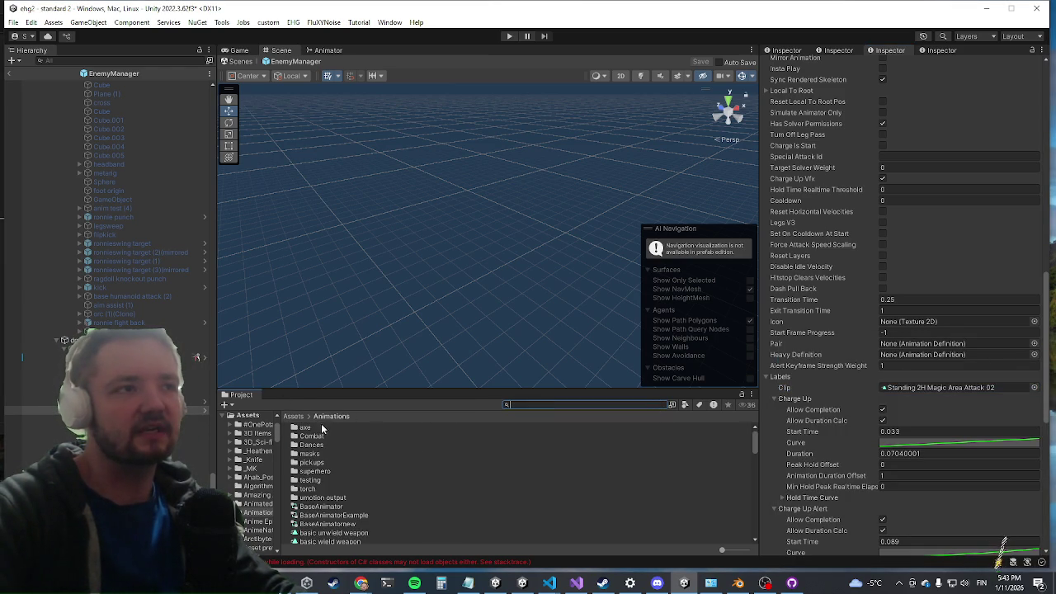
{"action": "scroll", "coordinate": [355, 462], "scroll_direction": "down", "scroll_amount": 15}
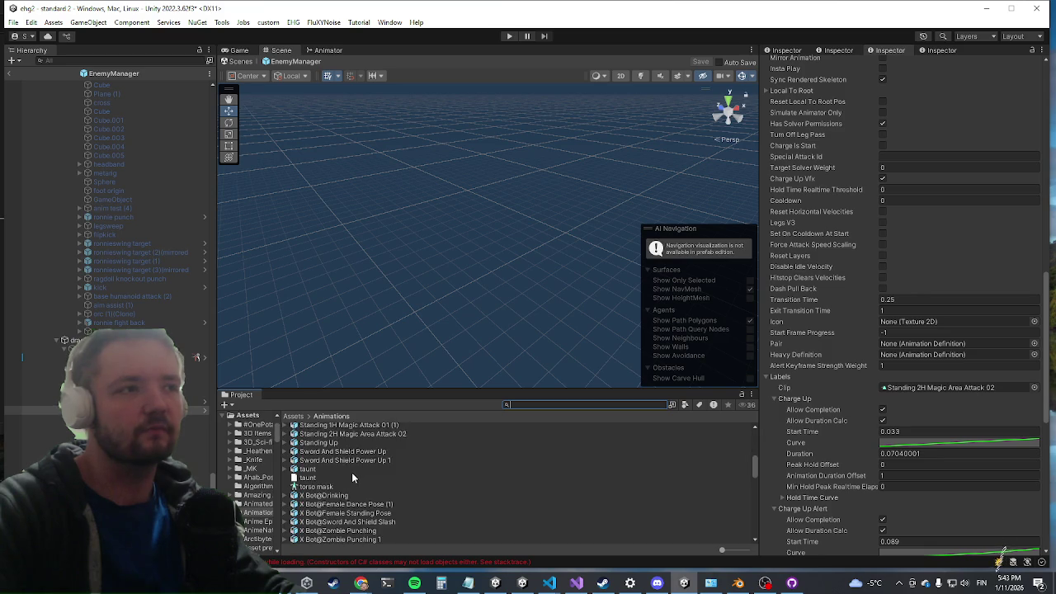
{"action": "scroll", "coordinate": [371, 476], "scroll_direction": "down", "scroll_amount": 3}
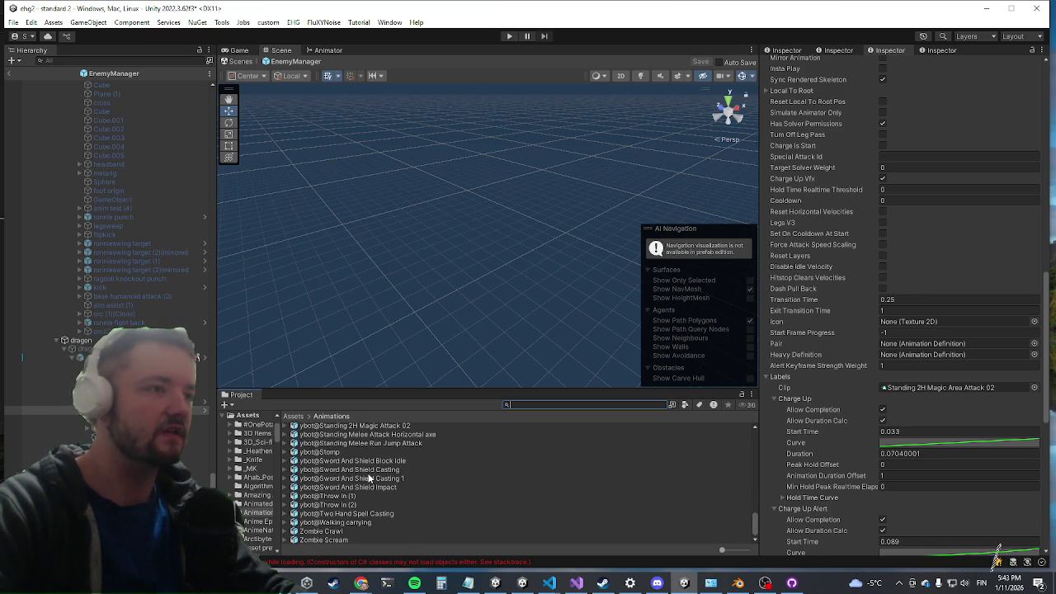
{"action": "left_click", "coordinate": [308, 540]}
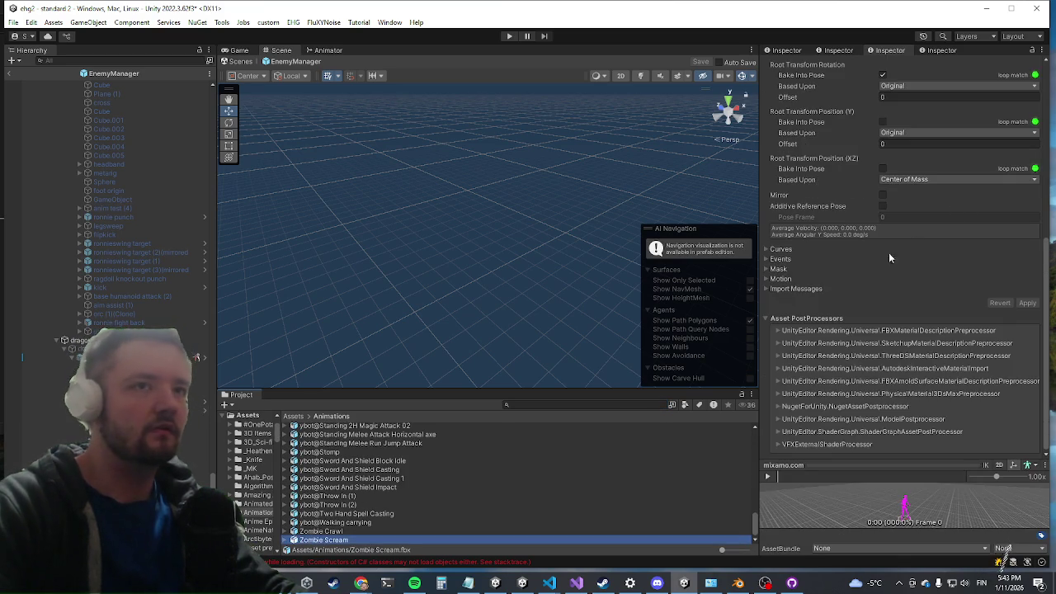
Rename the mixamo.com clip to 'zombie scream', apply, and select HAROLD FIGHT BACK (1)
{"action": "scroll", "coordinate": [888, 253], "scroll_direction": "down", "scroll_amount": 5}
{"action": "left_click", "coordinate": [919, 190]}
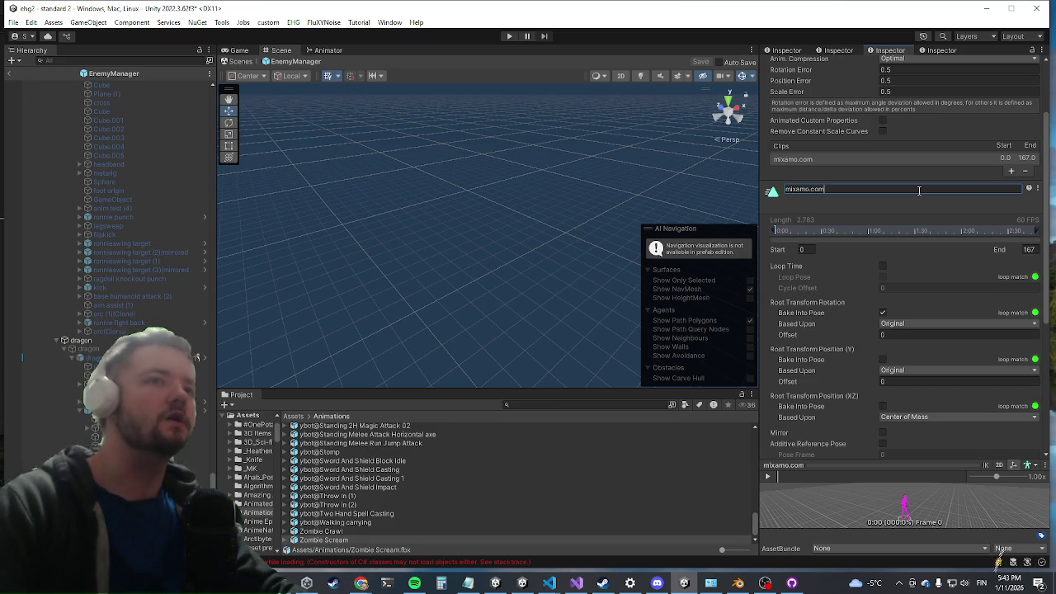
{"action": "key", "text": "ctrl+a"}
{"action": "type", "text": "zombie scream"}
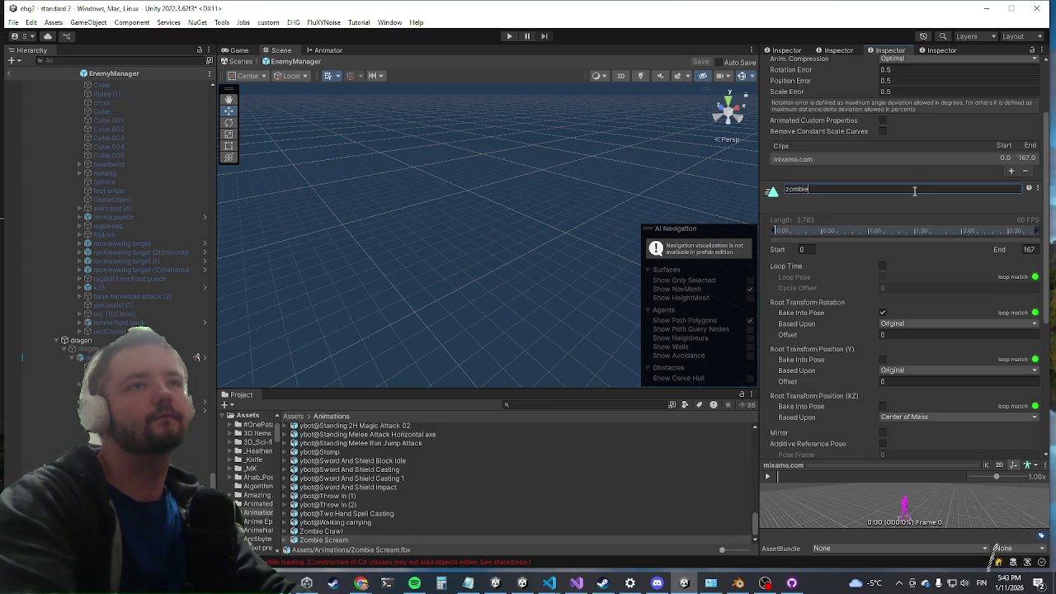
{"action": "key", "text": "Return"}
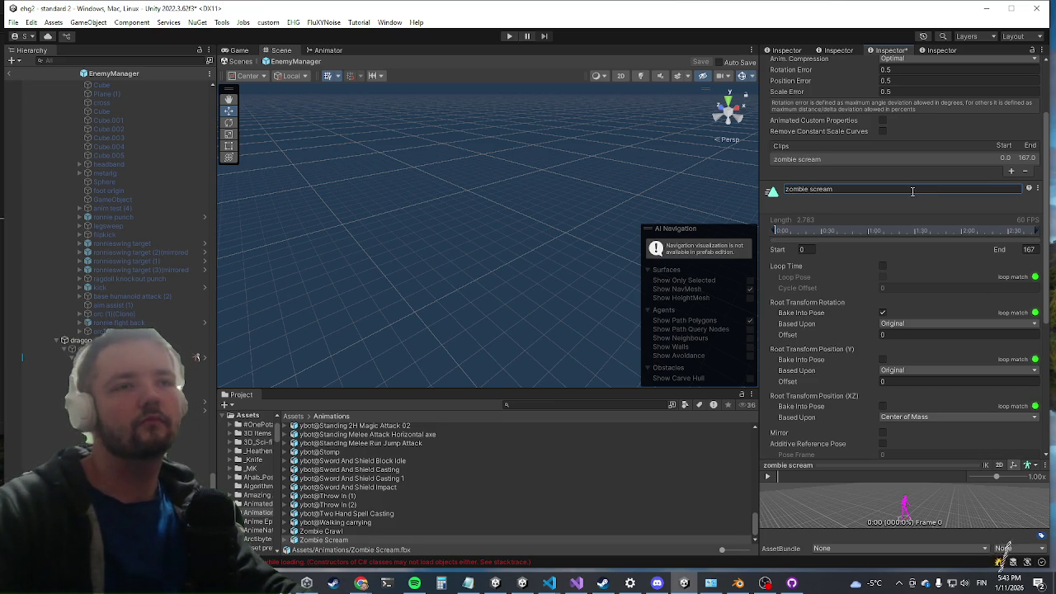
{"action": "scroll", "coordinate": [1038, 353], "scroll_direction": "down", "scroll_amount": 5}
{"action": "left_click", "coordinate": [1028, 333]}
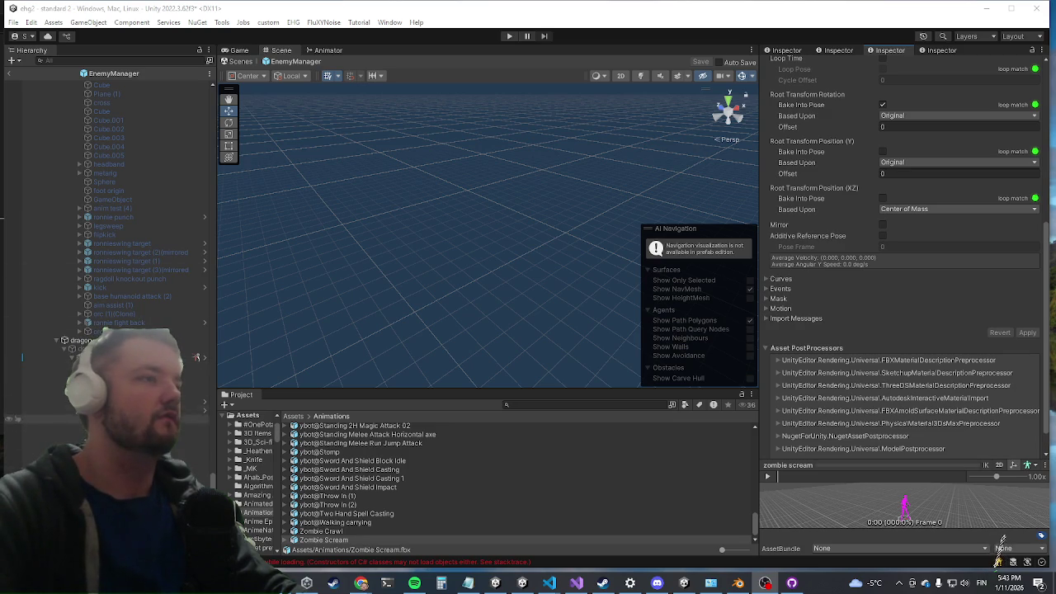
{"action": "left_click", "coordinate": [17, 410]}
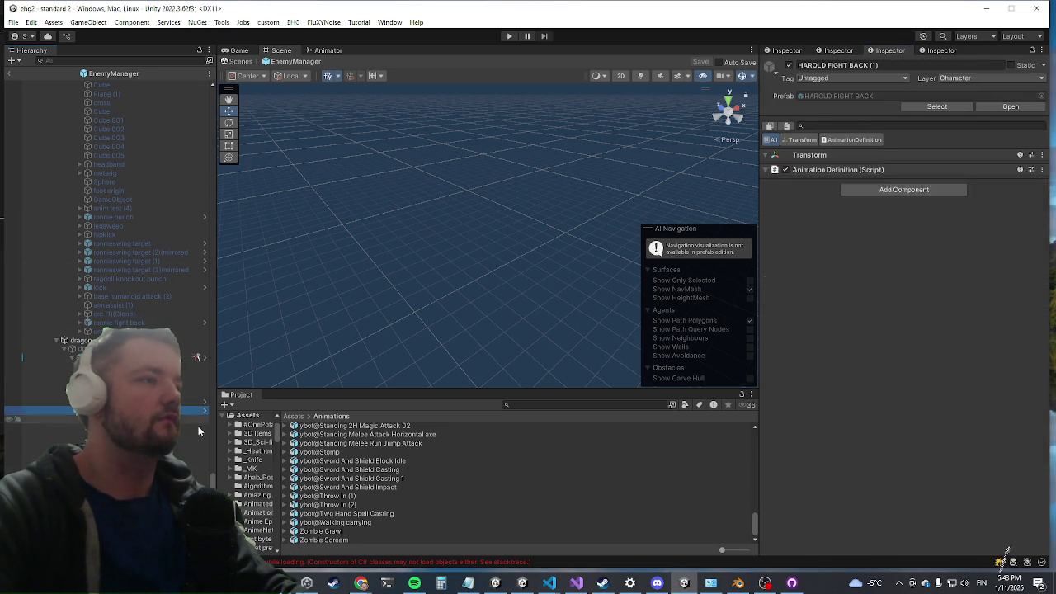
Assign the zombie scream clip to the HAROLD FIGHT BACK (1) attack's Clip field
{"action": "scroll", "coordinate": [842, 442], "scroll_direction": "down", "scroll_amount": 5}
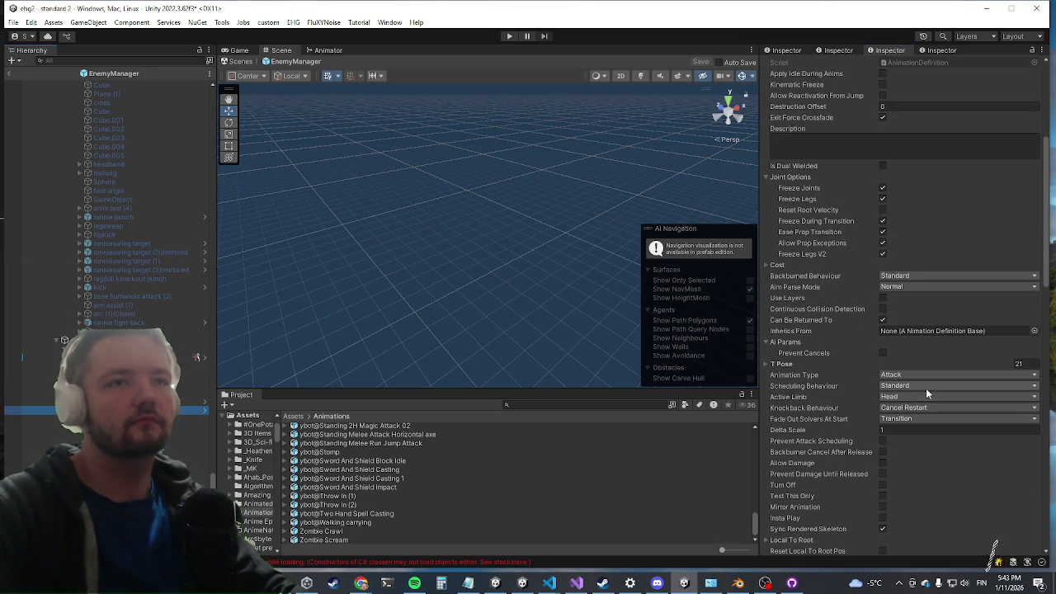
{"action": "scroll", "coordinate": [926, 388], "scroll_direction": "down", "scroll_amount": 5}
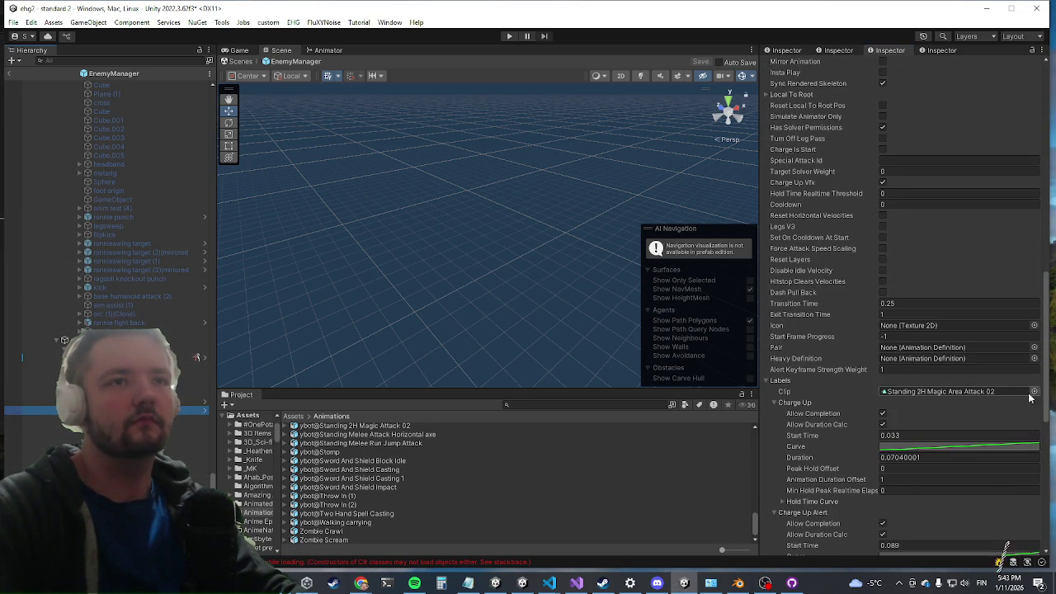
{"action": "left_click", "coordinate": [990, 392]}
{"action": "left_click", "coordinate": [1033, 391]}
{"action": "type", "text": "zombie s"}
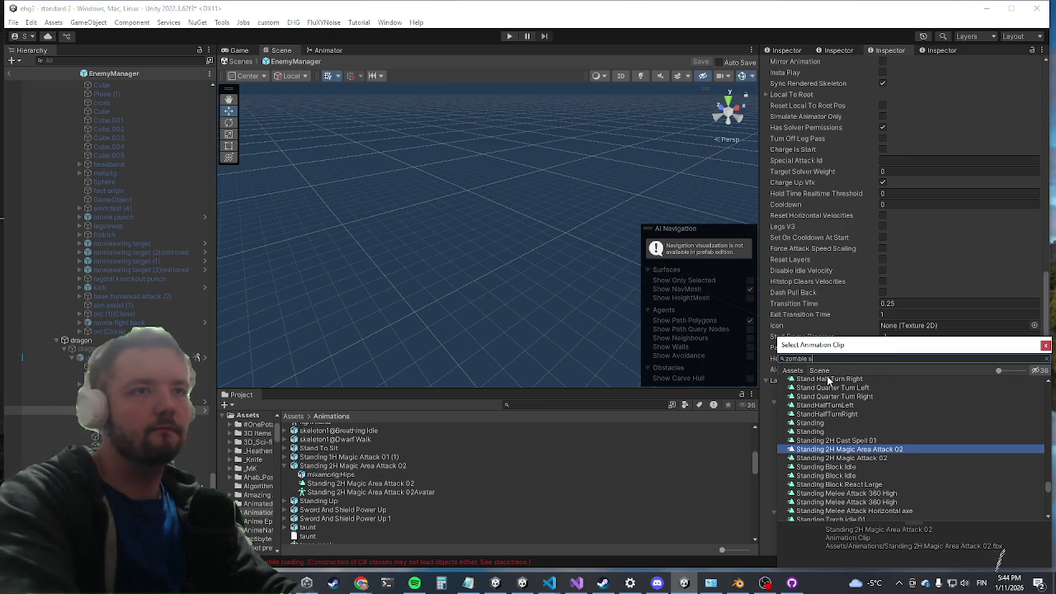
{"action": "type", "text": "cream"}
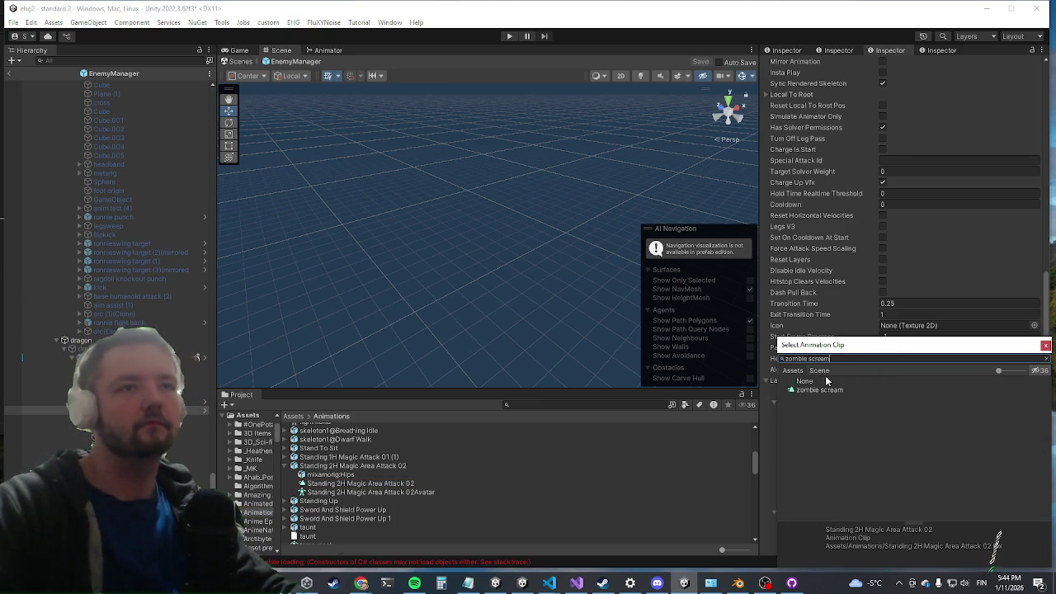
{"action": "double_click", "coordinate": [812, 389]}
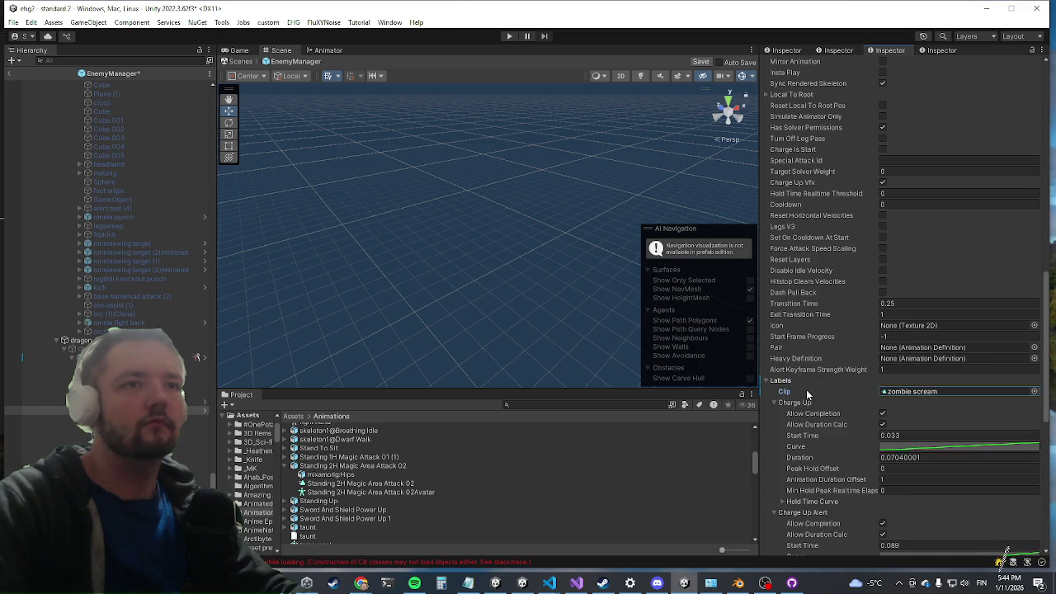
Inspect the zombie scream clip asset and enlarge its animation preview
{"action": "scroll", "coordinate": [924, 334], "scroll_direction": "down", "scroll_amount": 1}
{"action": "scroll", "coordinate": [926, 333], "scroll_direction": "down", "scroll_amount": 5}
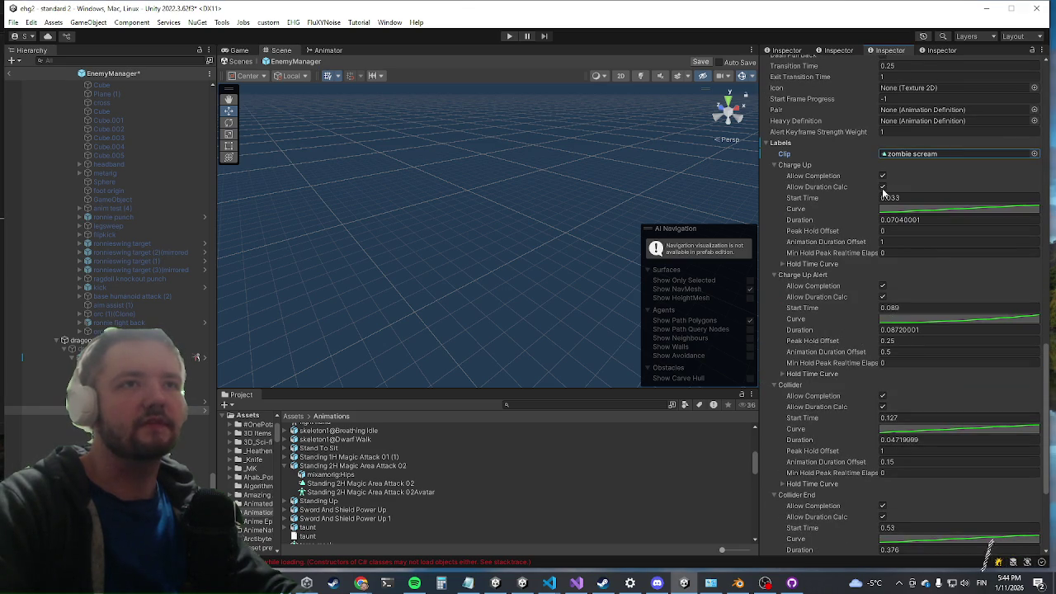
{"action": "left_click", "coordinate": [903, 153]}
{"action": "left_click", "coordinate": [320, 531]}
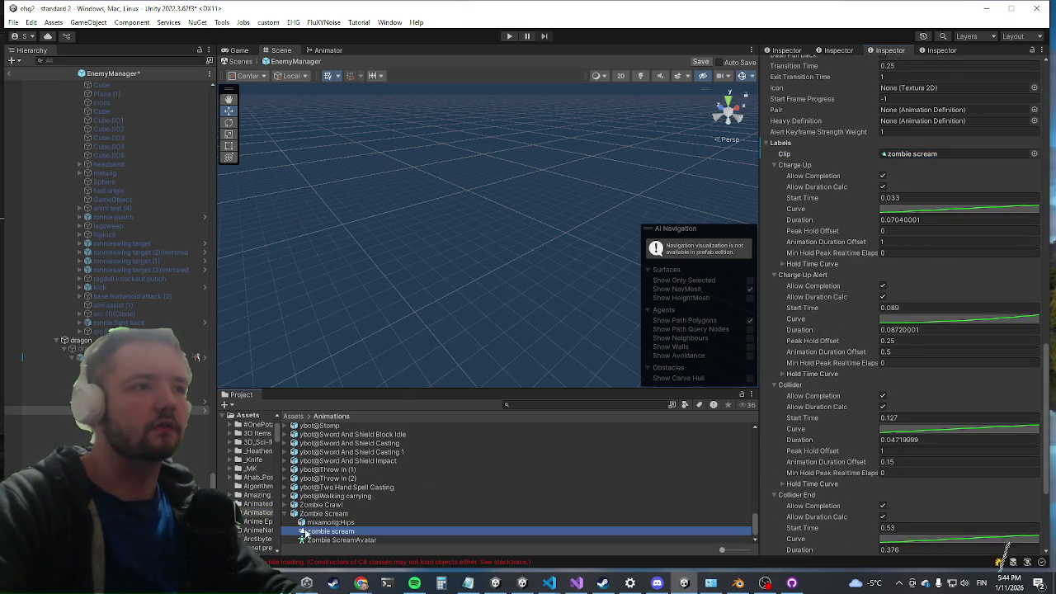
{"action": "mouse_move", "coordinate": [832, 466]}
{"action": "left_mouse_down"}
{"action": "mouse_move", "coordinate": [784, 140]}
{"action": "mouse_move", "coordinate": [867, 151]}
{"action": "left_mouse_up"}
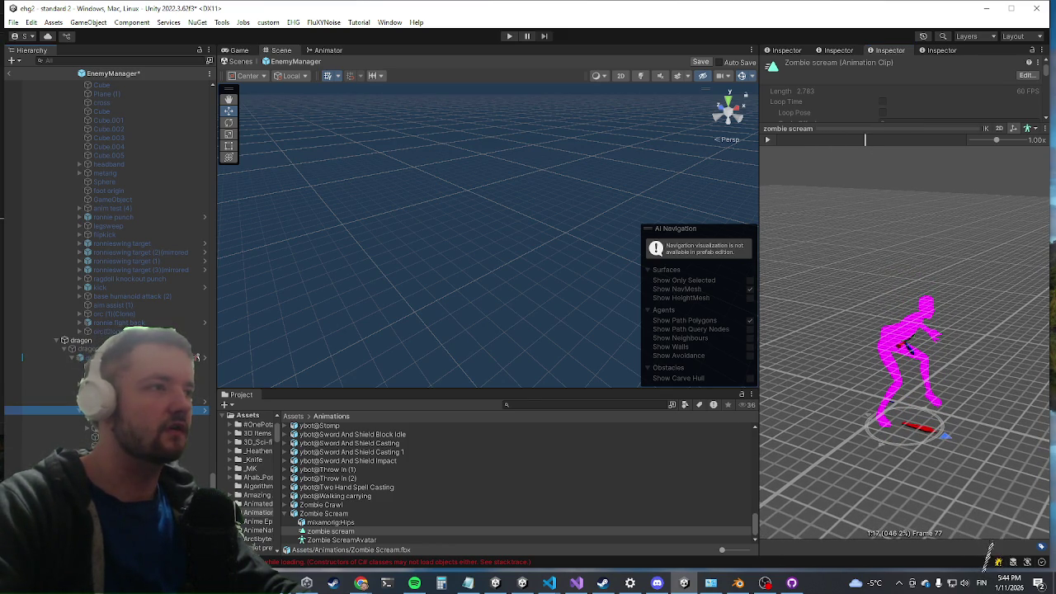
{"action": "scroll", "coordinate": [905, 412], "scroll_direction": "down", "scroll_amount": 15}
{"action": "left_click", "coordinate": [881, 405]}
Set Charge Up to 0.2, Charge Up Alert to 0.3 and Collider start time to 0.45
{"action": "type", "text": "0.2"}
{"action": "left_click", "coordinate": [908, 518]}
{"action": "type", "text": "0.3"}
{"action": "scroll", "coordinate": [901, 416], "scroll_direction": "down", "scroll_amount": 3}
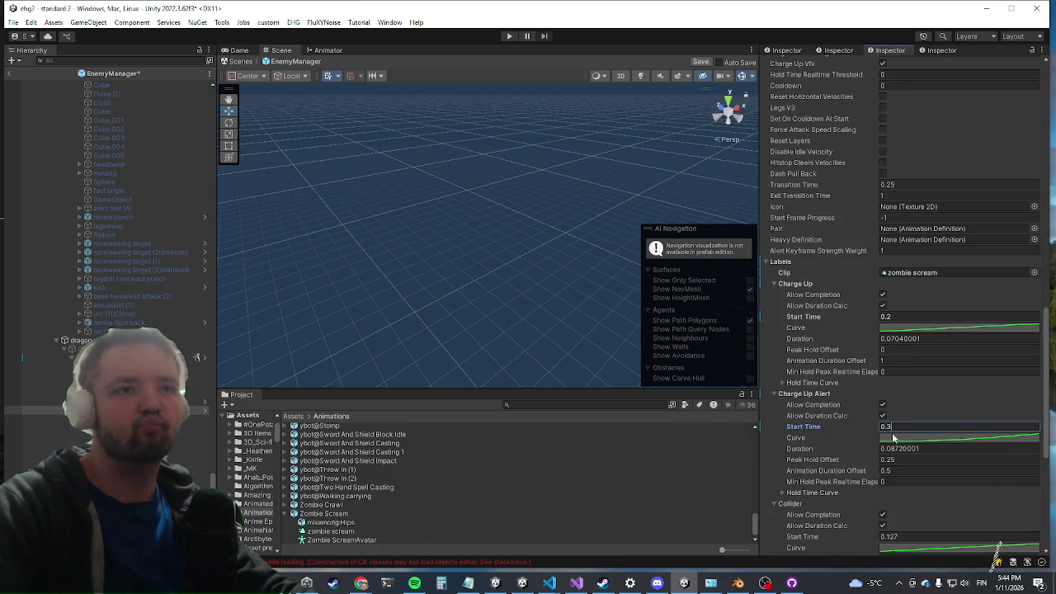
{"action": "scroll", "coordinate": [893, 438], "scroll_direction": "down", "scroll_amount": 5}
{"action": "left_click_drag", "start_coordinate": [914, 387], "coordinate": [890, 393]}
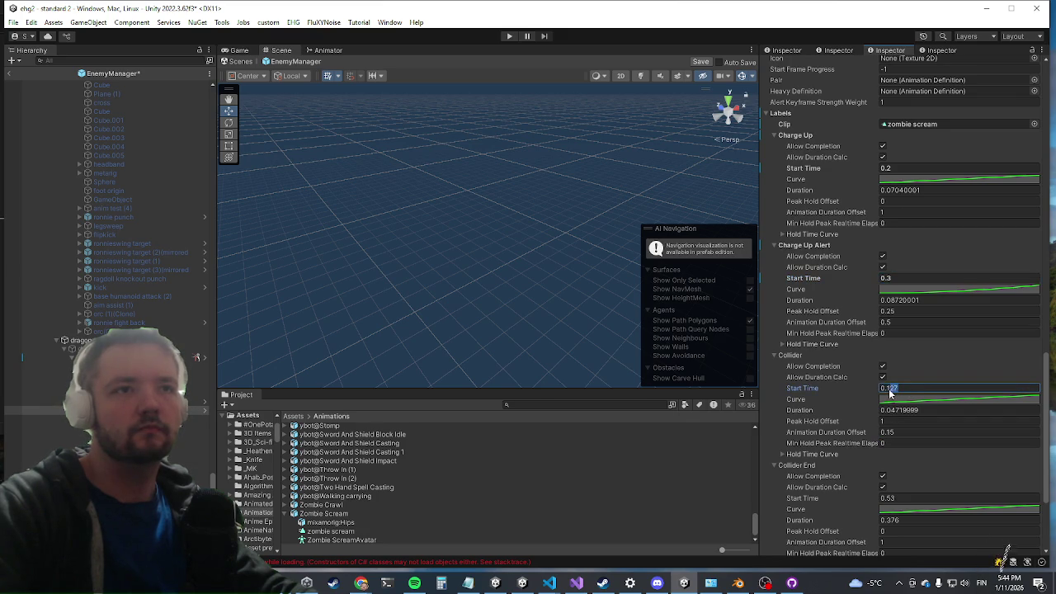
{"action": "type", "text": "0.45"}
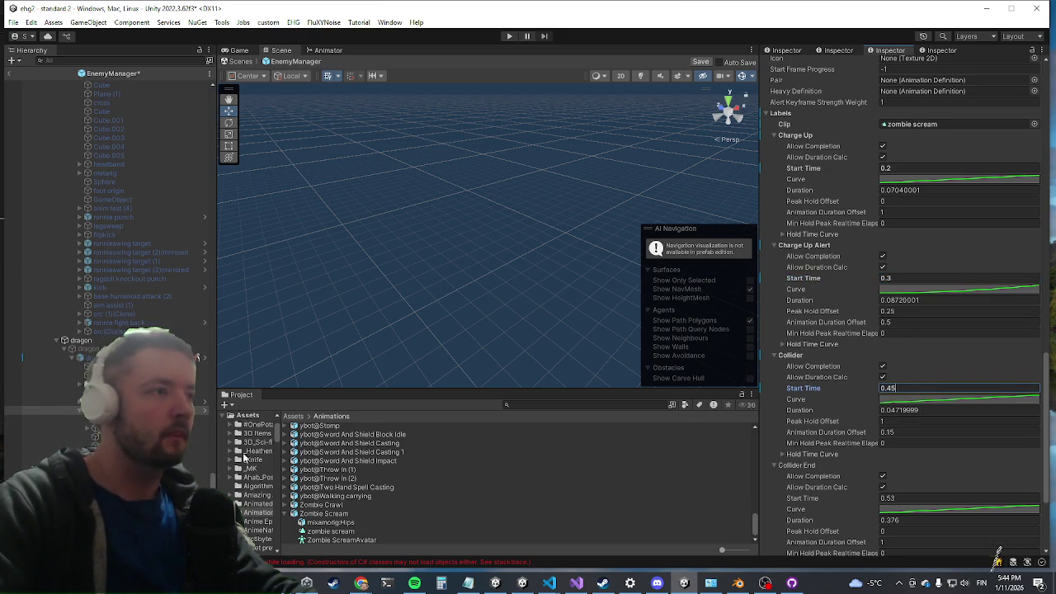
{"action": "key", "text": "Return"}
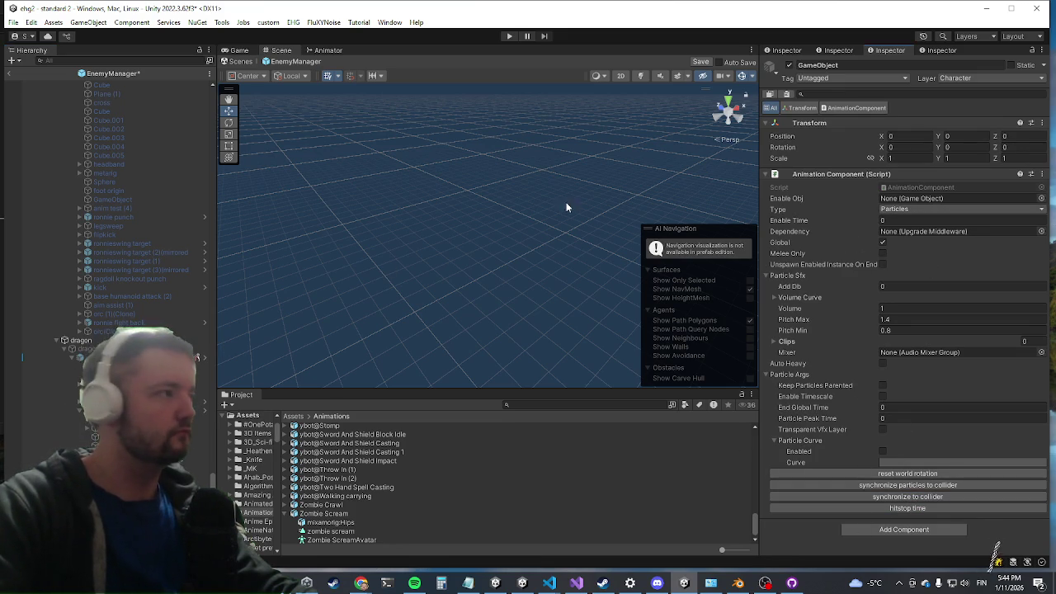
Set the particles Animation Component's Enable Time to 0.45
{"action": "left_click", "coordinate": [912, 220]}
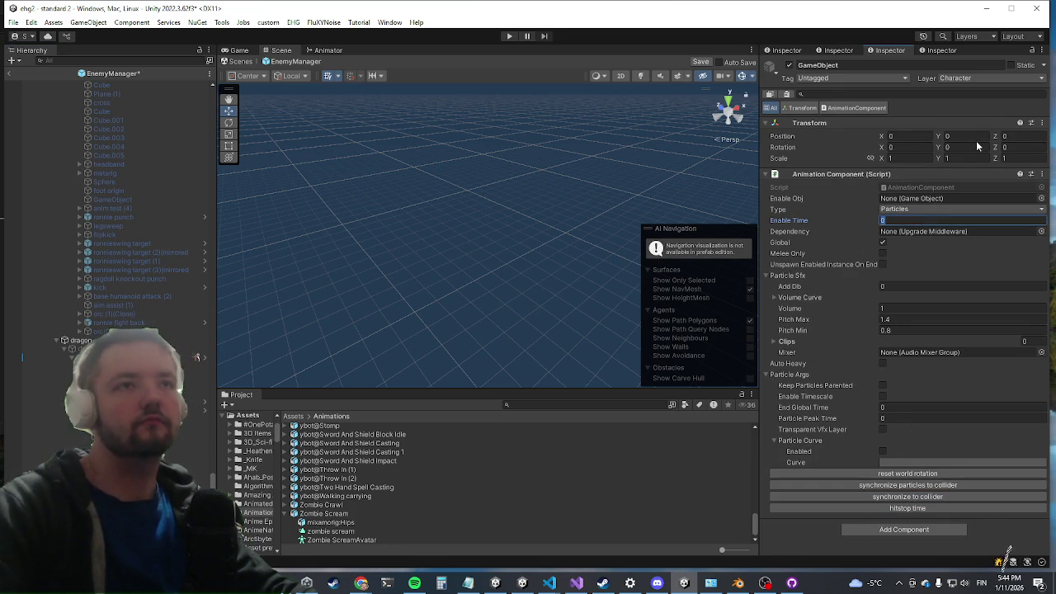
{"action": "type", "text": "0.46"}
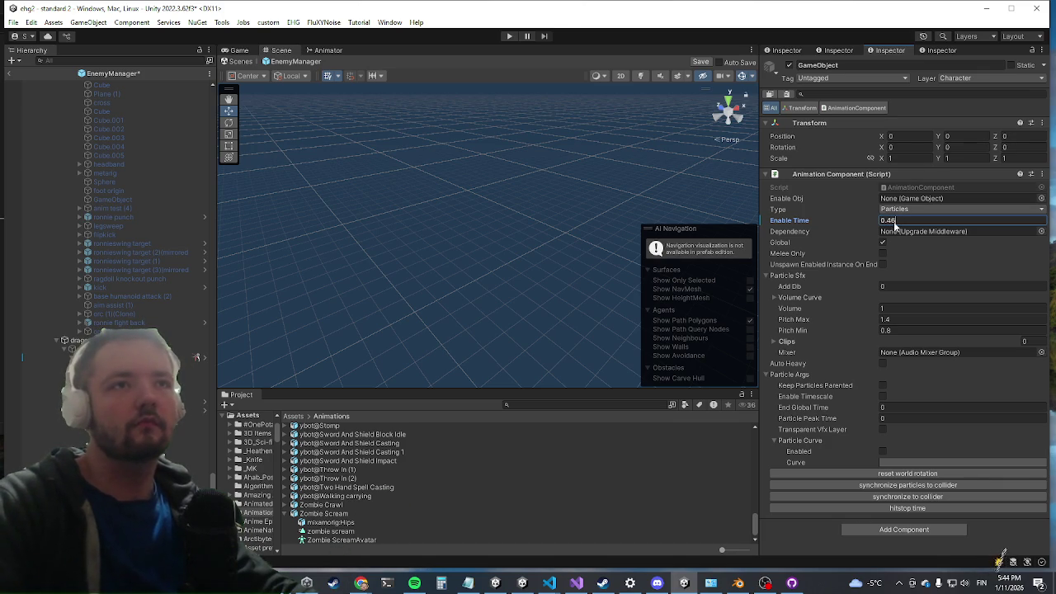
{"action": "type", "text": "0.45"}
{"action": "key", "text": "Return"}
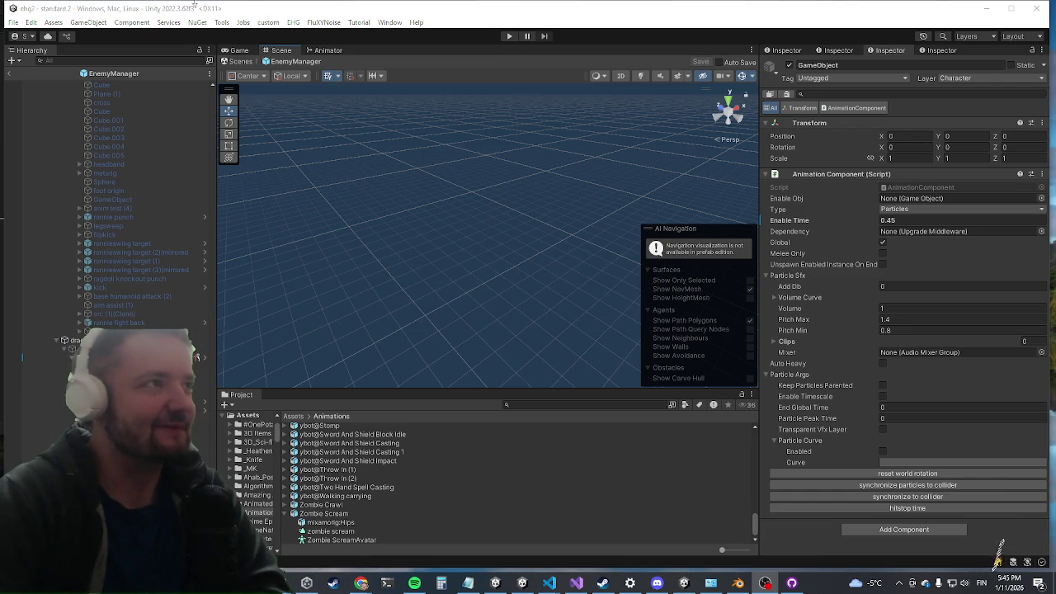
Exit prefab mode, start Play mode, walk forward, and maximize the Game view
{"action": "left_click", "coordinate": [9, 73]}
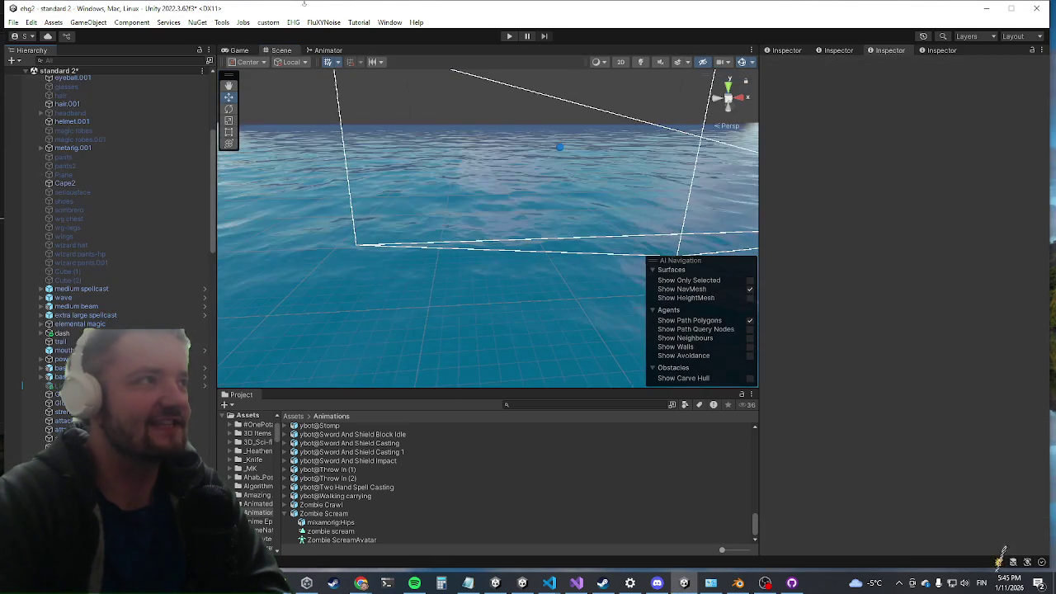
{"action": "left_click", "coordinate": [505, 37]}
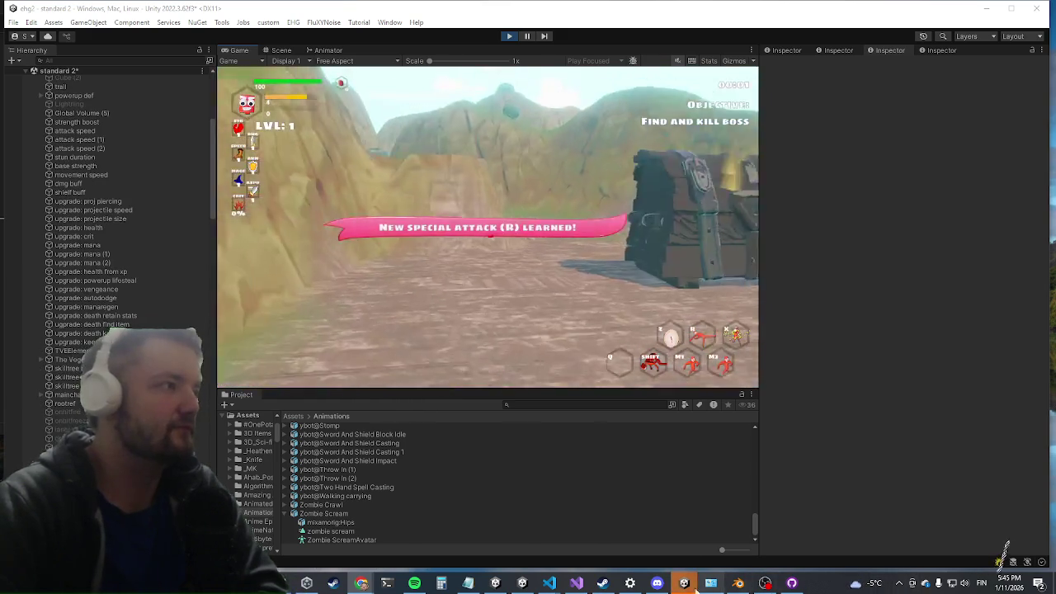
{"action": "key", "text": "w"}
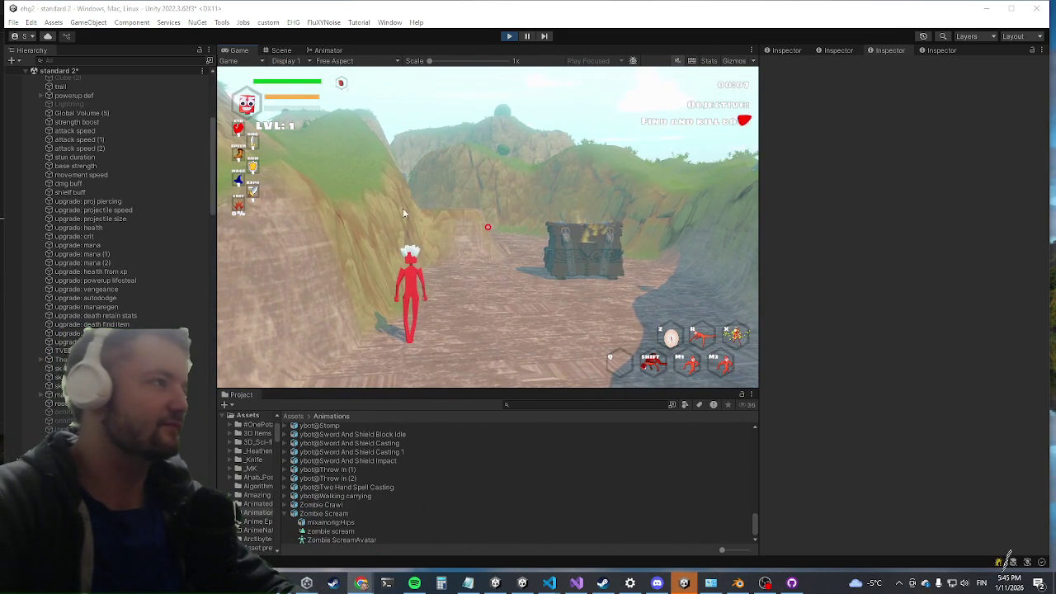
{"action": "key", "text": "shift+space"}
{"action": "type", "text": "killwa"}
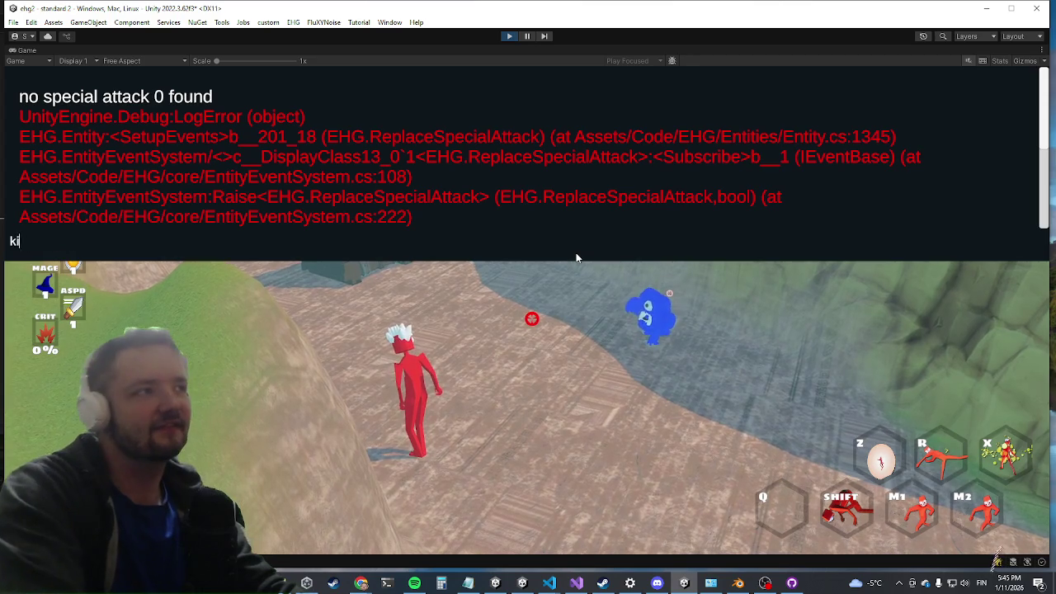
Run the killwave console command and run up the hill to the Dragon boss
{"action": "type", "text": "ve"}
{"action": "key", "text": "Return"}
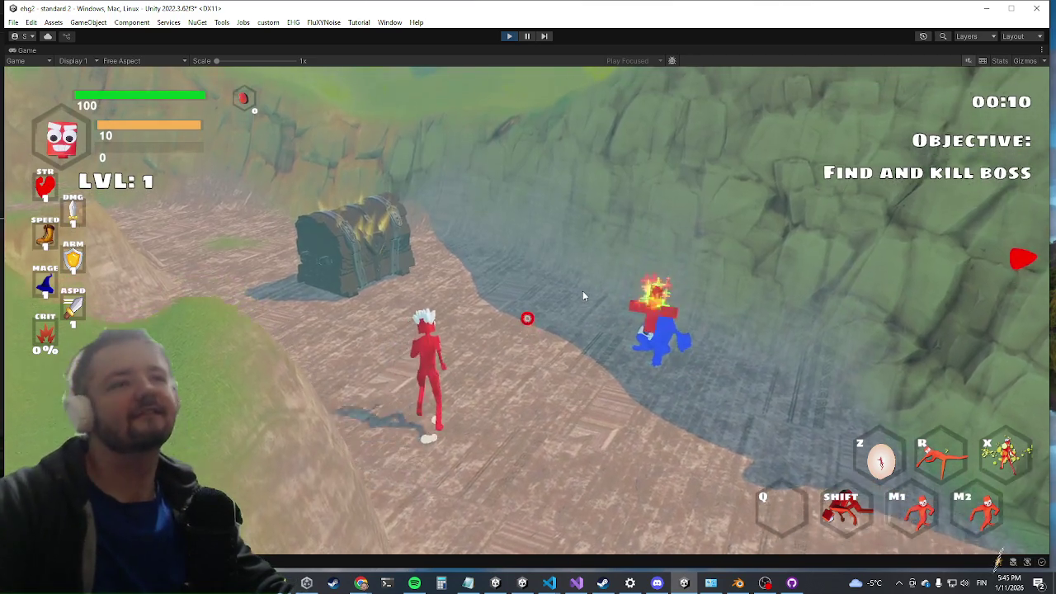
{"action": "key", "text": "w"}
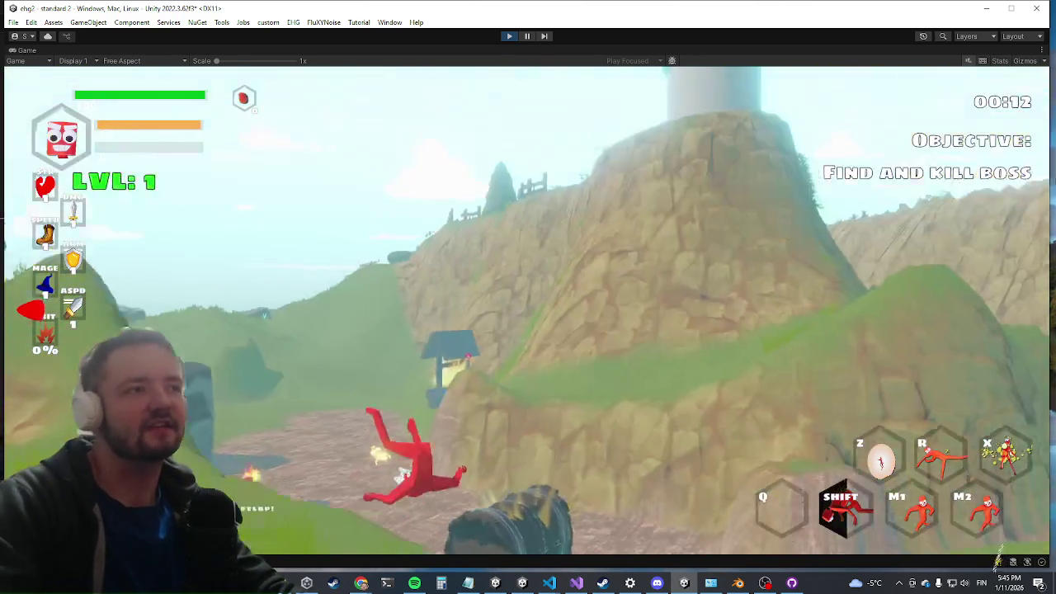
{"action": "key", "text": "w"}
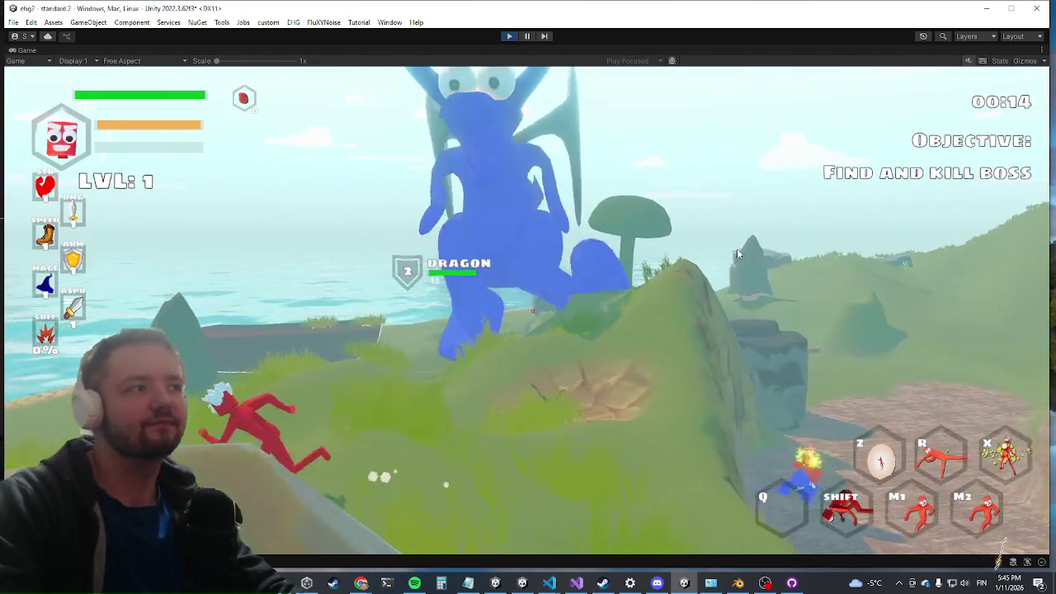
{"action": "key", "text": "w"}
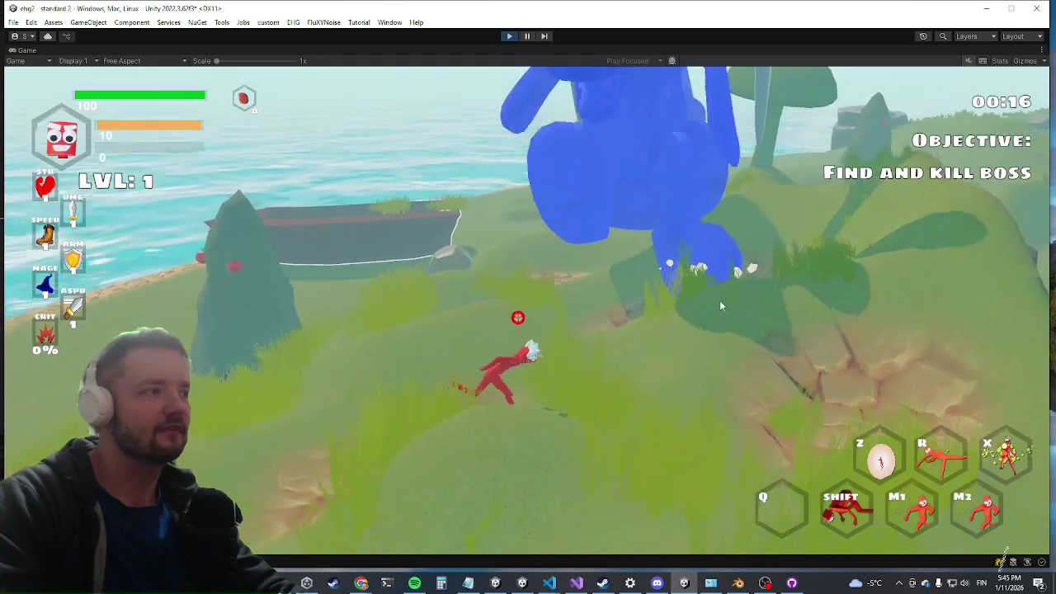
{"action": "key", "text": "w"}
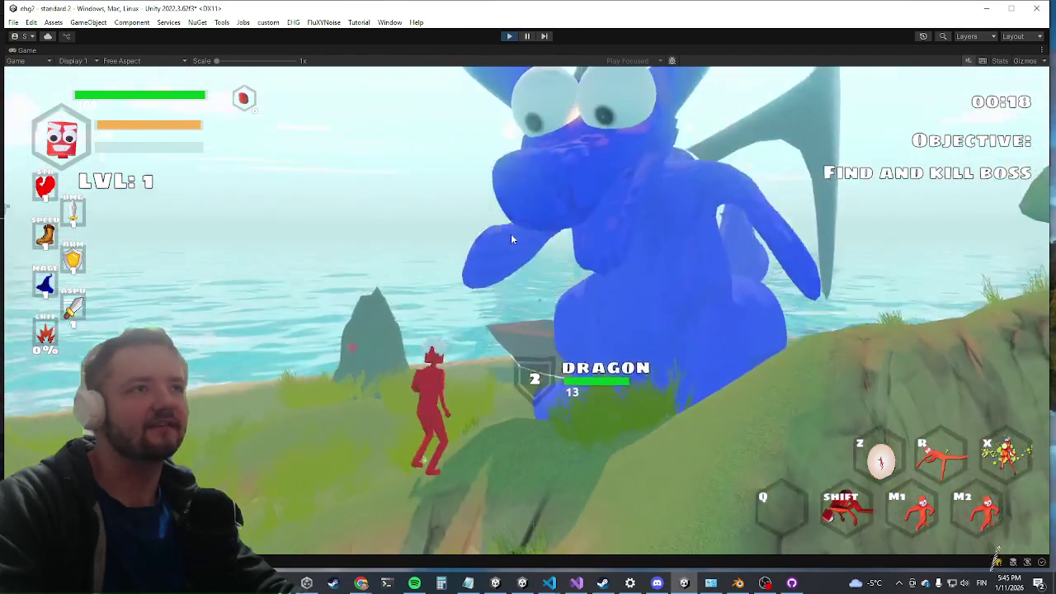
Watch the Dragon's fire blast, flee to the shoreline, attack it, and dash away
{"action": "key", "text": "w"}
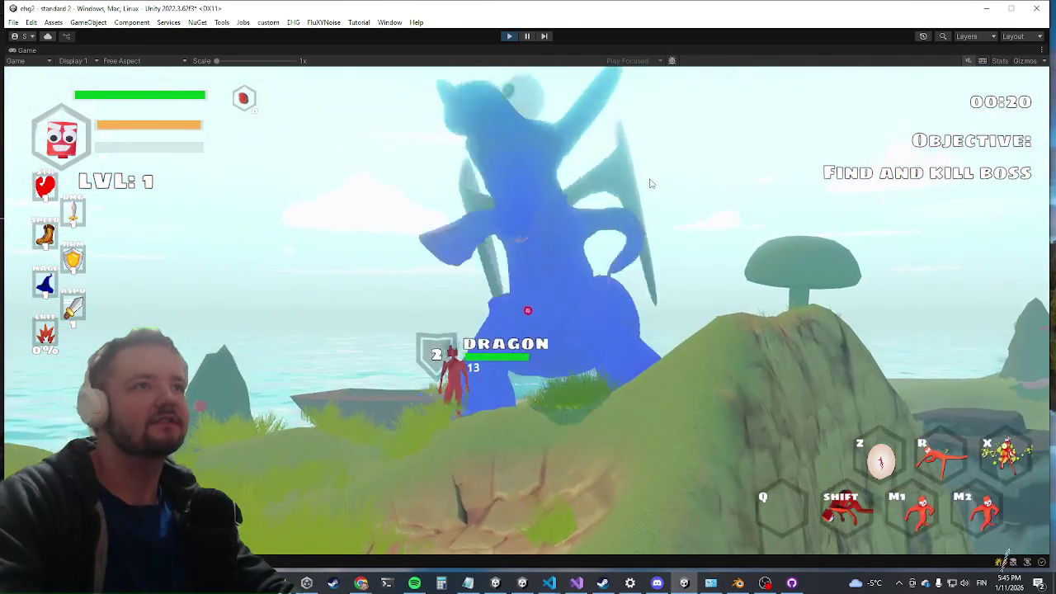
{"action": "key", "text": "w"}
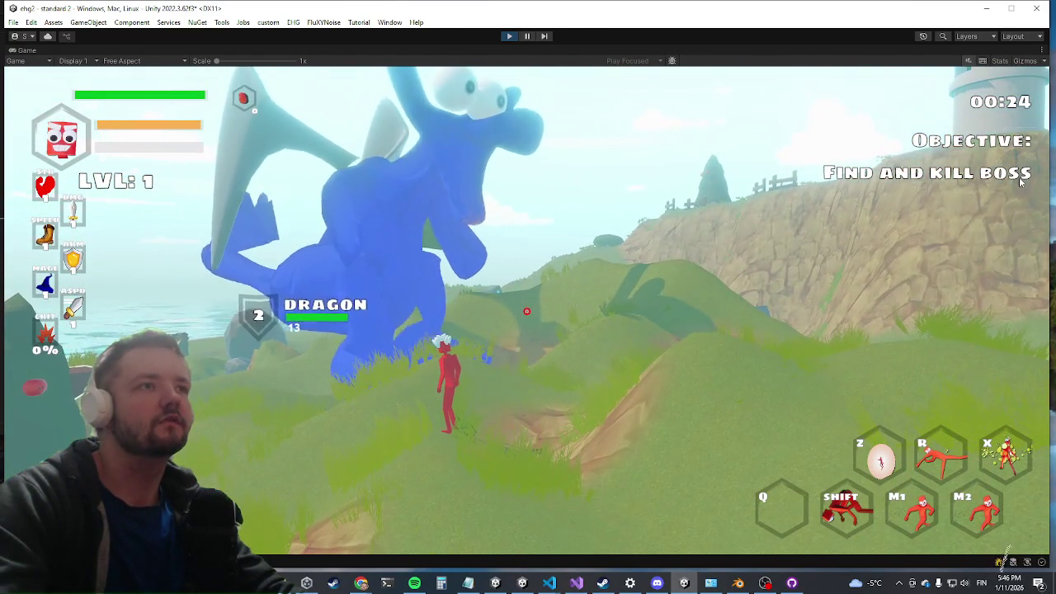
{"action": "key", "text": "w"}
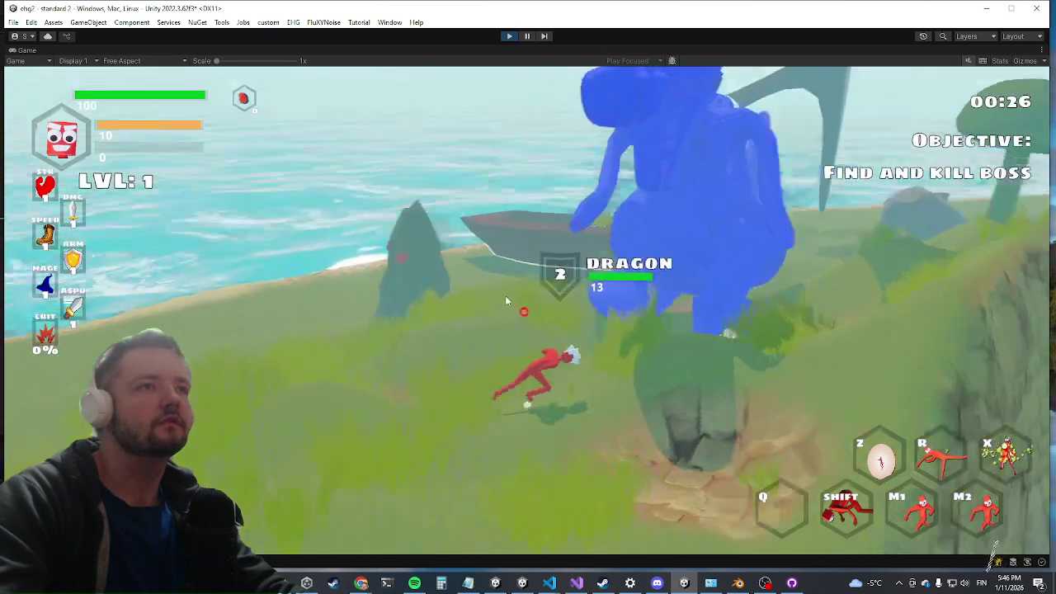
{"action": "key", "text": "w"}
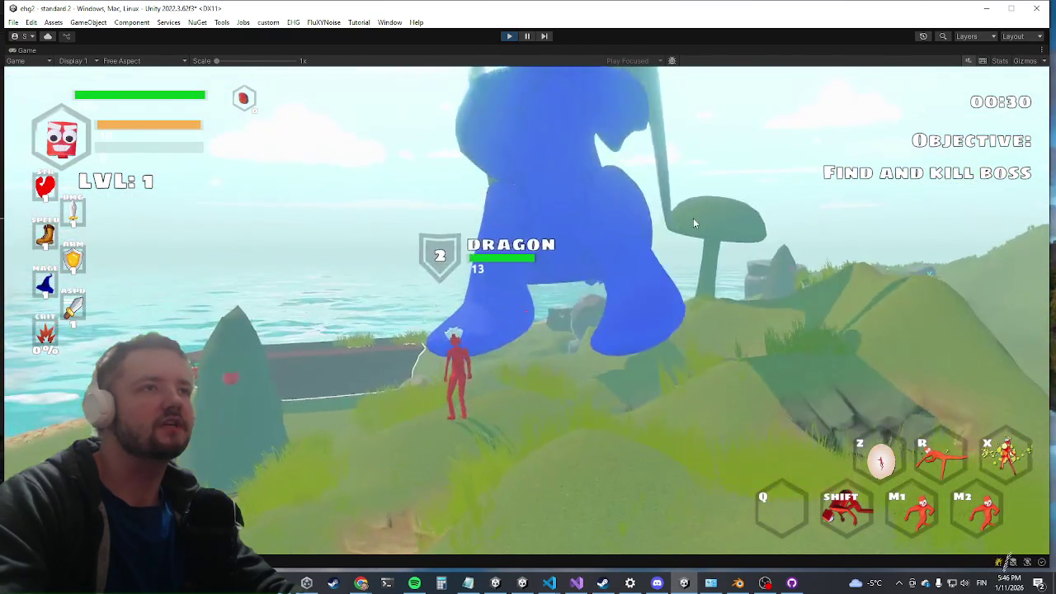
{"action": "left_click", "coordinate": [693, 219]}
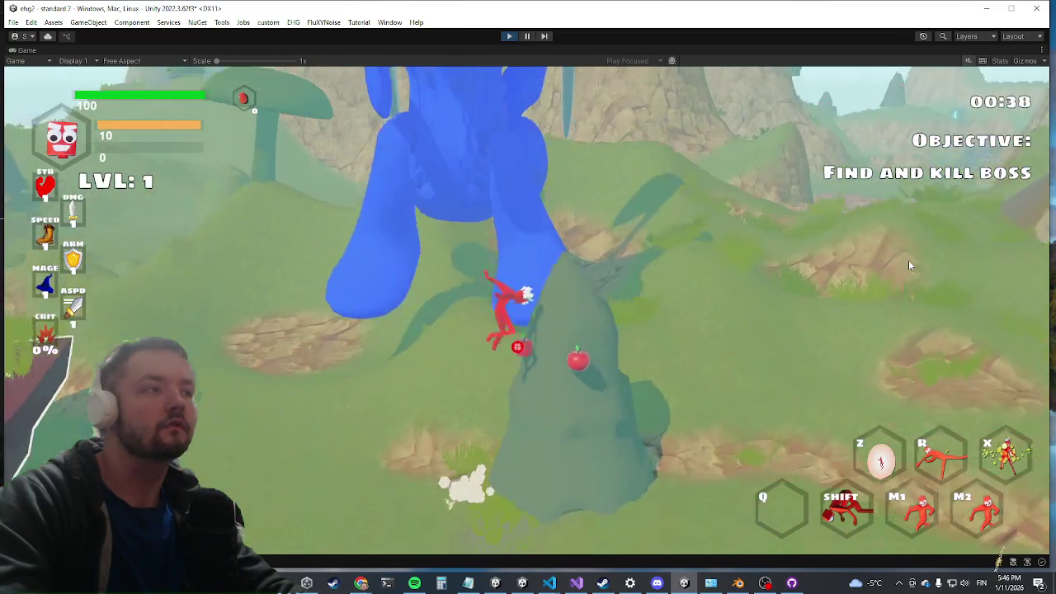
{"action": "key", "text": "shift"}
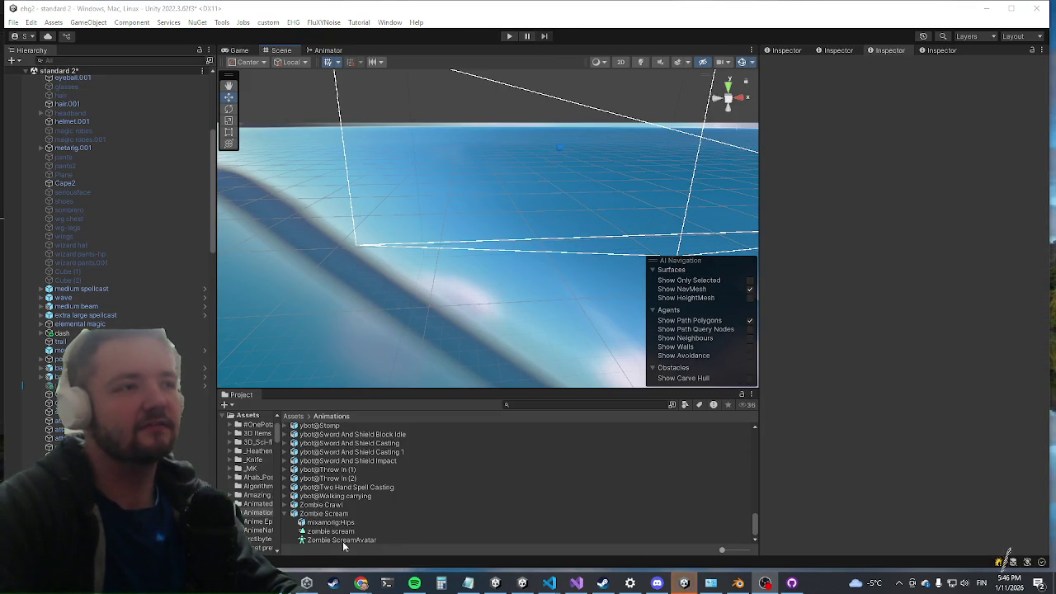
Replace a mistyped dragon search with 'enemy mana' and select the EnemyManager prefab
{"action": "scroll", "coordinate": [33, 323], "scroll_direction": "down", "scroll_amount": 5}
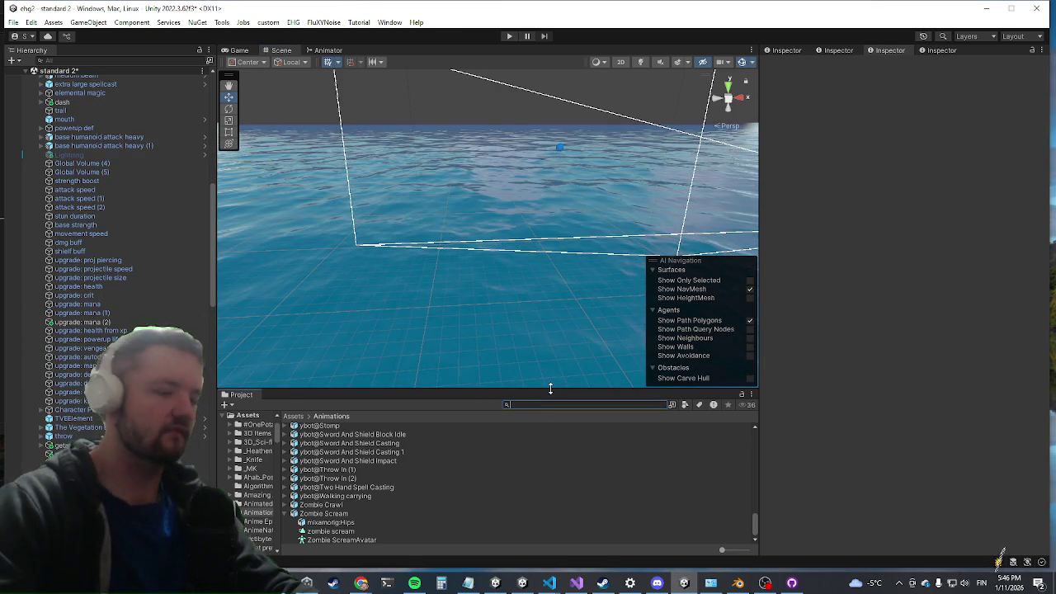
{"action": "type", "text": "draglo"}
{"action": "key", "text": "BackSpace"}
{"action": "key", "text": "BackSpace"}
{"action": "type", "text": "on enc"}
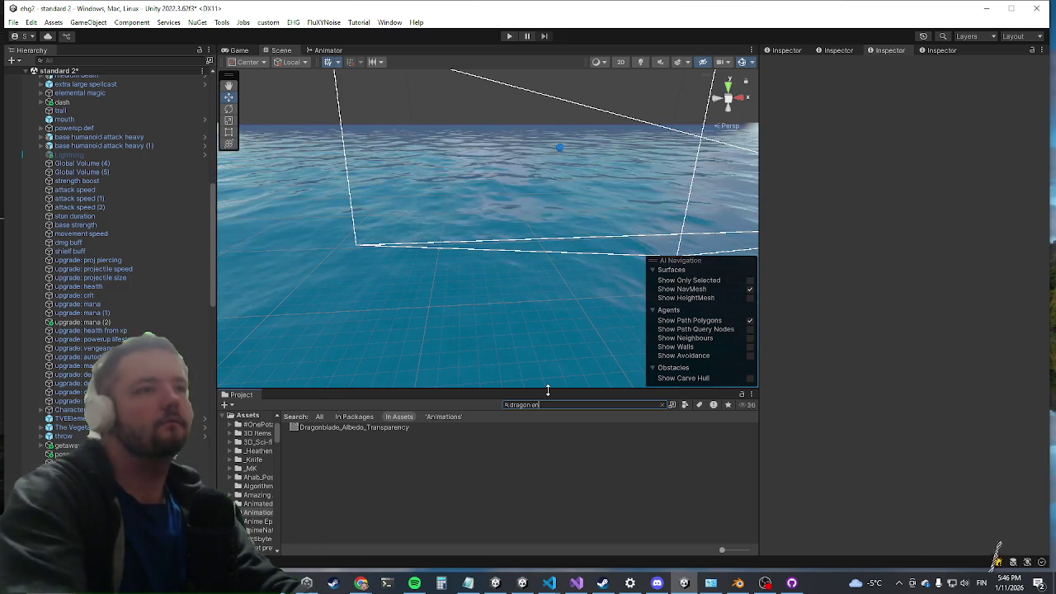
{"action": "key", "text": "BackSpace"}
{"action": "key", "text": "BackSpace"}
{"action": "key", "text": "BackSpace"}
{"action": "key", "text": "BackSpace"}
{"action": "key", "text": "BackSpace"}
{"action": "key", "text": "BackSpace"}
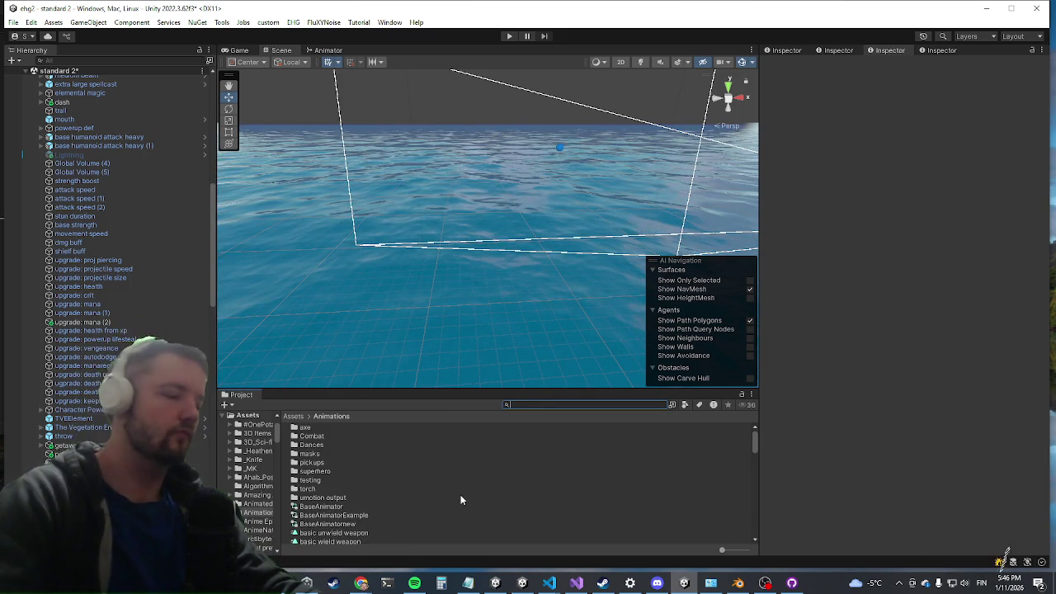
{"action": "type", "text": "enemy mana"}
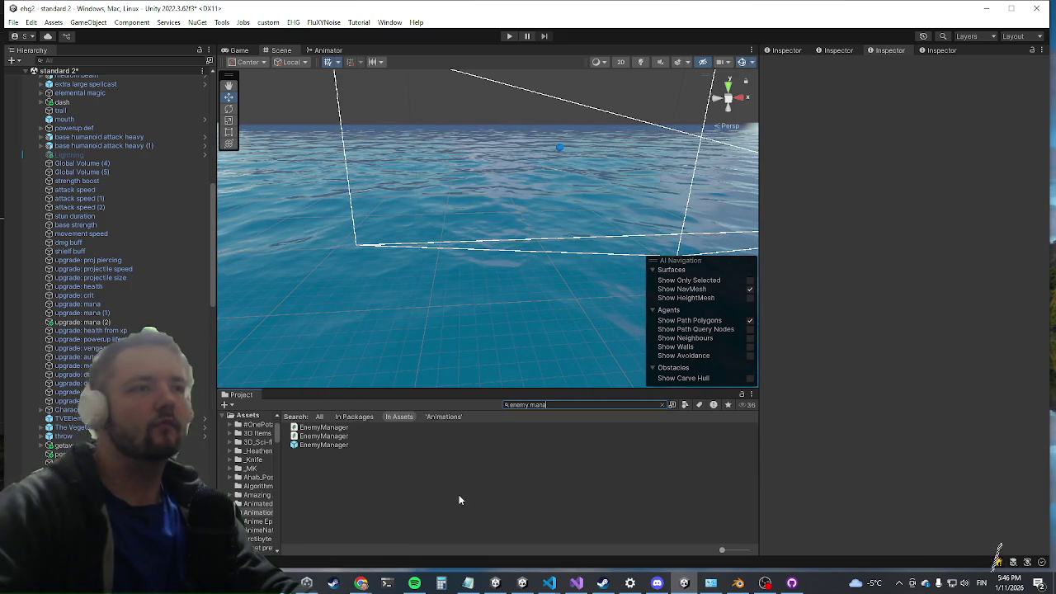
{"action": "left_click", "coordinate": [337, 446]}
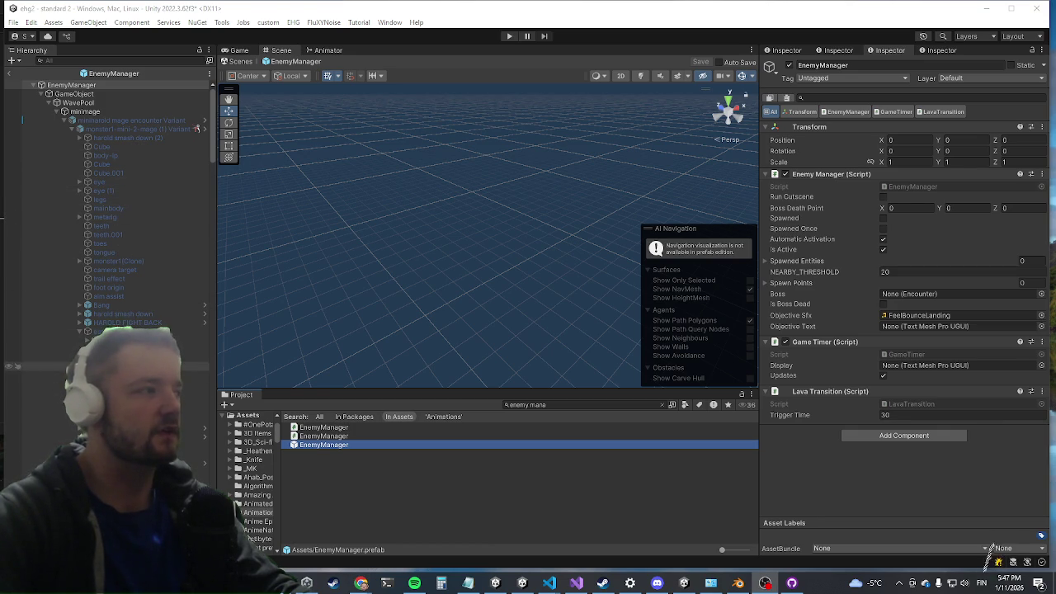
Scroll the zombie scream attack's Inspector to its Freeze Legs and Freeze Legs V2 joint options
{"action": "scroll", "coordinate": [162, 280], "scroll_direction": "down", "scroll_amount": 10}
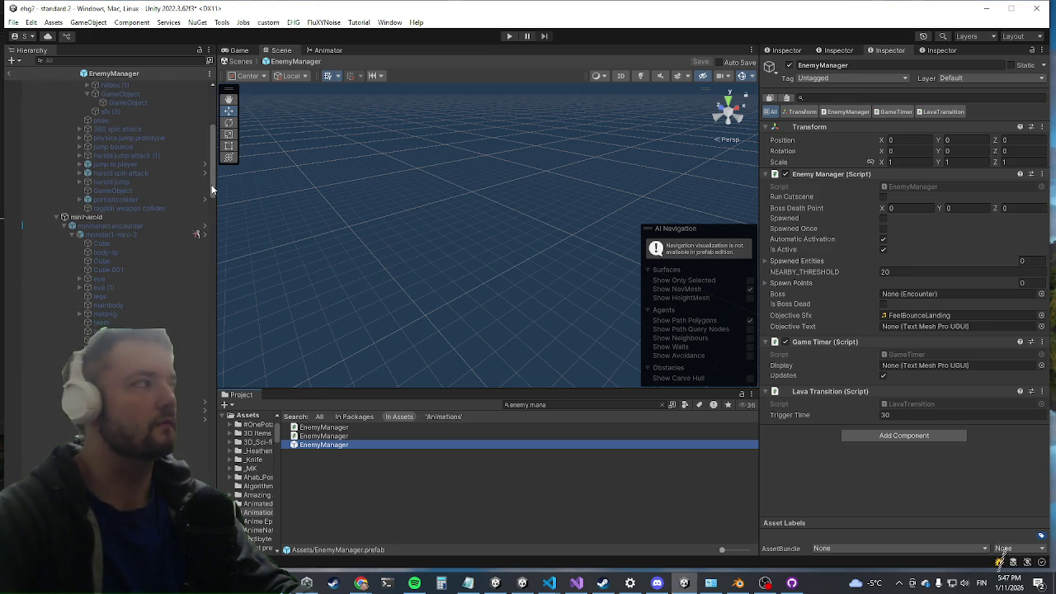
{"action": "scroll", "coordinate": [202, 148], "scroll_direction": "up", "scroll_amount": 5}
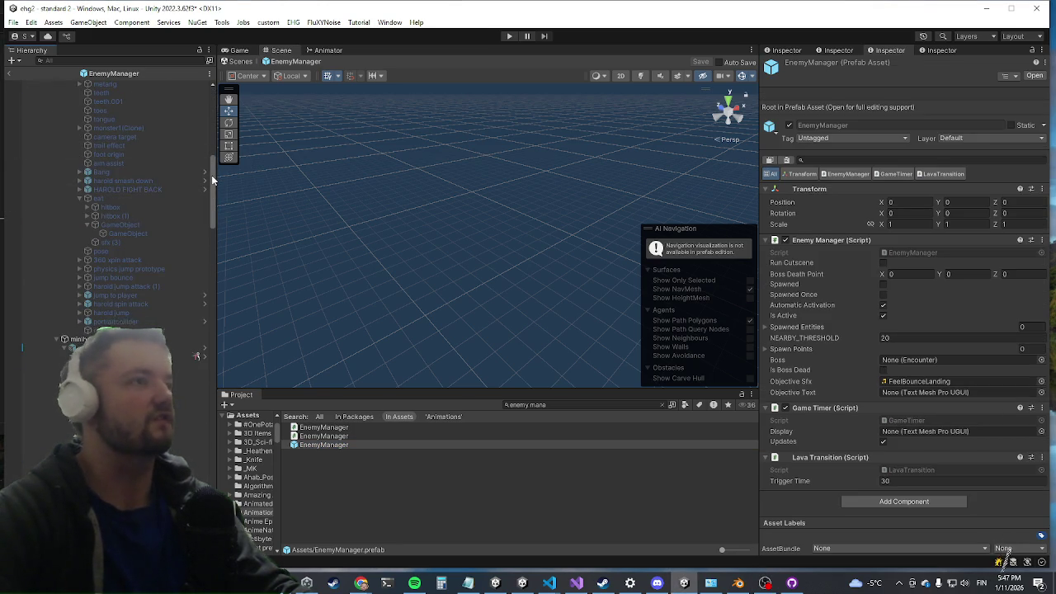
{"action": "scroll", "coordinate": [206, 239], "scroll_direction": "up", "scroll_amount": 4}
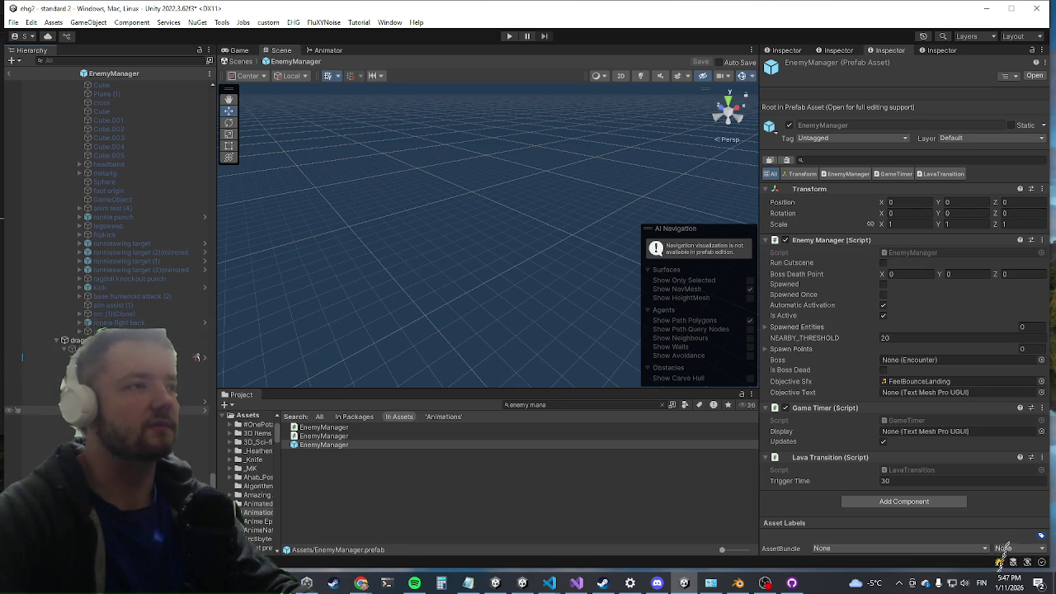
{"action": "scroll", "coordinate": [994, 318], "scroll_direction": "down", "scroll_amount": 15}
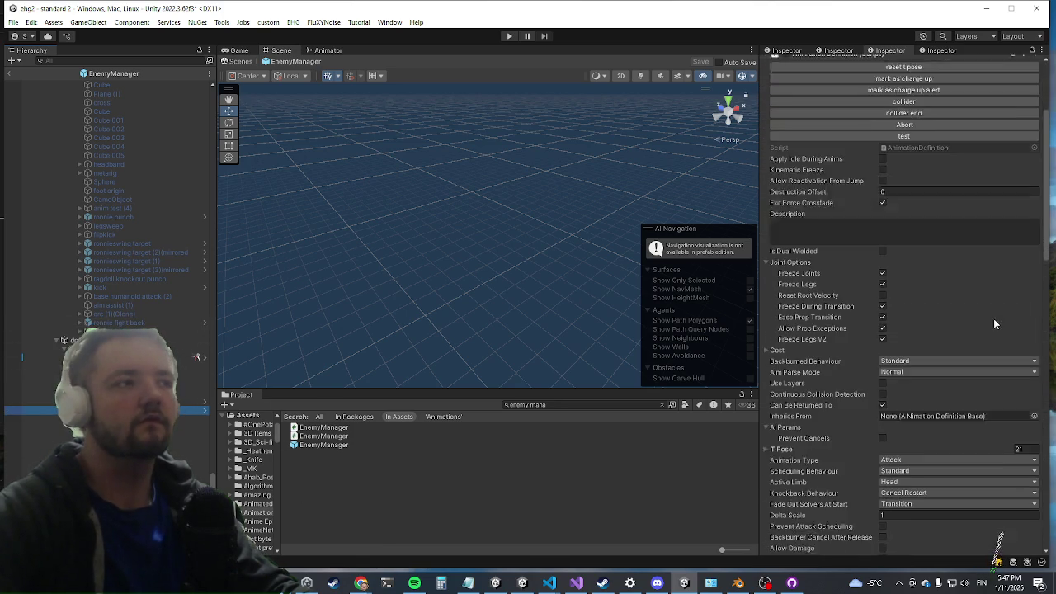
{"action": "scroll", "coordinate": [971, 298], "scroll_direction": "down", "scroll_amount": 8}
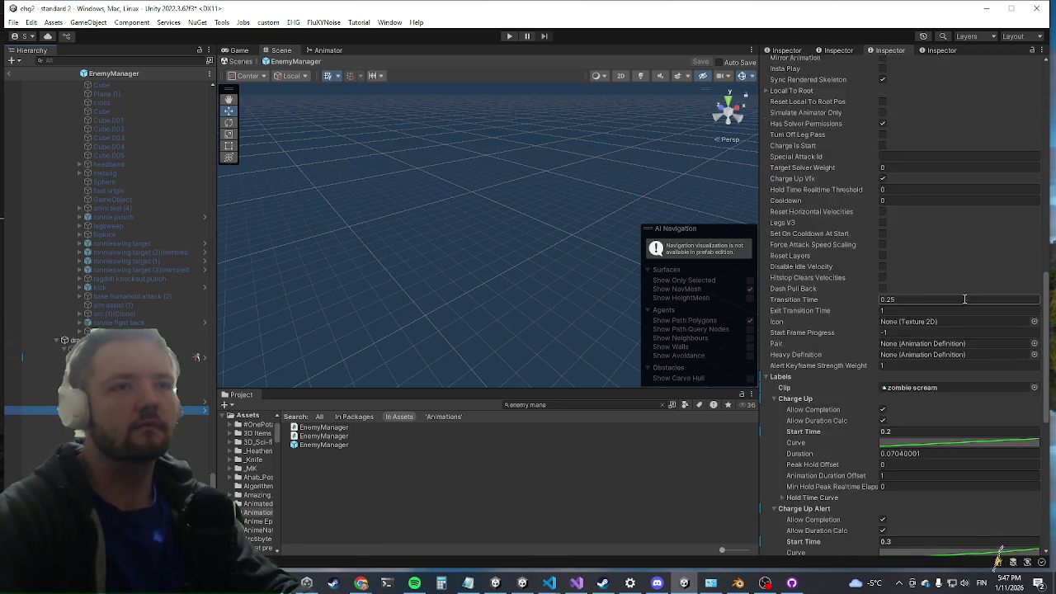
{"action": "scroll", "coordinate": [907, 349], "scroll_direction": "up", "scroll_amount": 15}
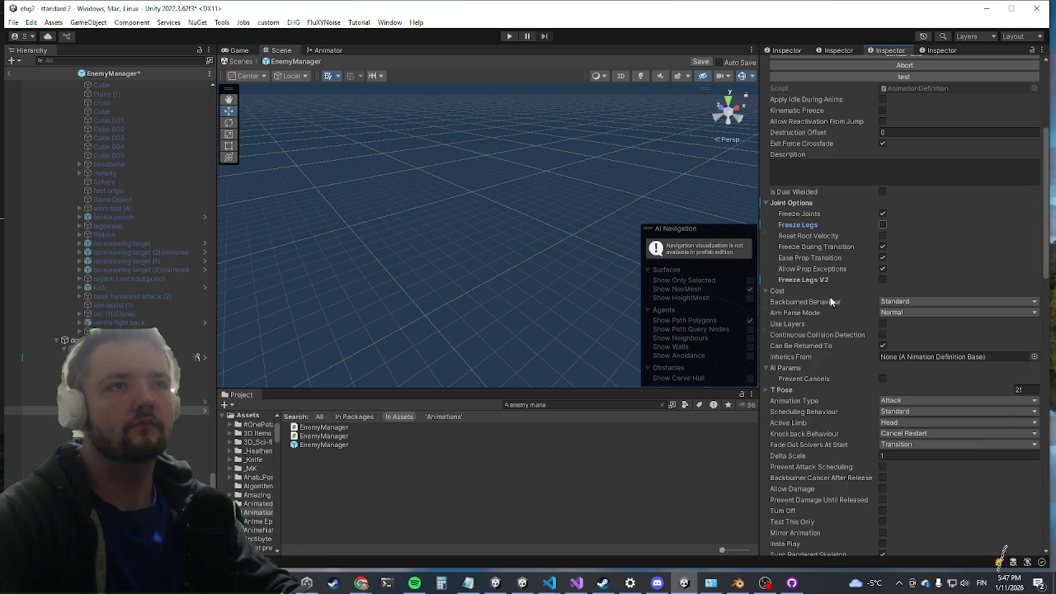
{"action": "scroll", "coordinate": [831, 302], "scroll_direction": "down", "scroll_amount": 15}
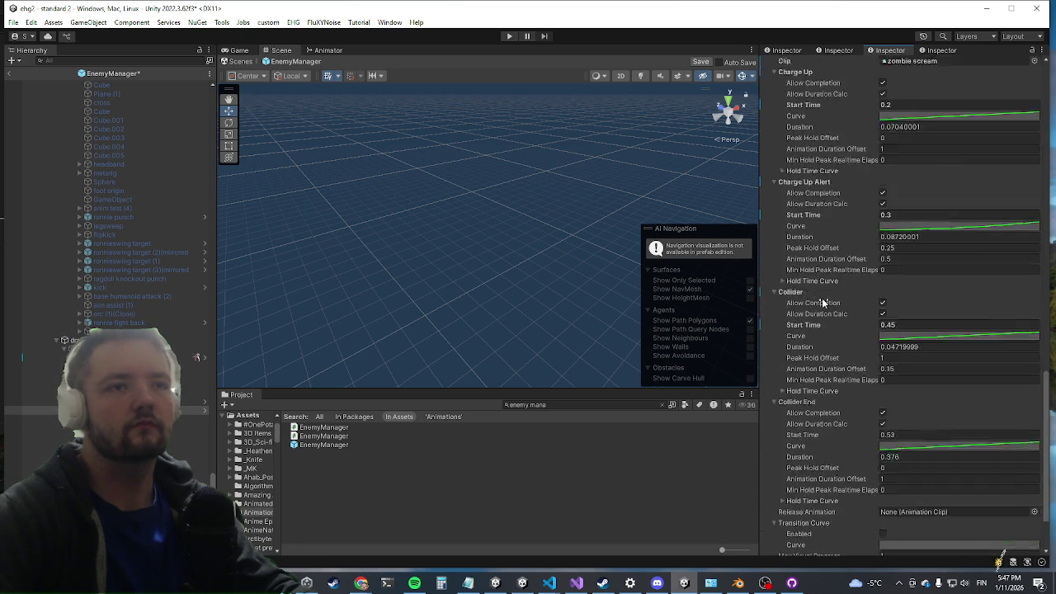
{"action": "scroll", "coordinate": [823, 302], "scroll_direction": "down", "scroll_amount": 3}
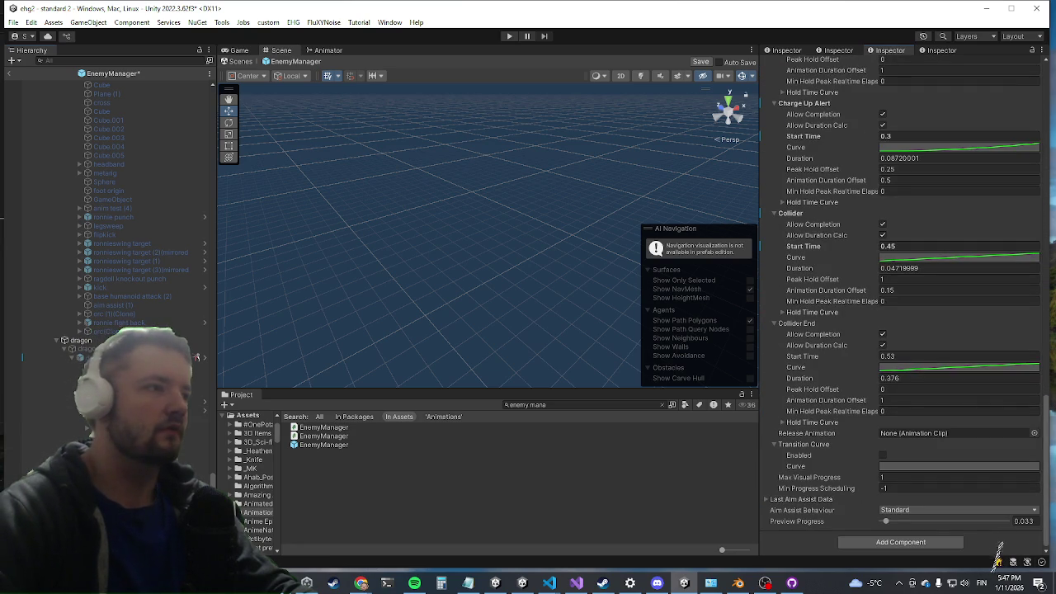
{"action": "scroll", "coordinate": [1000, 551], "scroll_direction": "up", "scroll_amount": 20}
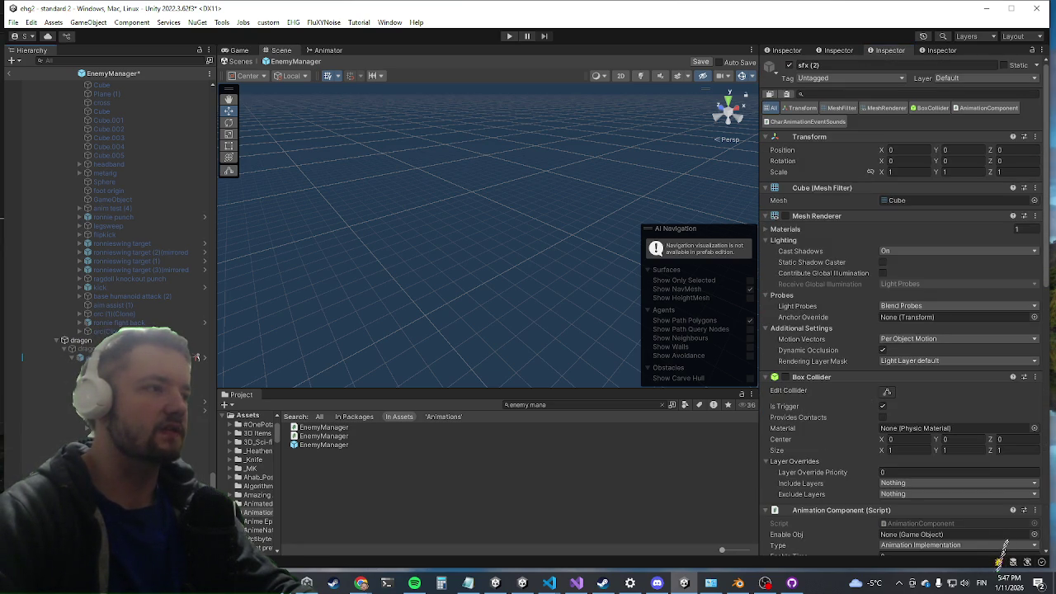
Select FlamethrowerAdditiveRed and add a Parent To Muscle component to it
{"action": "key", "text": "Down"}
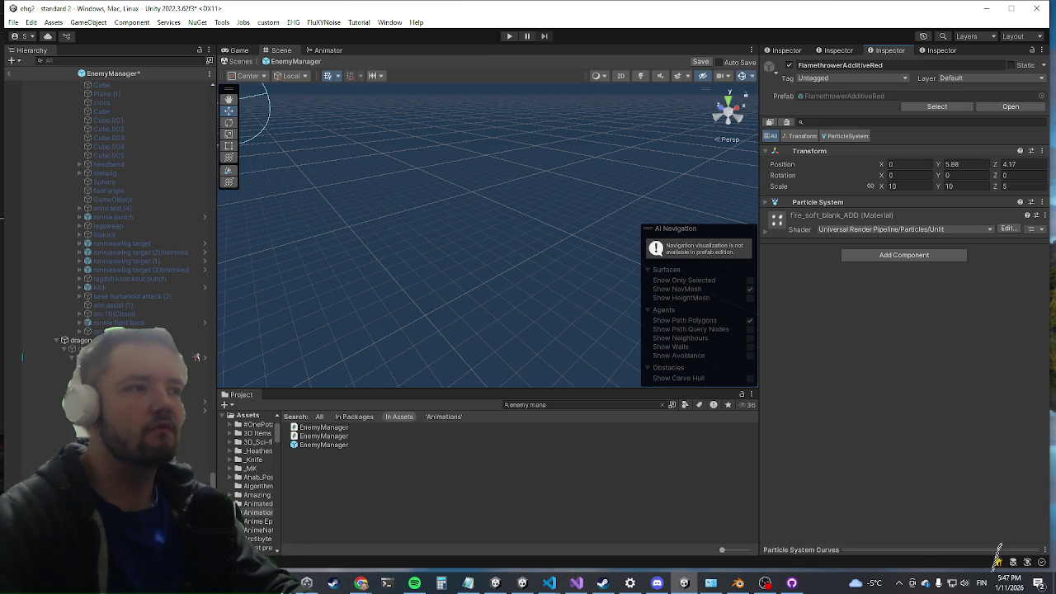
{"action": "key", "text": "Down"}
{"action": "key", "text": "Up"}
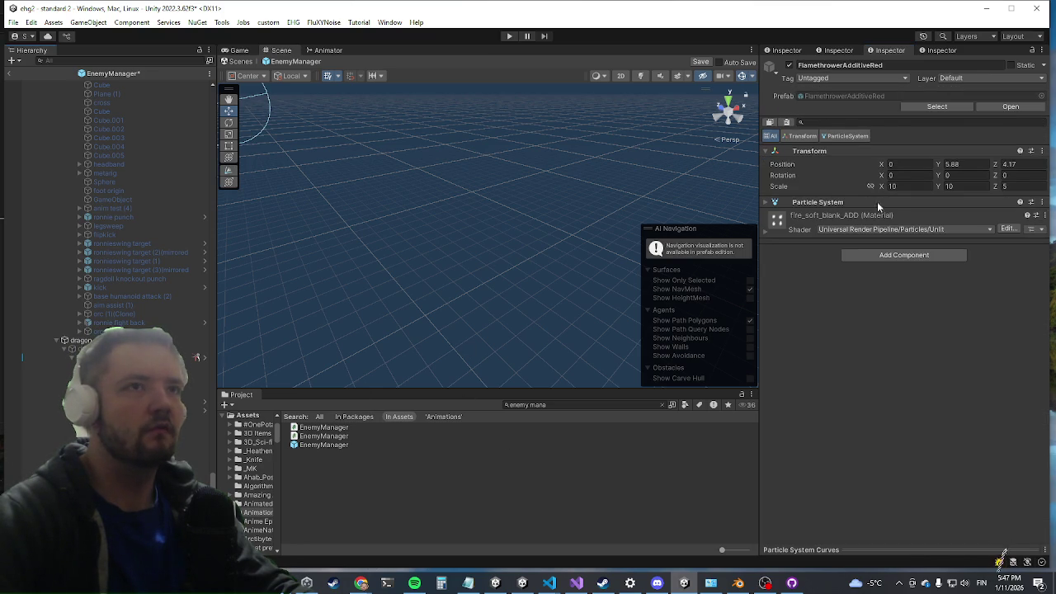
{"action": "left_click", "coordinate": [861, 258]}
{"action": "type", "text": "parentto"}
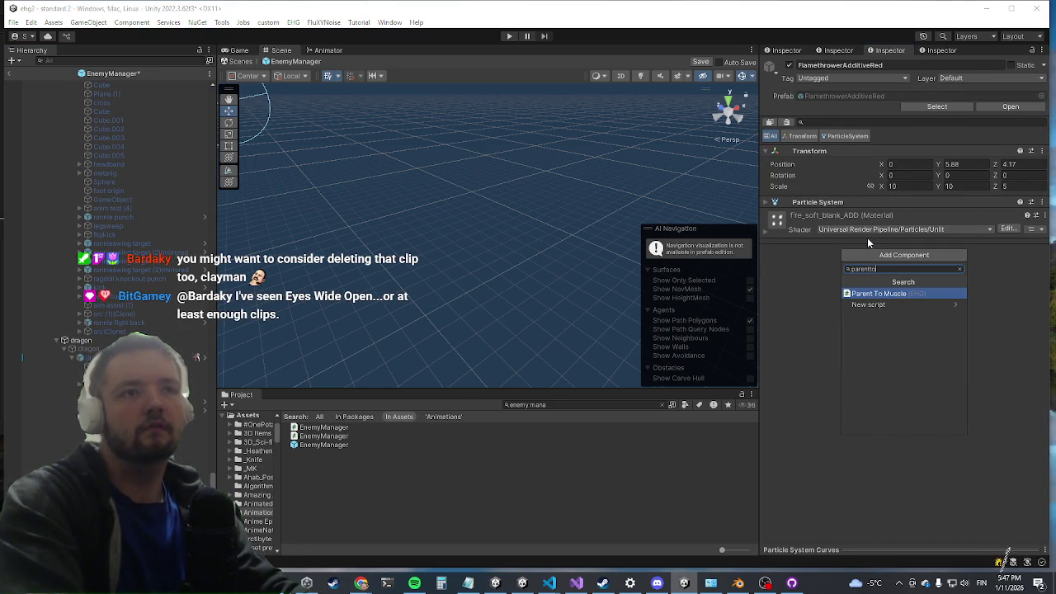
{"action": "key", "text": "Return"}
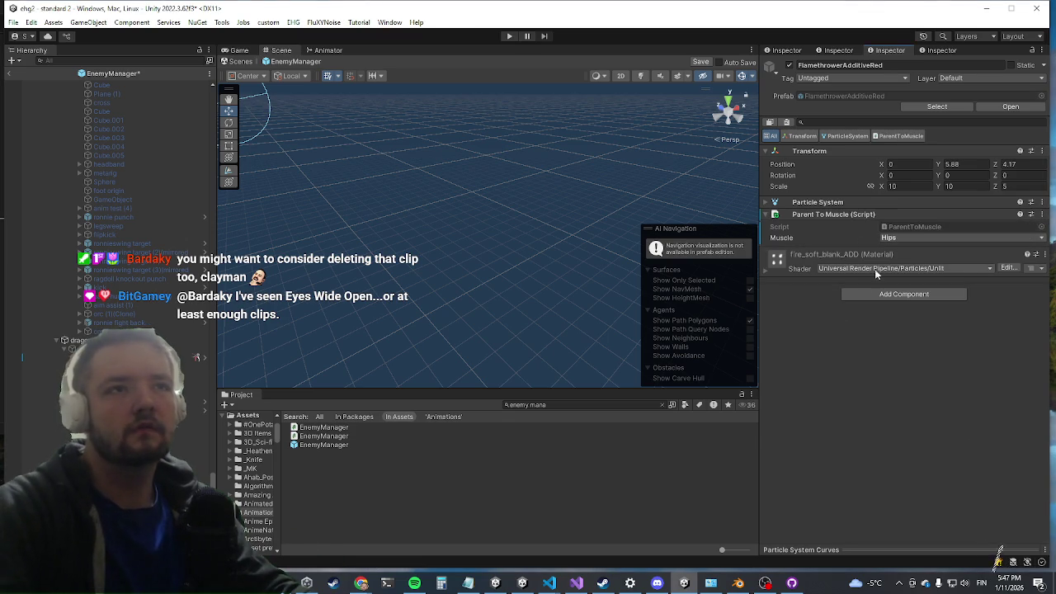
Set the Parent To Muscle component's Muscle to Head and open its script for editing
{"action": "left_click", "coordinate": [908, 238]}
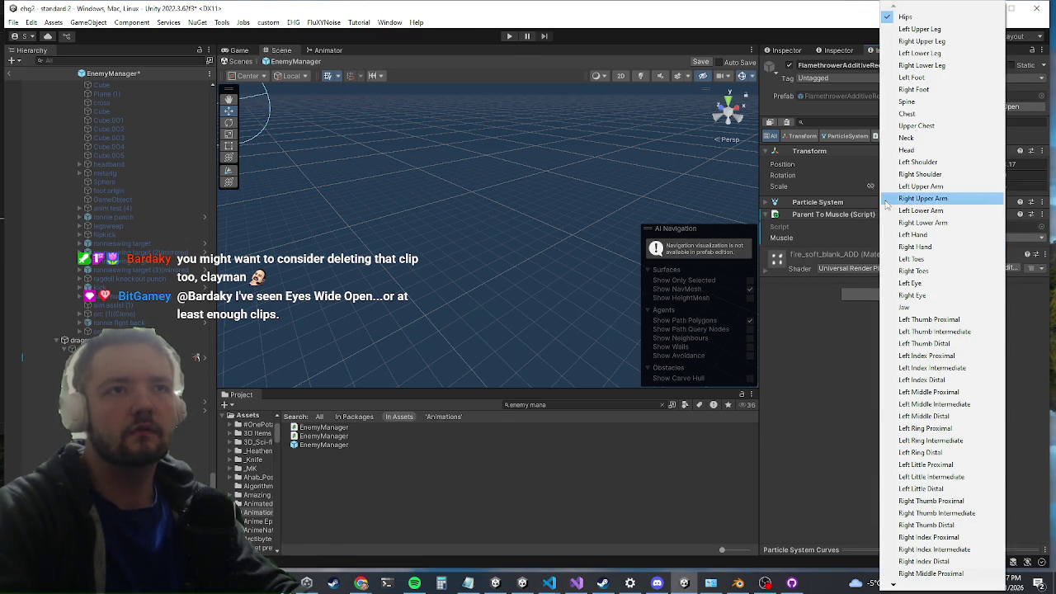
{"action": "left_click", "coordinate": [908, 149]}
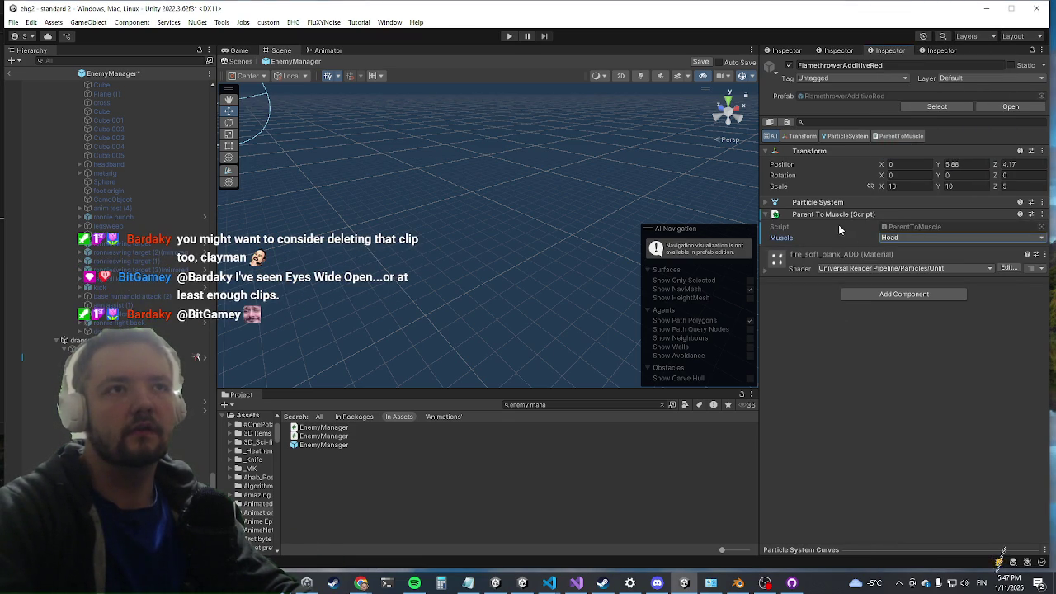
{"action": "right_click", "coordinate": [858, 220]}
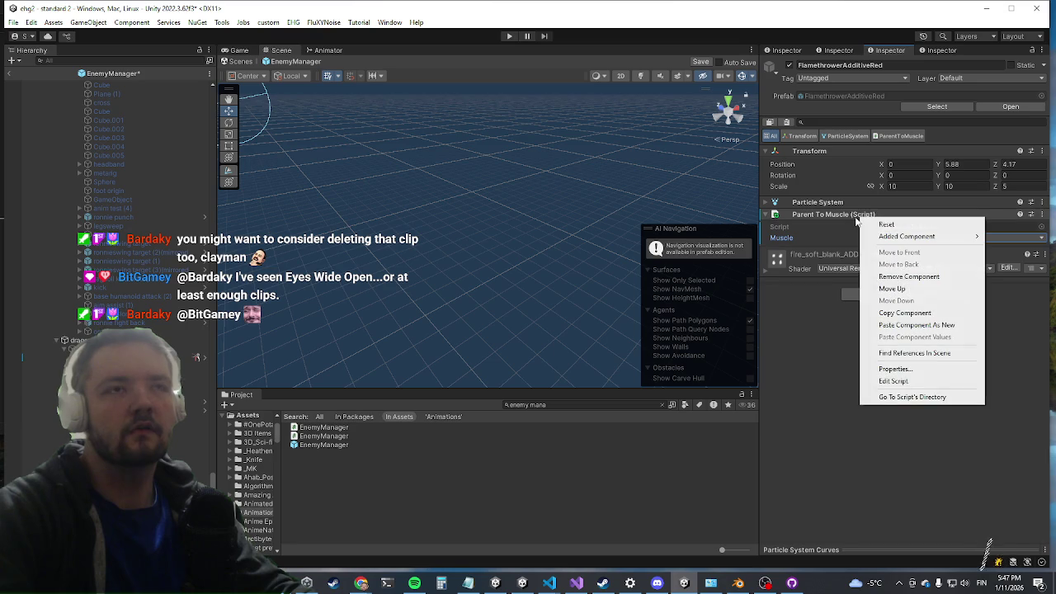
{"action": "left_click", "coordinate": [887, 380]}
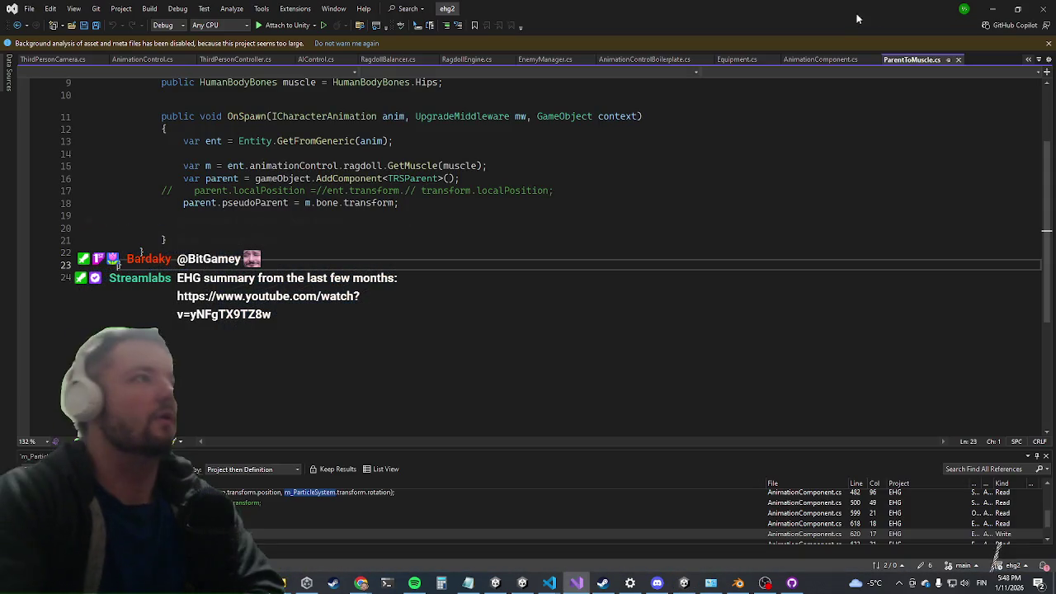
Scroll ParentToMuscle.cs to the top, then bring the Twitch clip window forward full screen
{"action": "scroll", "coordinate": [507, 203], "scroll_direction": "up", "scroll_amount": 3}
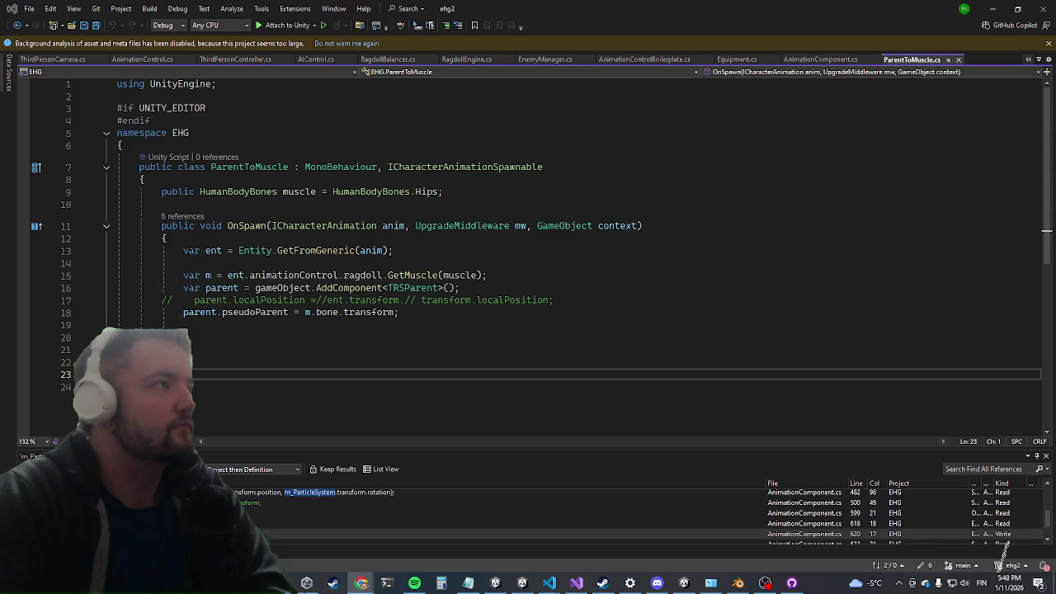
{"action": "left_click_drag", "start_coordinate": [446, 52], "coordinate": [448, 9]}
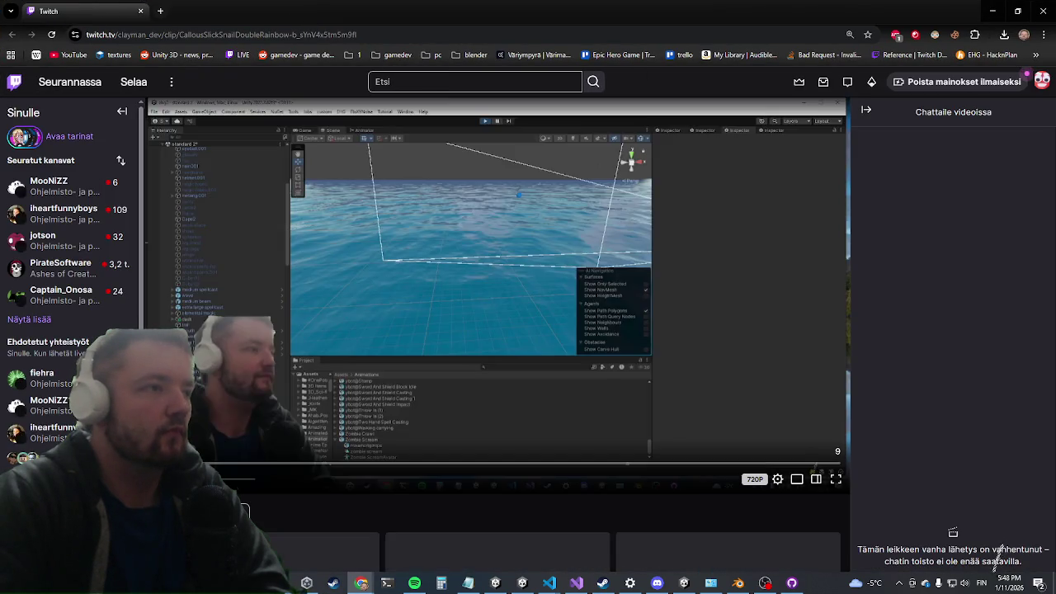
Watch the 'Wait what?' Twitch clip, then switch back to ParentToMuscle.cs in Visual Studio
{"action": "scroll", "coordinate": [211, 216], "scroll_direction": "down", "scroll_amount": 3}
{"action": "scroll", "coordinate": [211, 216], "scroll_direction": "up", "scroll_amount": 1}
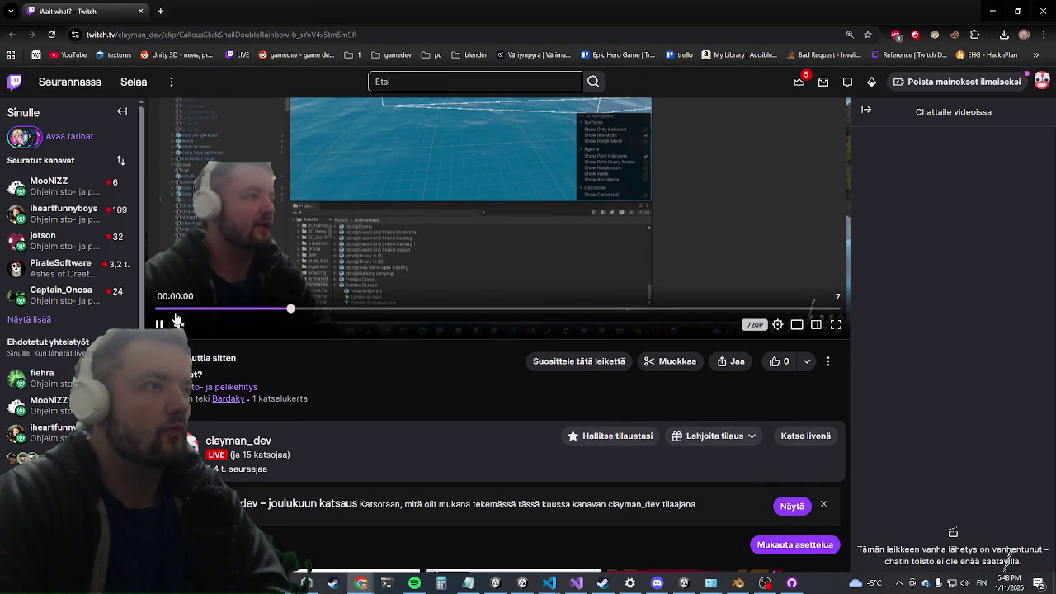
{"action": "scroll", "coordinate": [220, 241], "scroll_direction": "up", "scroll_amount": 2}
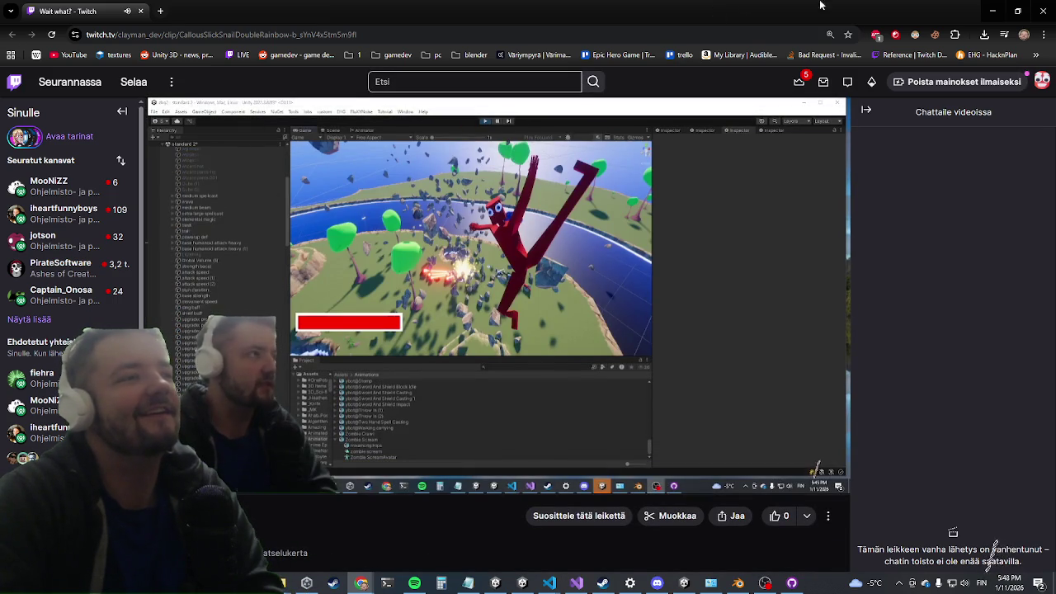
{"action": "key", "text": "alt+Tab"}
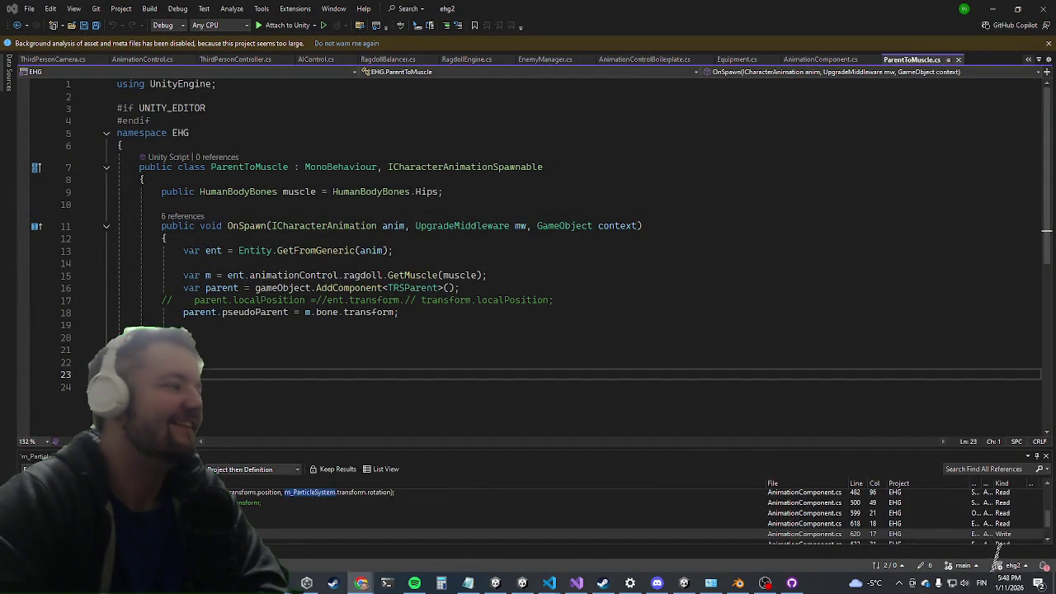
Place the cursor on empty line 14 in OnSpawn, then minimize Visual Studio to reveal Unity
{"action": "left_click", "coordinate": [161, 262]}
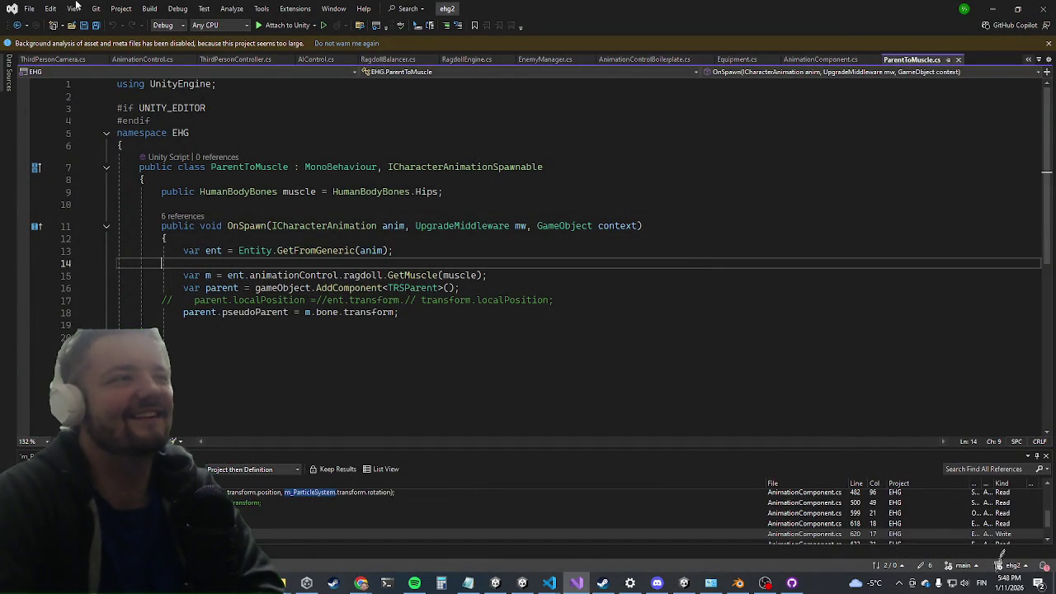
{"action": "left_click", "coordinate": [989, 9]}
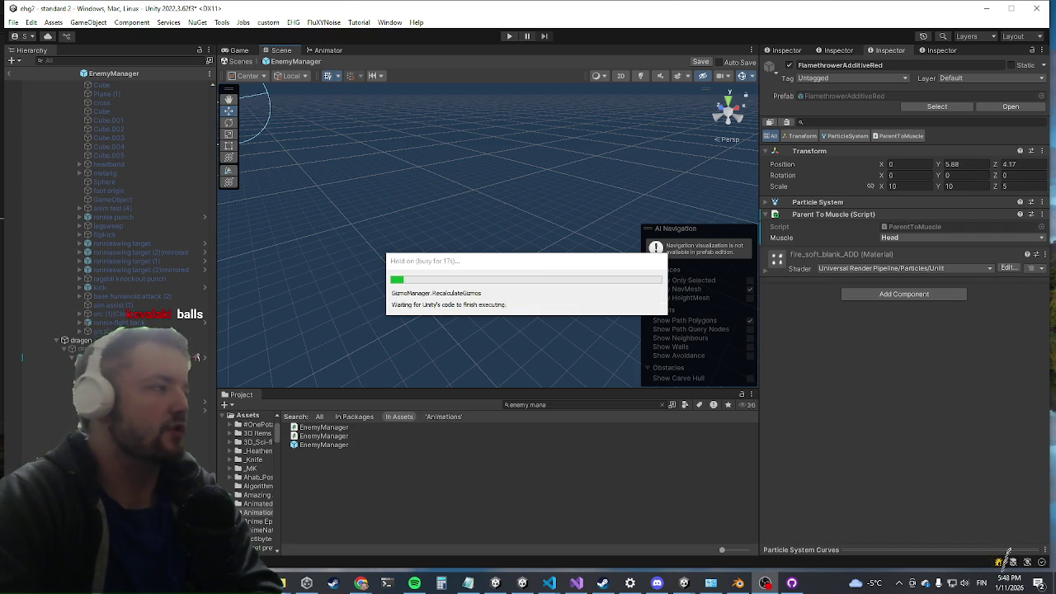
Leave the prefab, start Play mode and maximize the Game view with Shift+Space
{"action": "left_click", "coordinate": [9, 74]}
{"action": "left_click", "coordinate": [509, 36]}
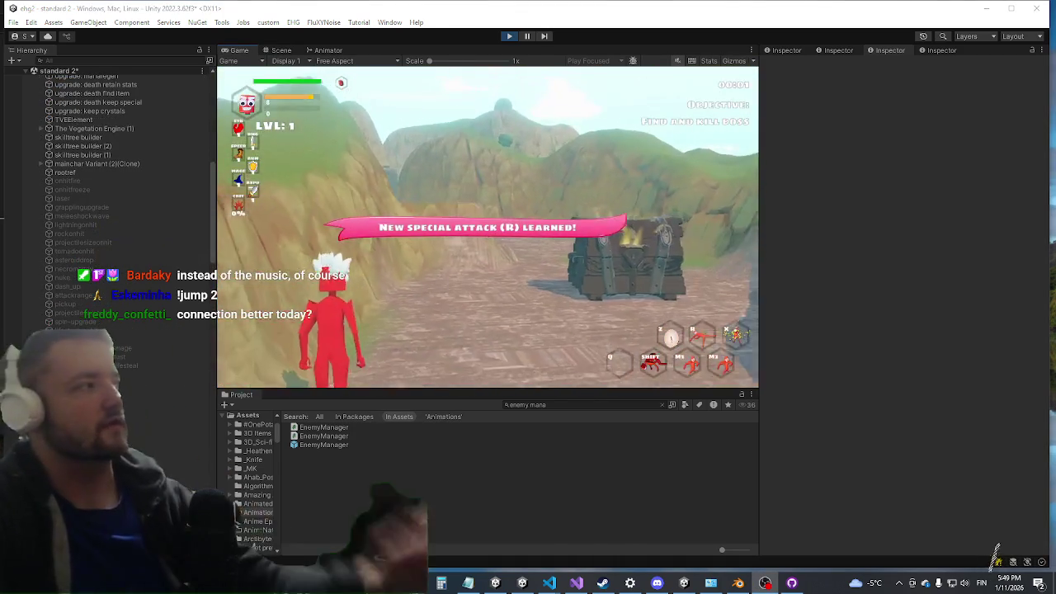
{"action": "key", "text": "shift+space"}
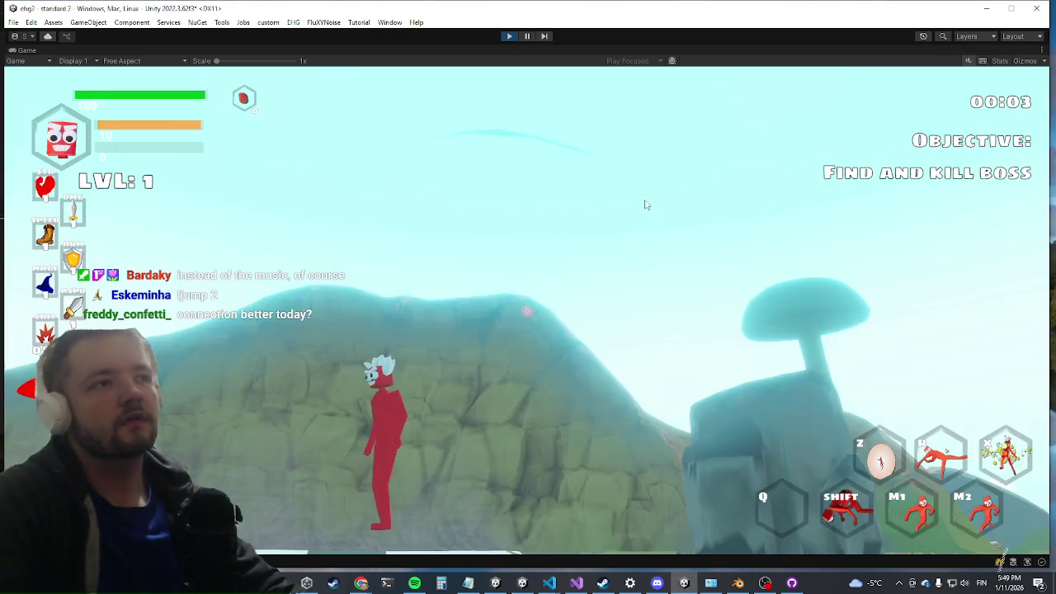
Run off the ledge and clear the enemy wave with the killwave console command
{"action": "key", "text": "w"}
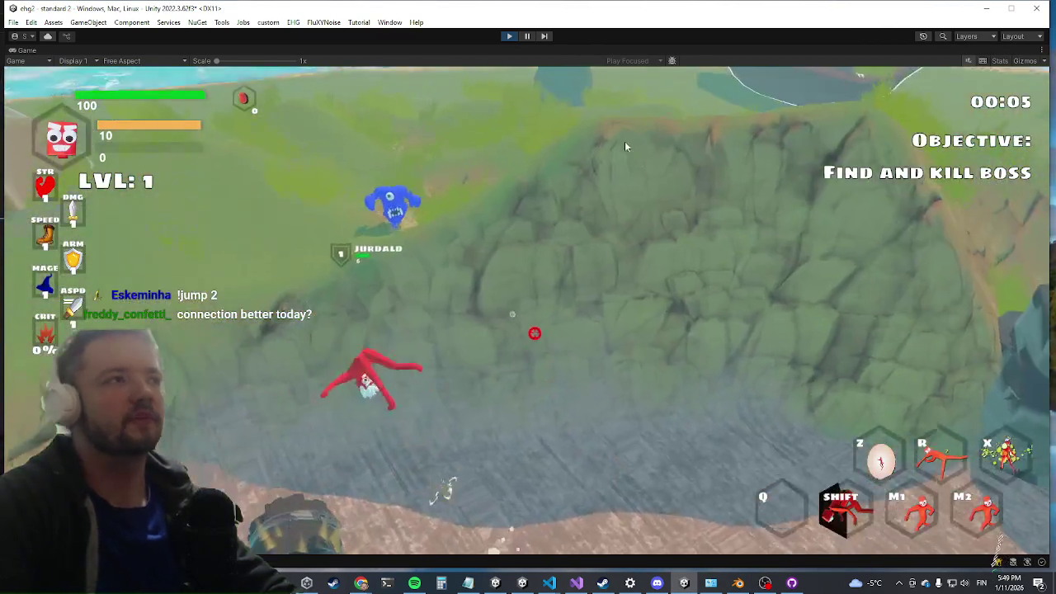
{"action": "key", "text": "grave"}
{"action": "type", "text": "kil"}
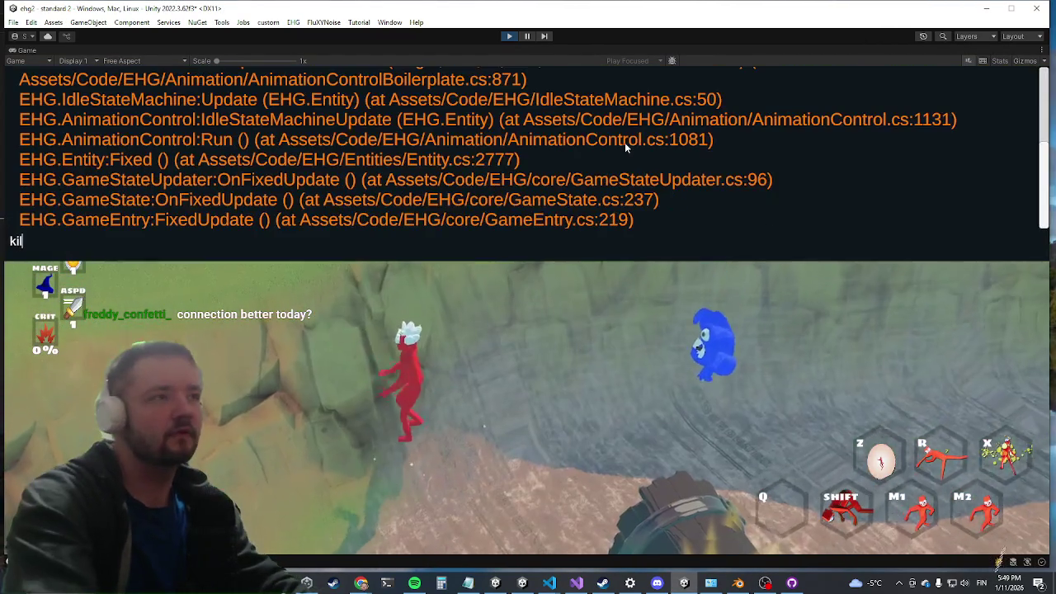
{"action": "type", "text": "lwave"}
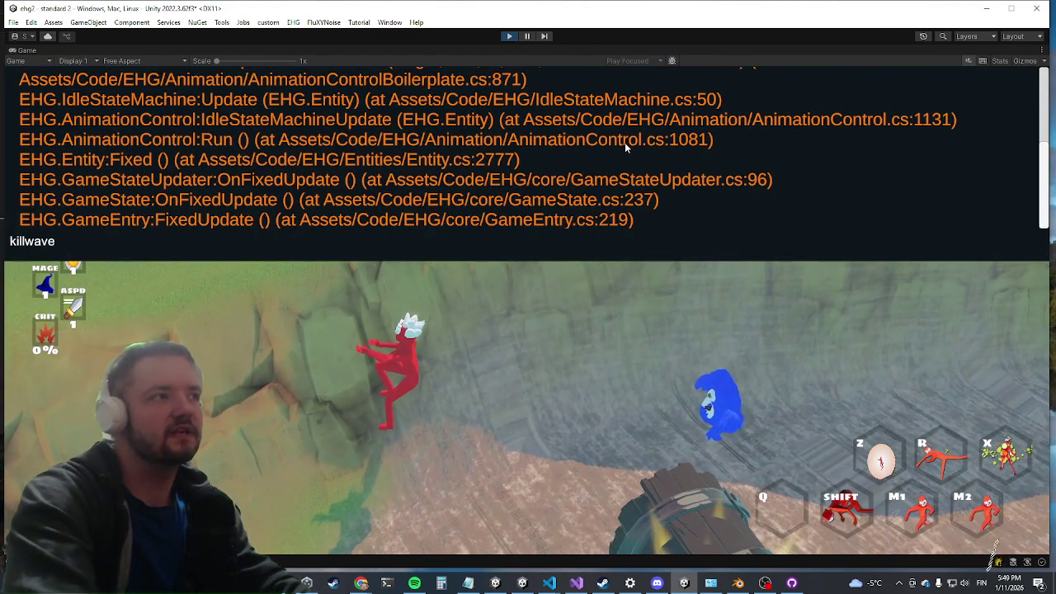
{"action": "key", "text": "Return"}
{"action": "key", "text": "grave"}
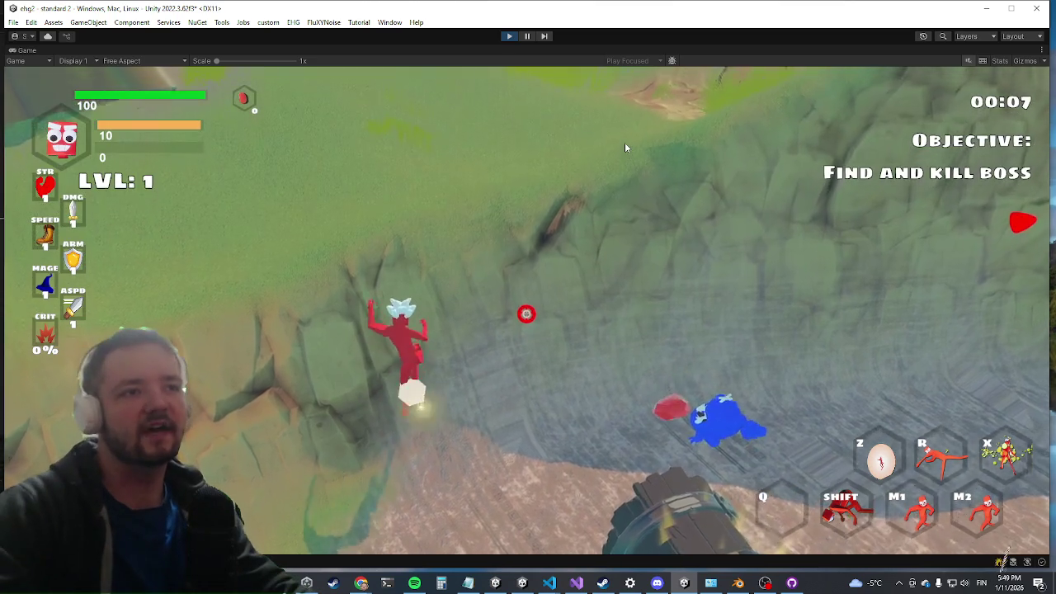
Run up to the blue dragon and circle it to provoke its attack, then restore the editor layout
{"action": "key", "text": "shift"}
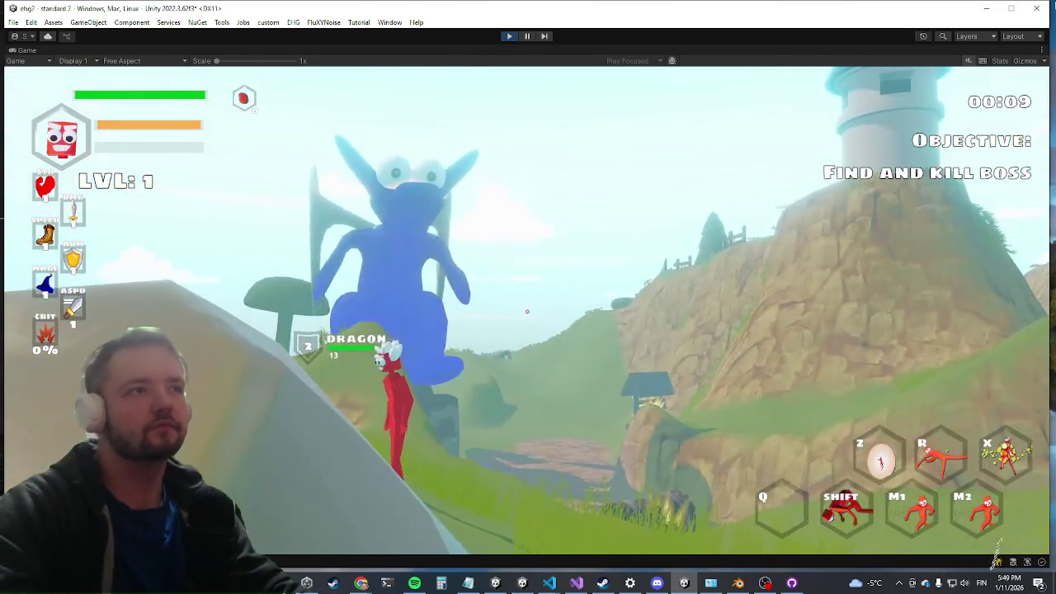
{"action": "key", "text": "w"}
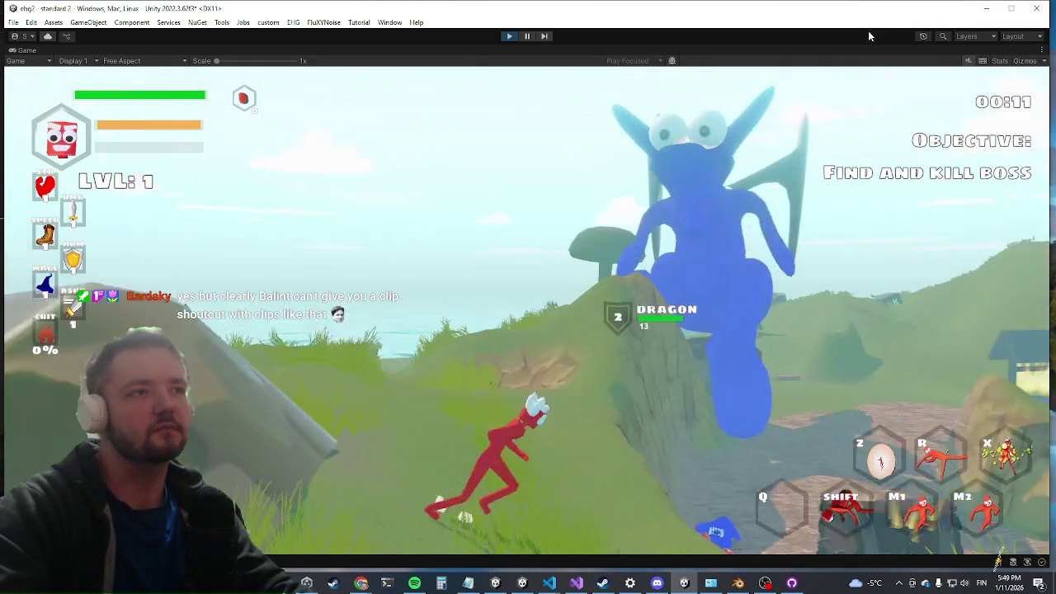
{"action": "key", "text": "w"}
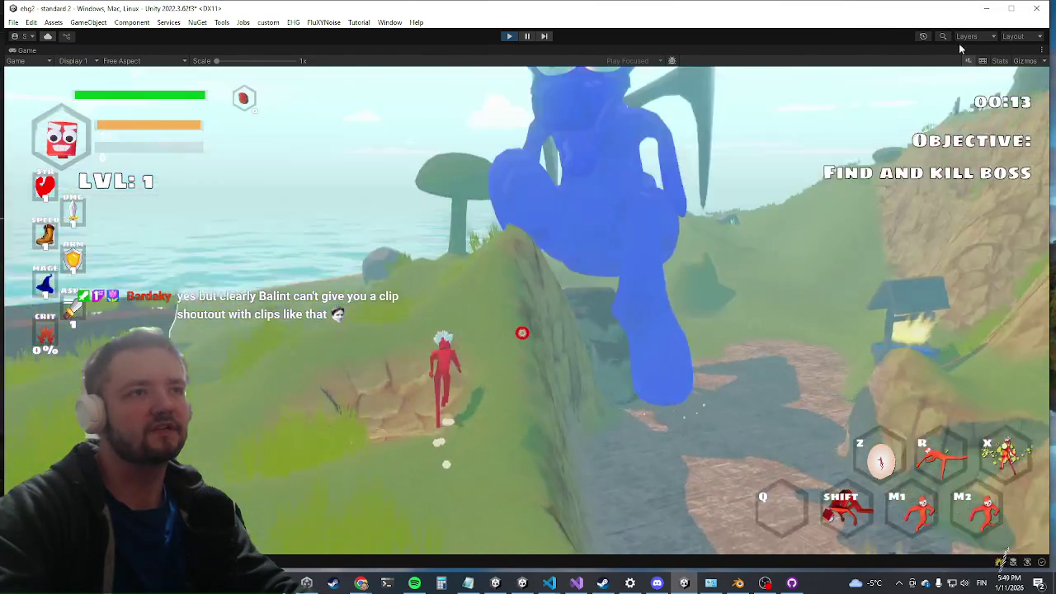
{"action": "key", "text": "w"}
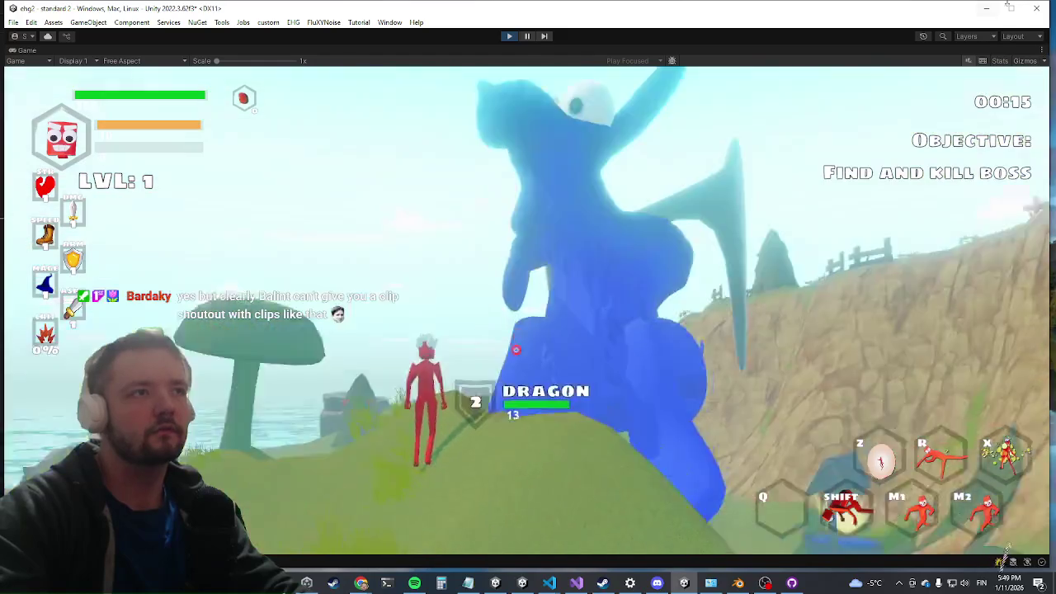
{"action": "key", "text": "w"}
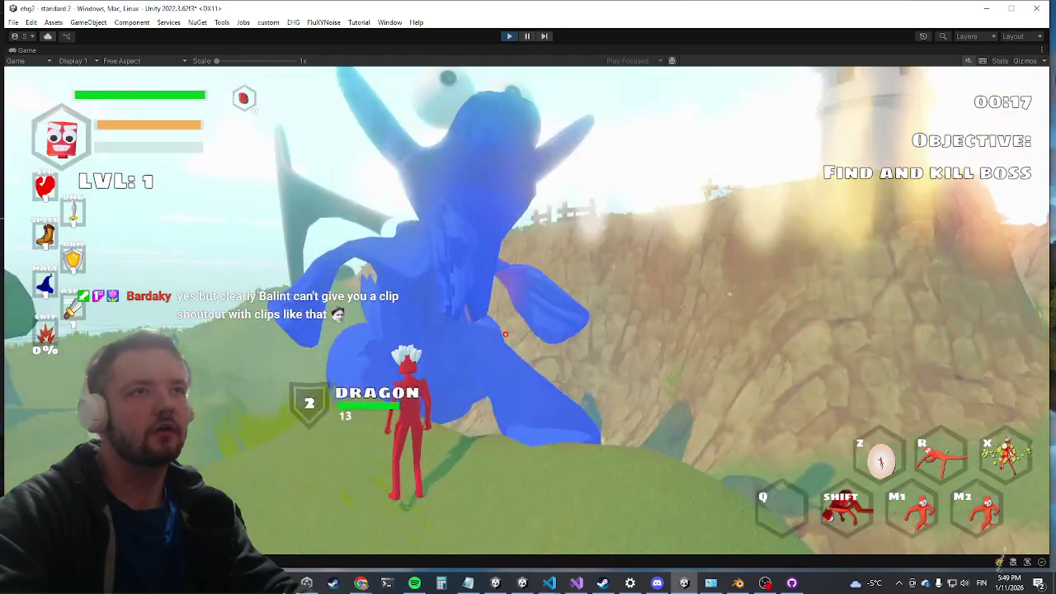
{"action": "key", "text": "w"}
{"action": "key", "text": "shift"}
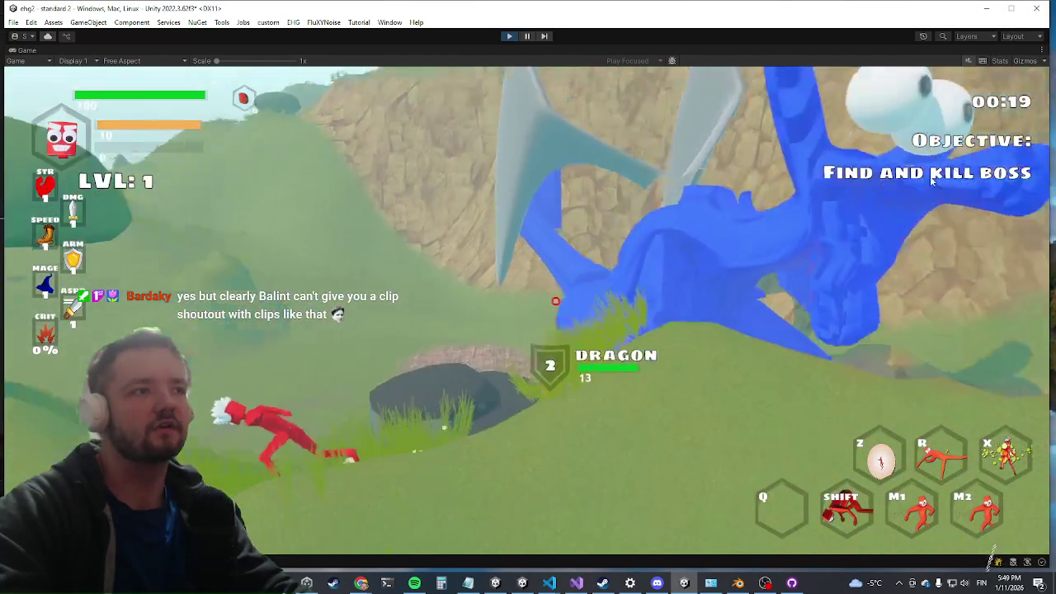
{"action": "key", "text": "w"}
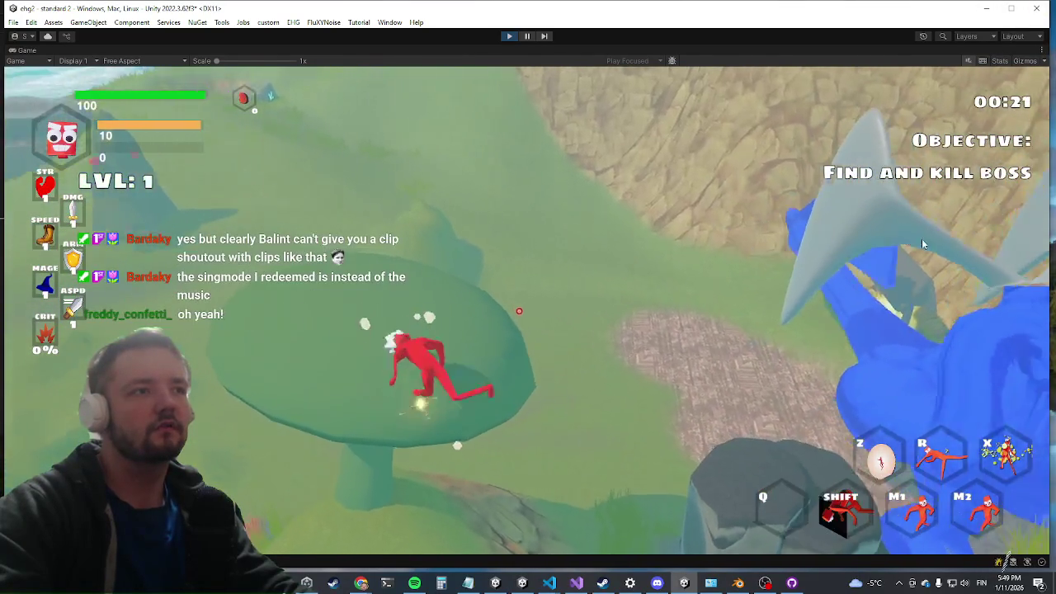
{"action": "key", "text": "w"}
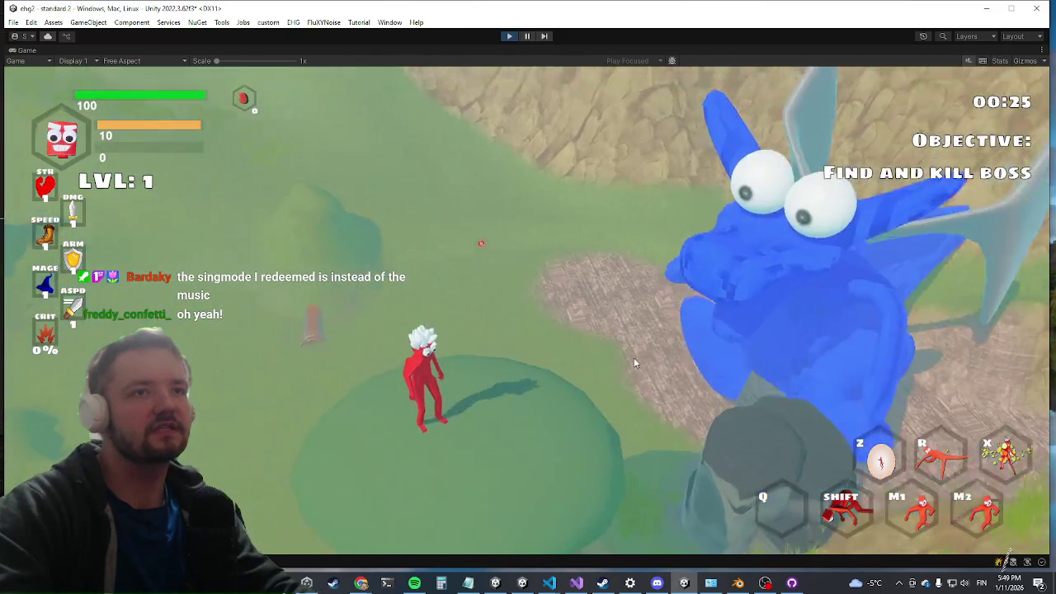
{"action": "key", "text": "w"}
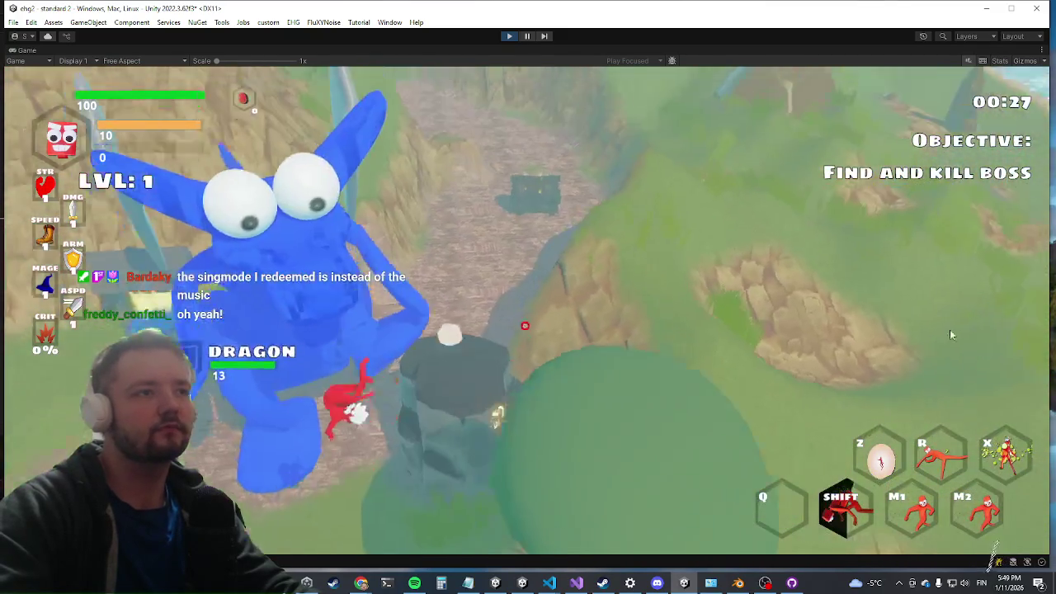
{"action": "key", "text": "w"}
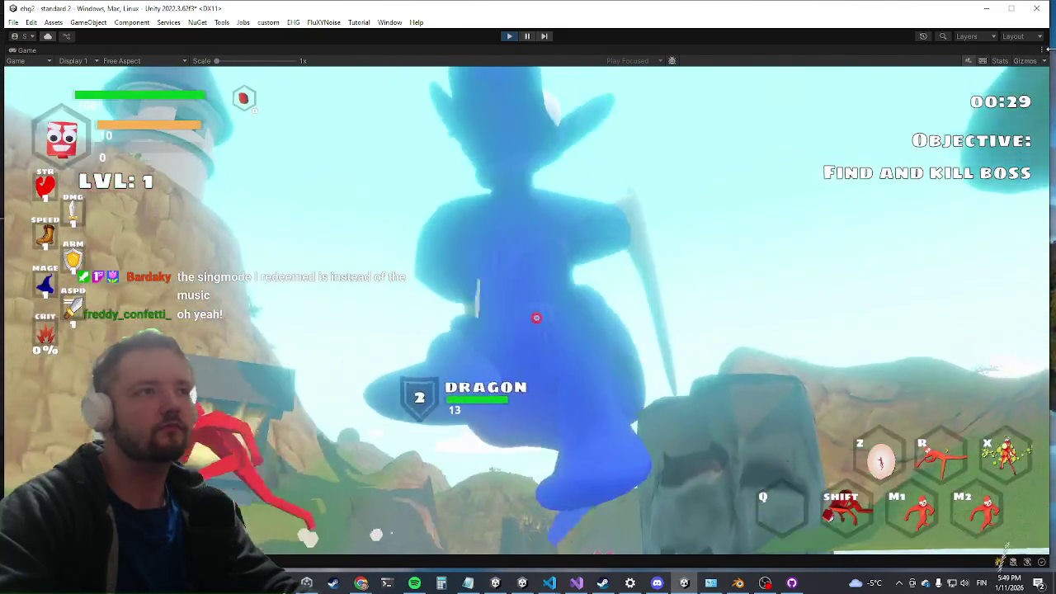
{"action": "key", "text": "w"}
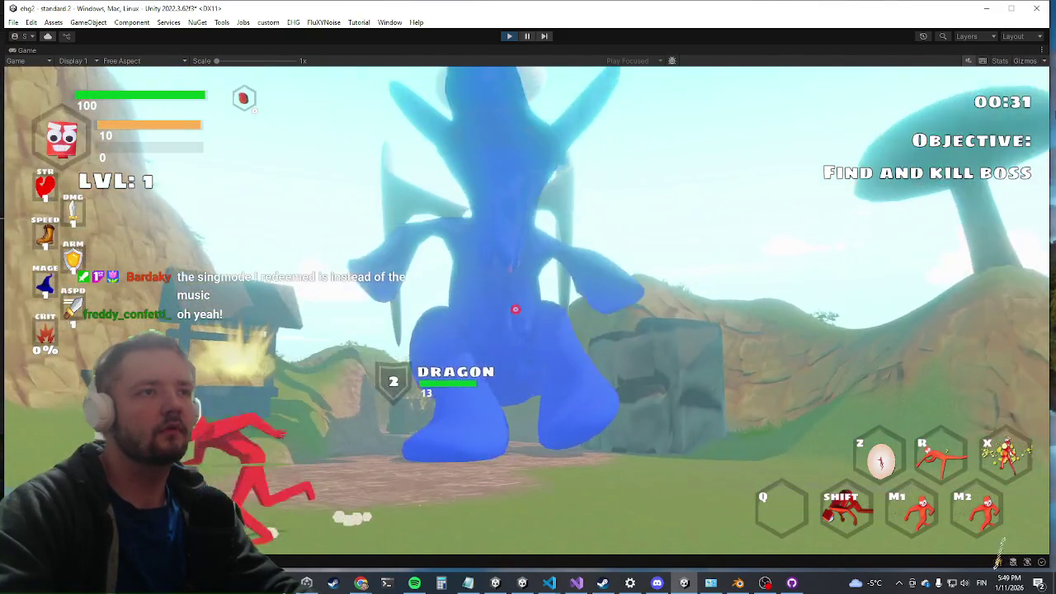
{"action": "key", "text": "w"}
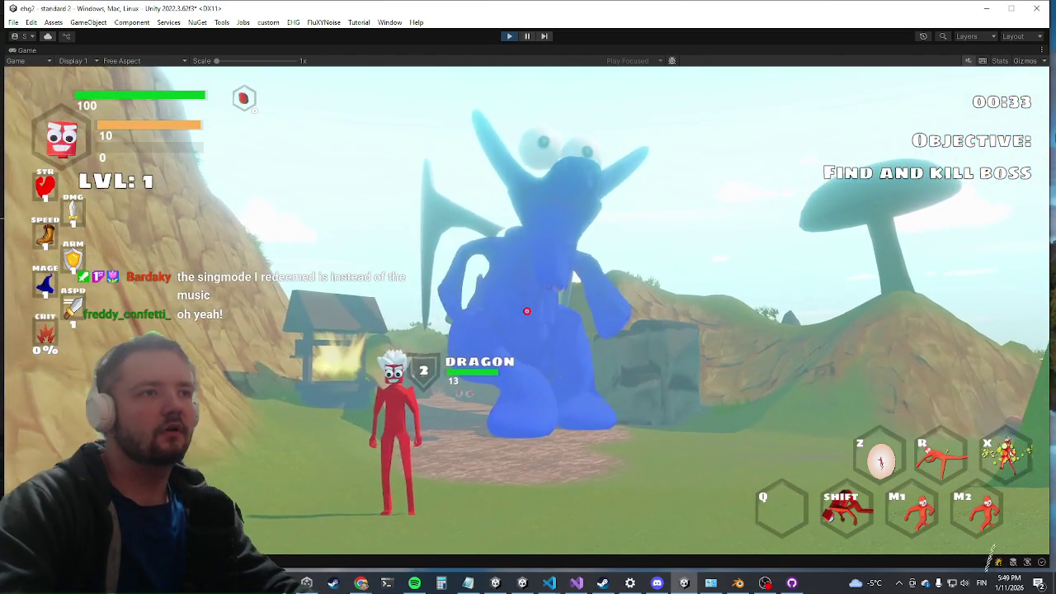
{"action": "key", "text": "w"}
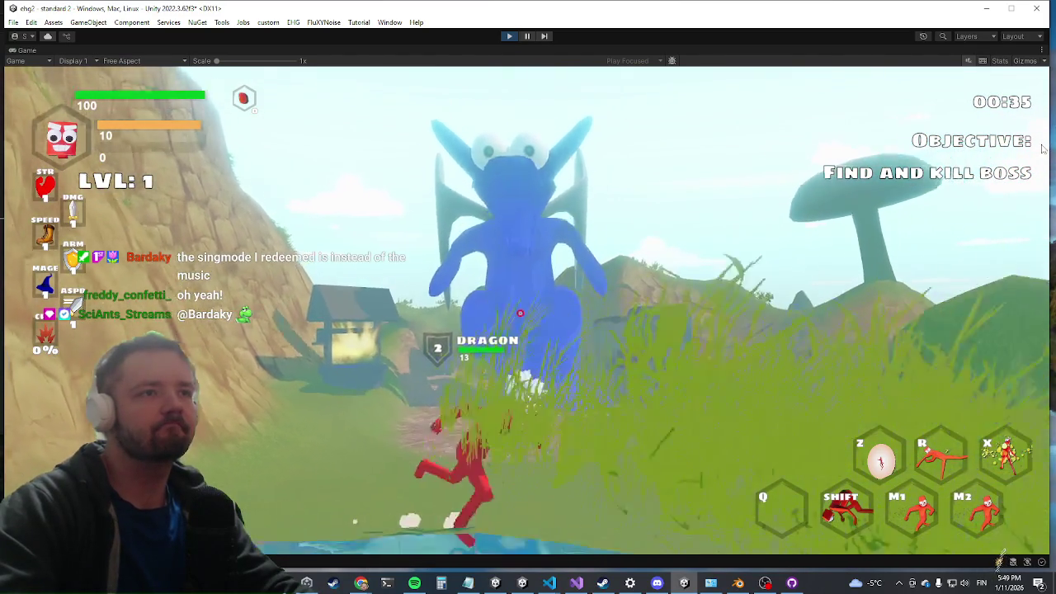
{"action": "key", "text": "w"}
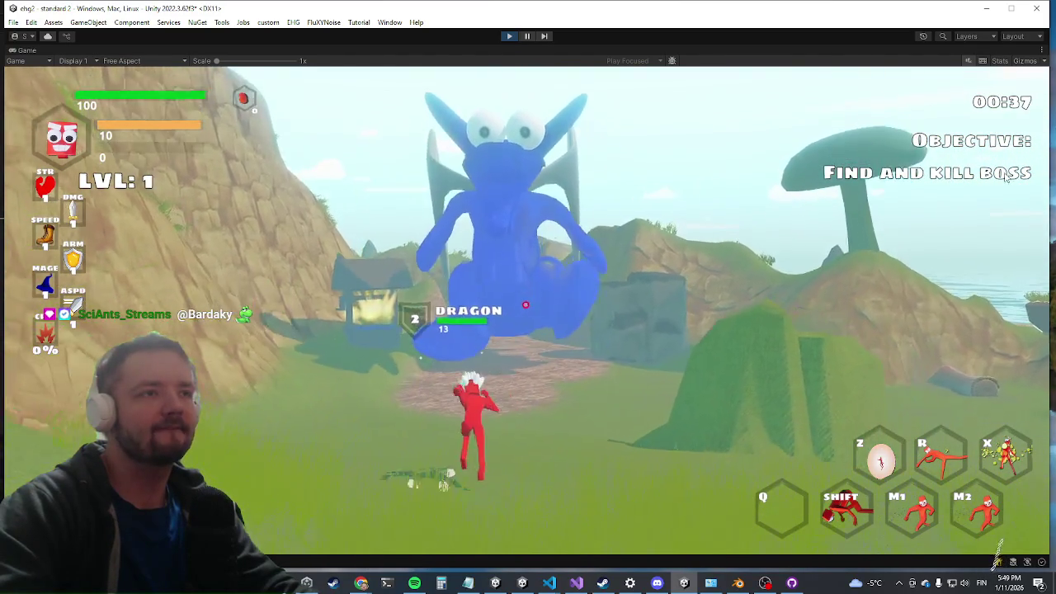
{"action": "key", "text": "w"}
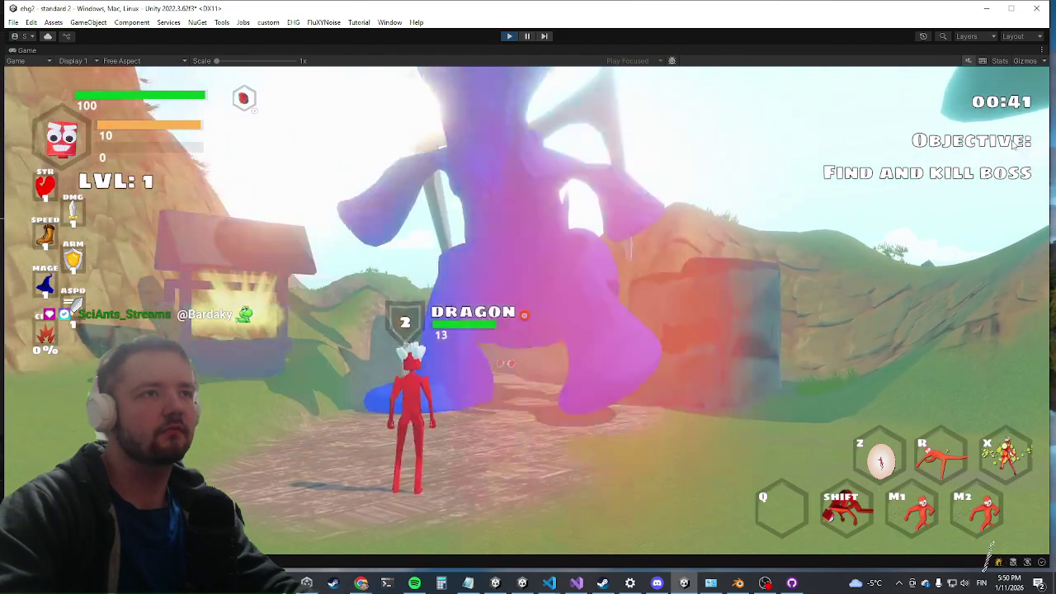
{"action": "key", "text": "s"}
{"action": "key", "text": "shift+space"}
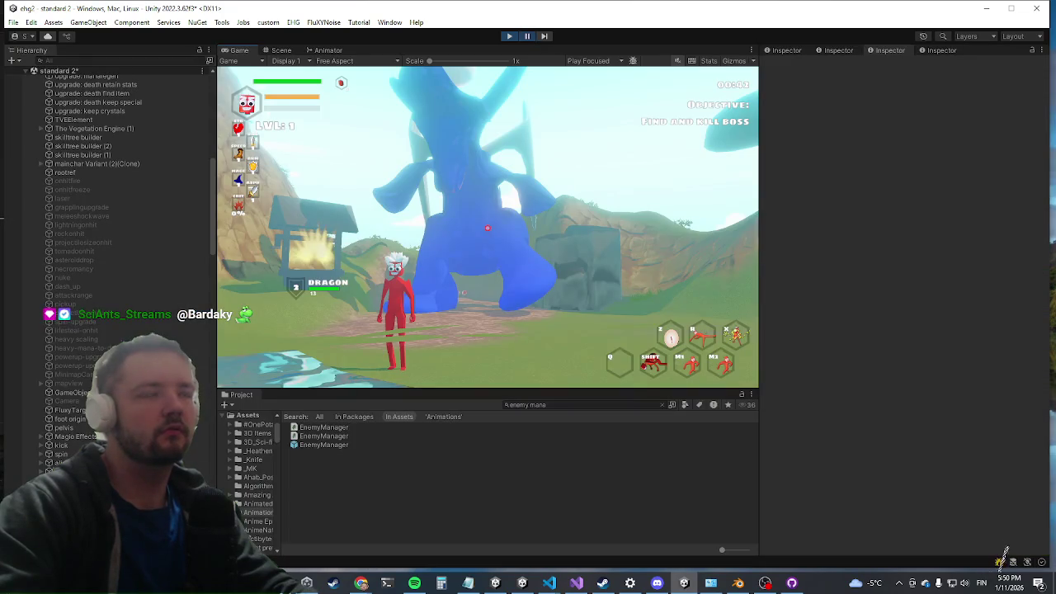
Switch to the Scene view and inspect the HAROLD FIGHT BACK attack definition, with Attack type and Head limb
{"action": "key", "text": "ctrl+1"}
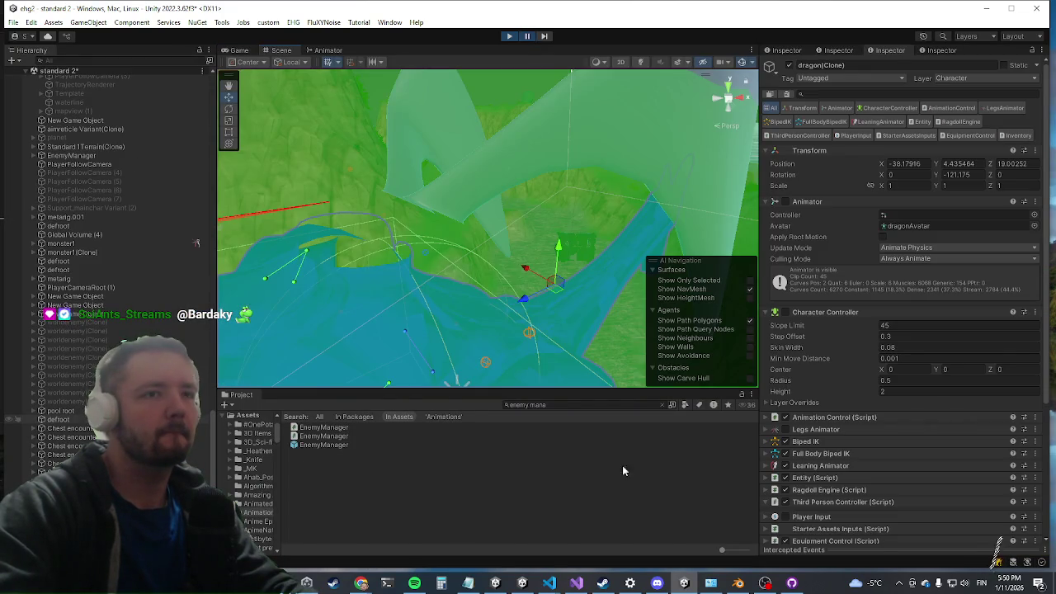
{"action": "scroll", "coordinate": [891, 371], "scroll_direction": "down", "scroll_amount": 10}
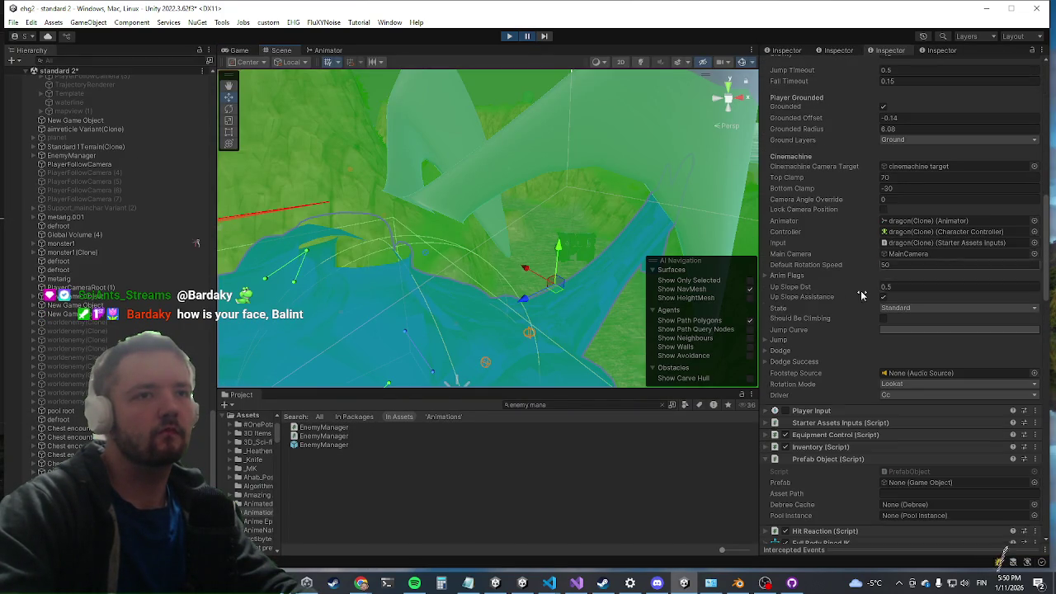
{"action": "scroll", "coordinate": [888, 248], "scroll_direction": "up", "scroll_amount": 8}
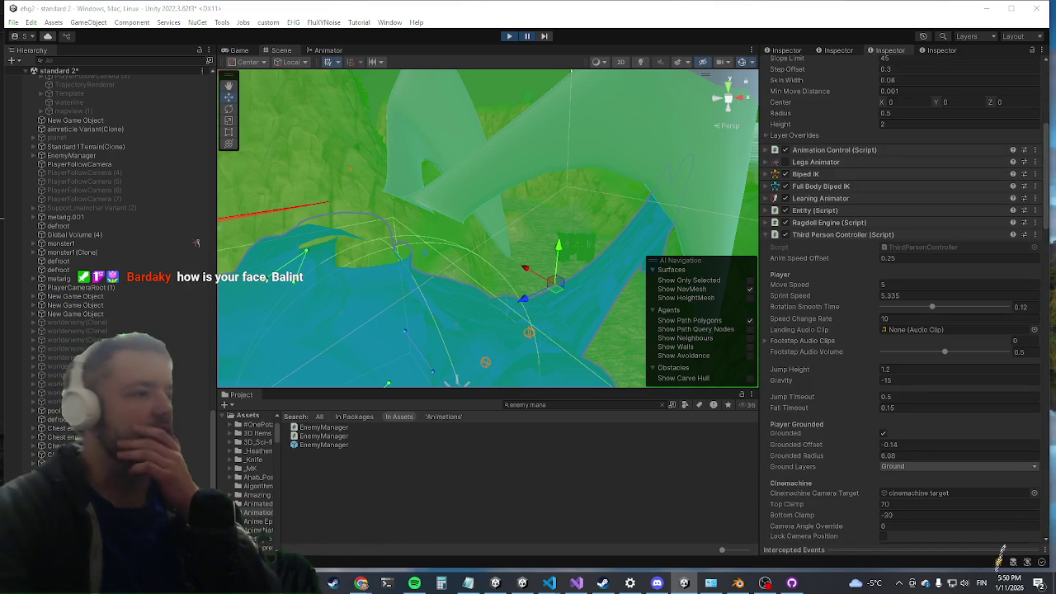
{"action": "scroll", "coordinate": [196, 242], "scroll_direction": "down", "scroll_amount": 8}
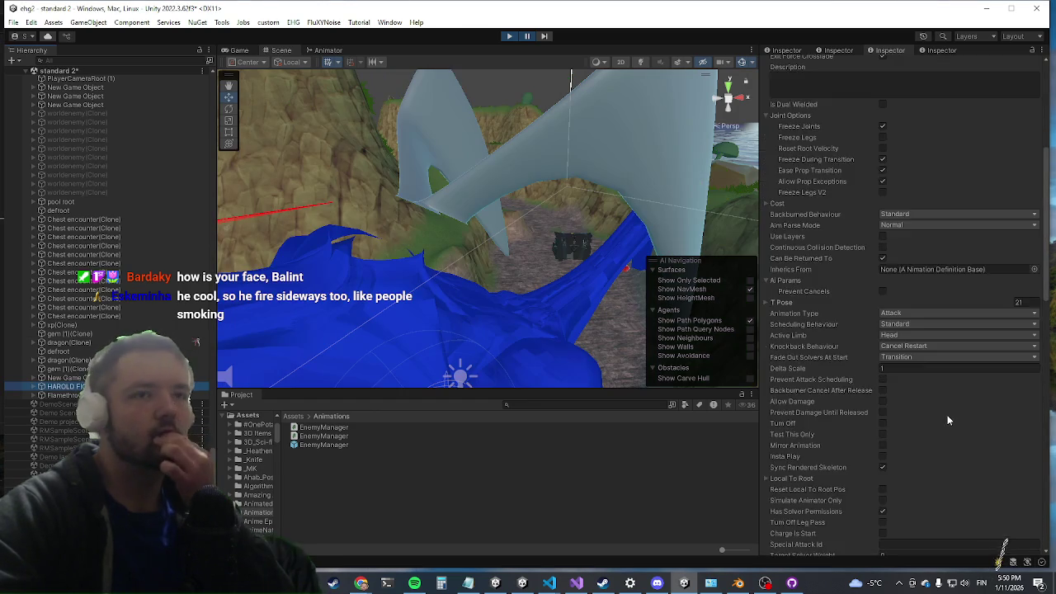
{"action": "left_click", "coordinate": [62, 387]}
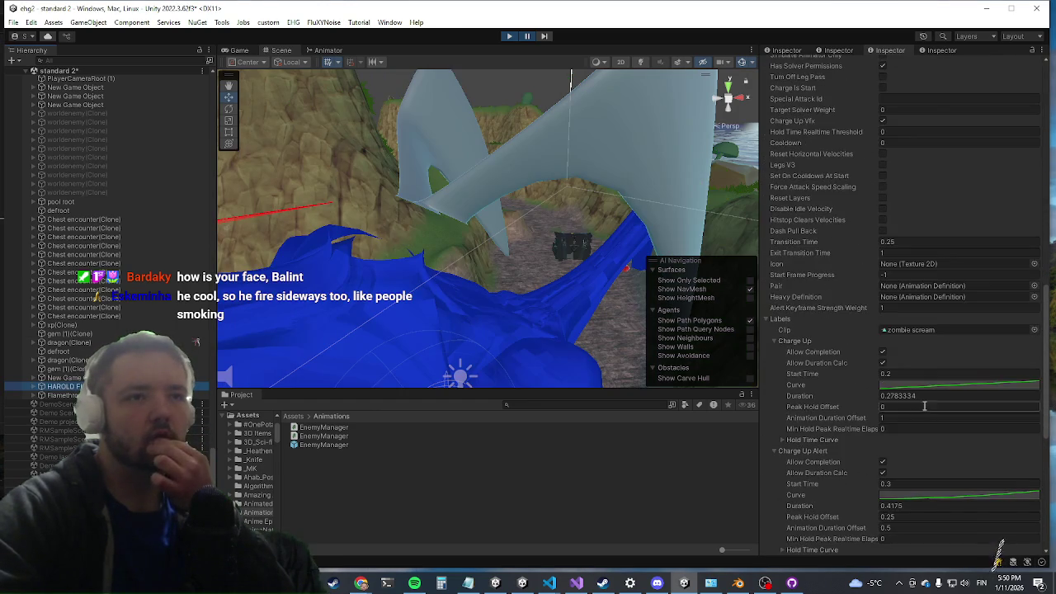
{"action": "scroll", "coordinate": [779, 318], "scroll_direction": "down", "scroll_amount": 3}
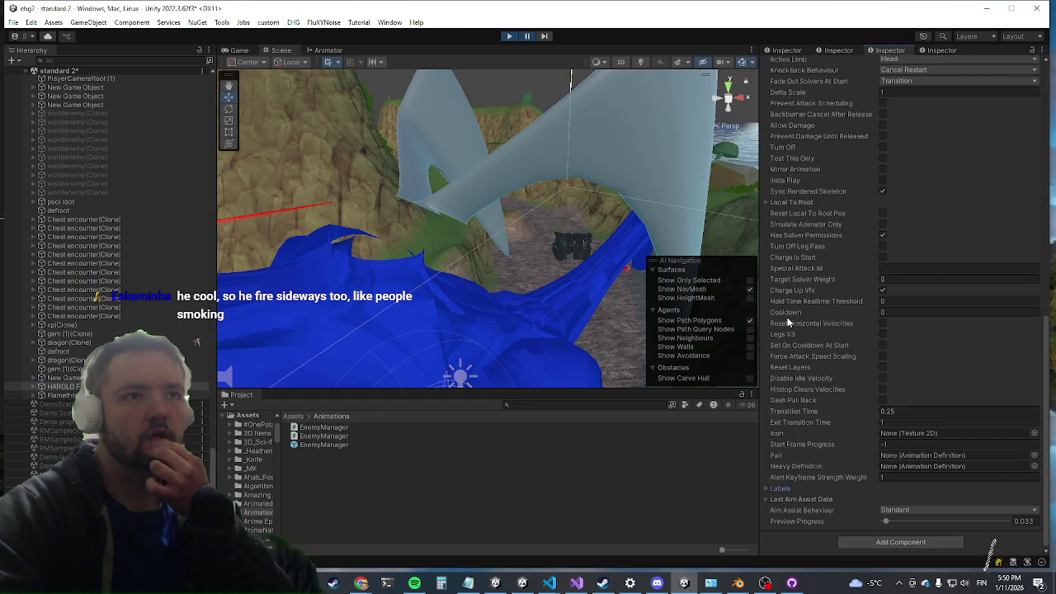
{"action": "scroll", "coordinate": [792, 321], "scroll_direction": "up", "scroll_amount": 5}
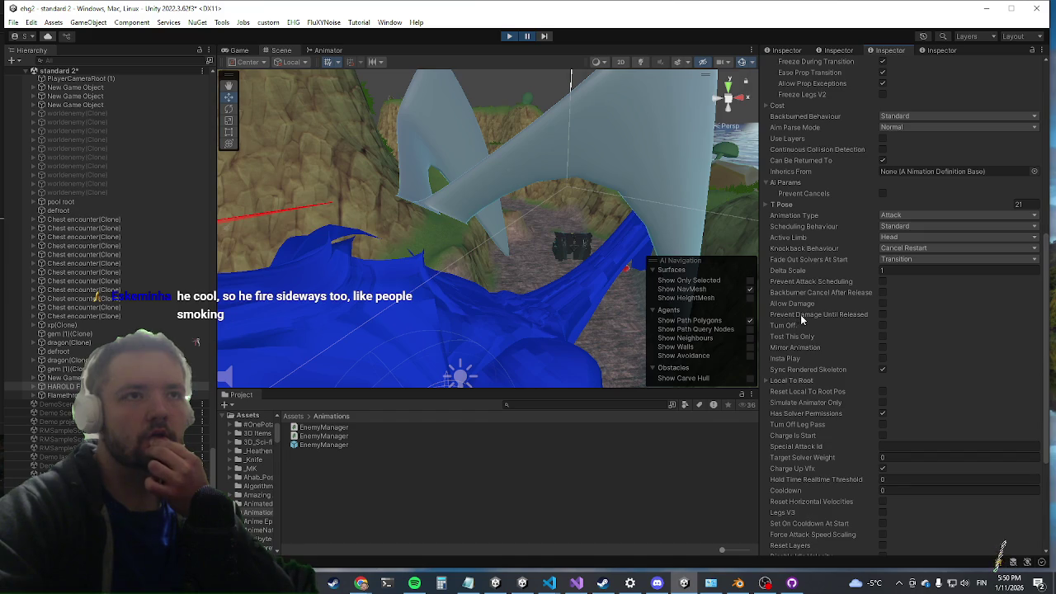
{"action": "scroll", "coordinate": [801, 320], "scroll_direction": "up", "scroll_amount": 6}
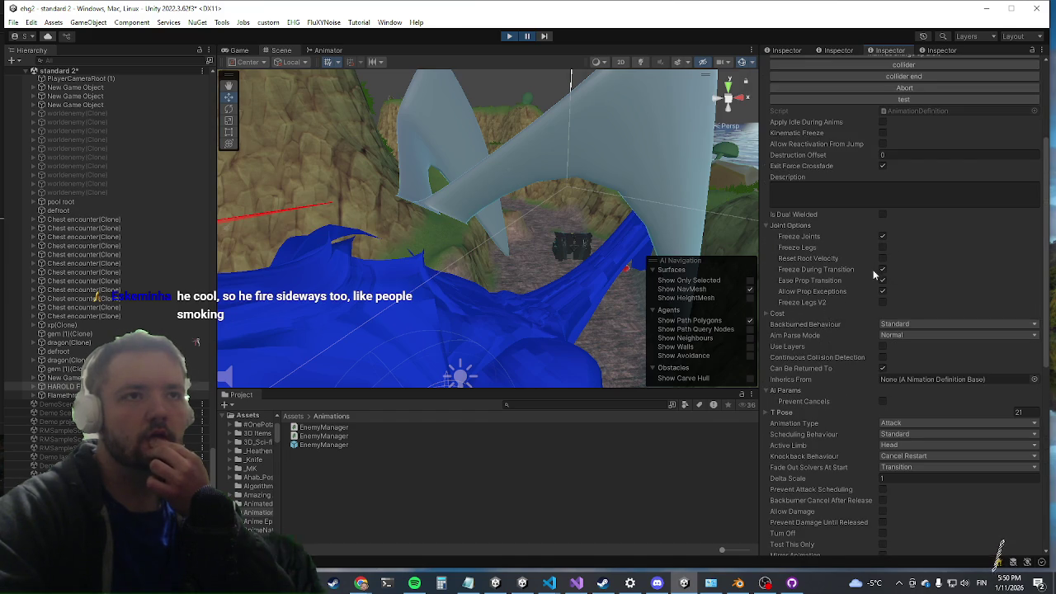
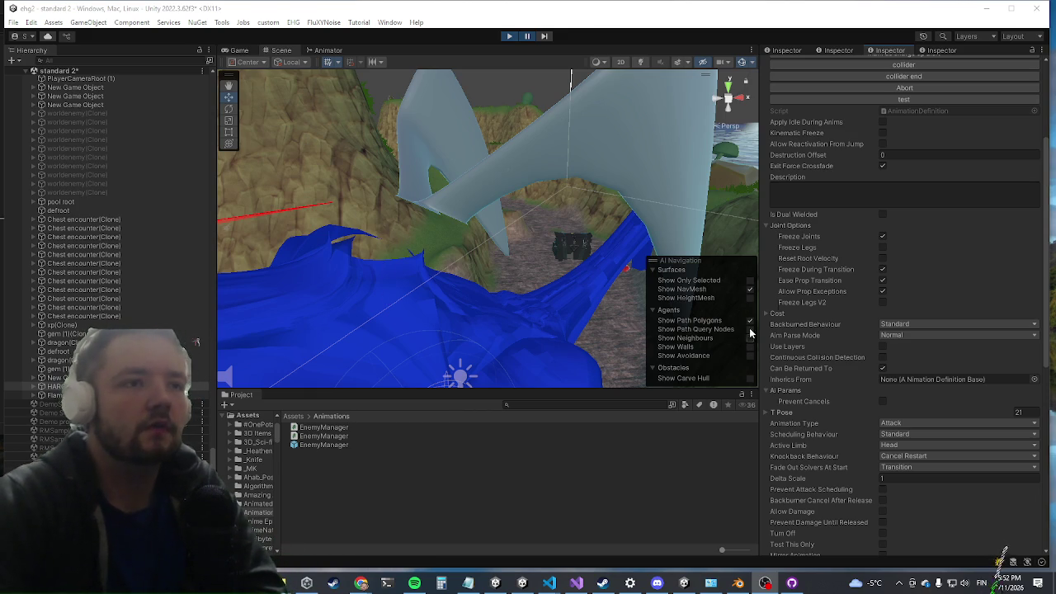
Scroll the Inspector and switch to Visual Studio to view ParentToMuscle.cs
{"action": "scroll", "coordinate": [810, 333], "scroll_direction": "down", "scroll_amount": 6}
{"action": "scroll", "coordinate": [809, 332], "scroll_direction": "down", "scroll_amount": 3}
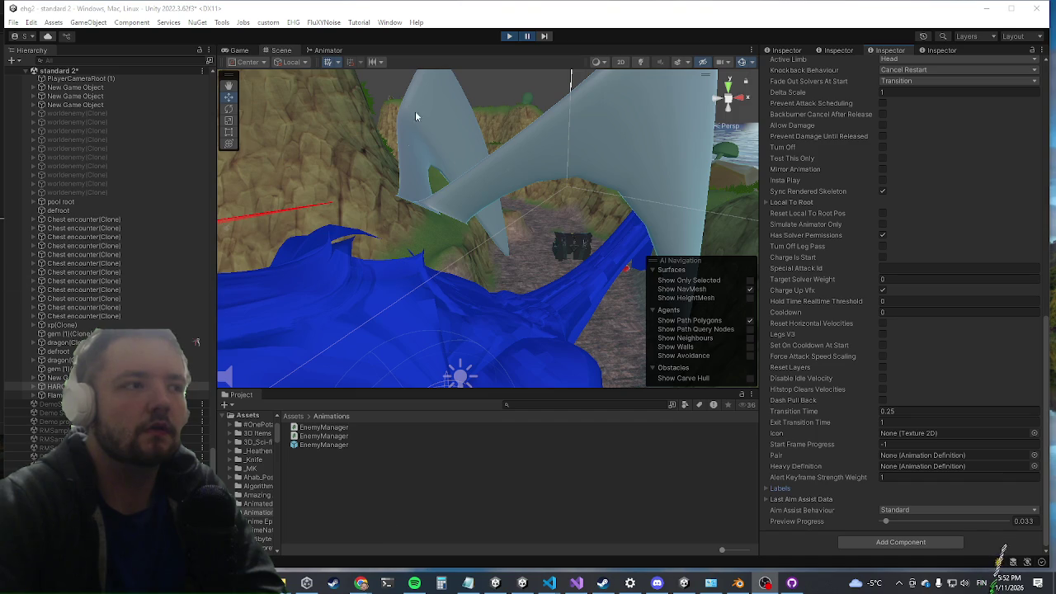
{"action": "left_click", "coordinate": [570, 586]}
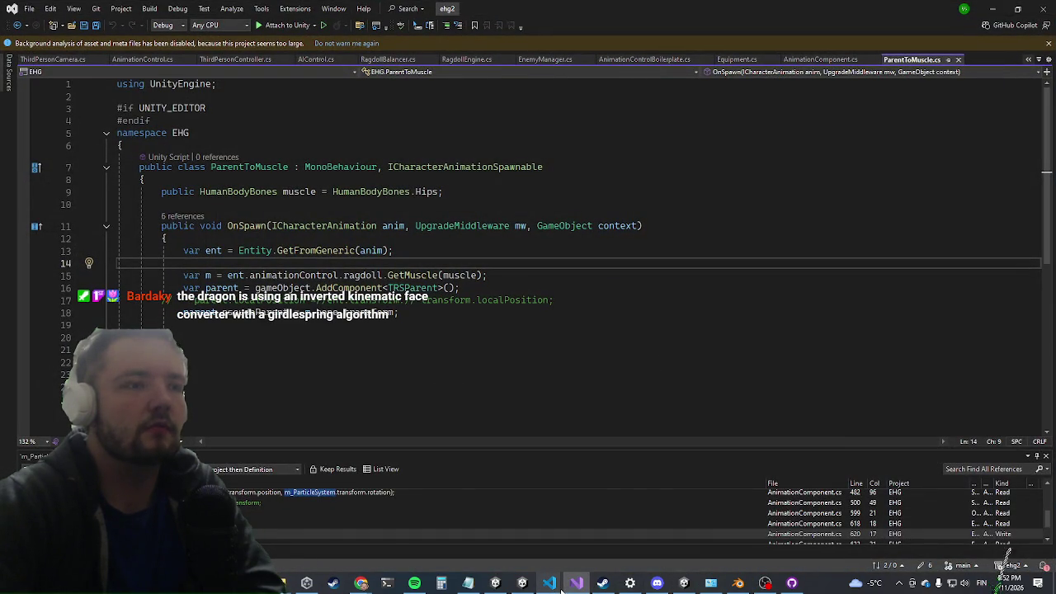
Review the OnSpawn code in ParentToMuscle.cs, then minimize Visual Studio to return to Unity
{"action": "mouse_move", "coordinate": [560, 592]}
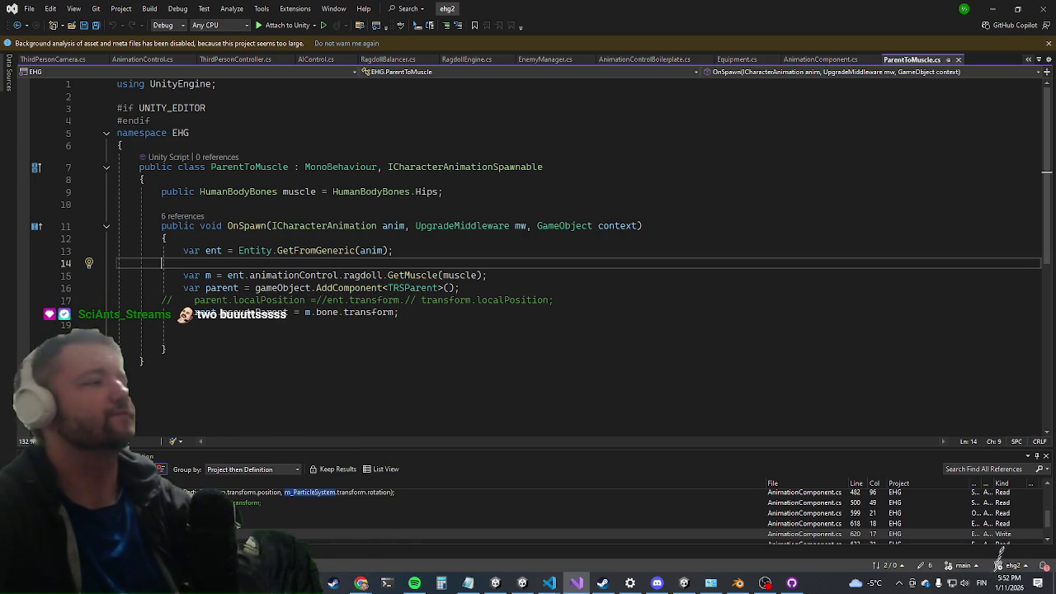
{"action": "left_click", "coordinate": [1018, 13]}
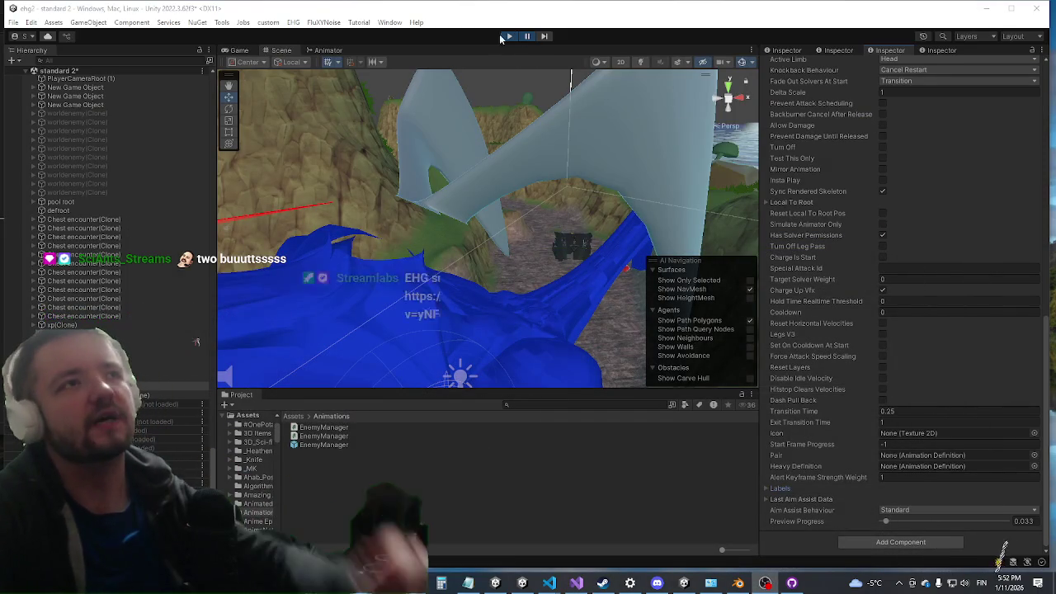
Play the level in Play mode up to the Dragon boss, then stop with Ctrl+P
{"action": "left_click", "coordinate": [507, 37]}
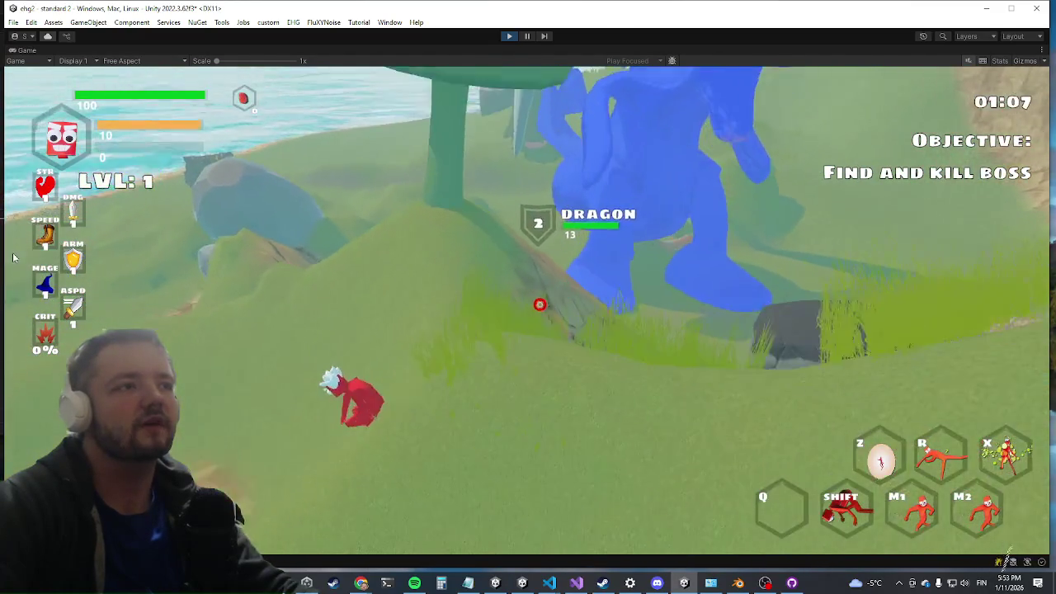
{"action": "key", "text": "super"}
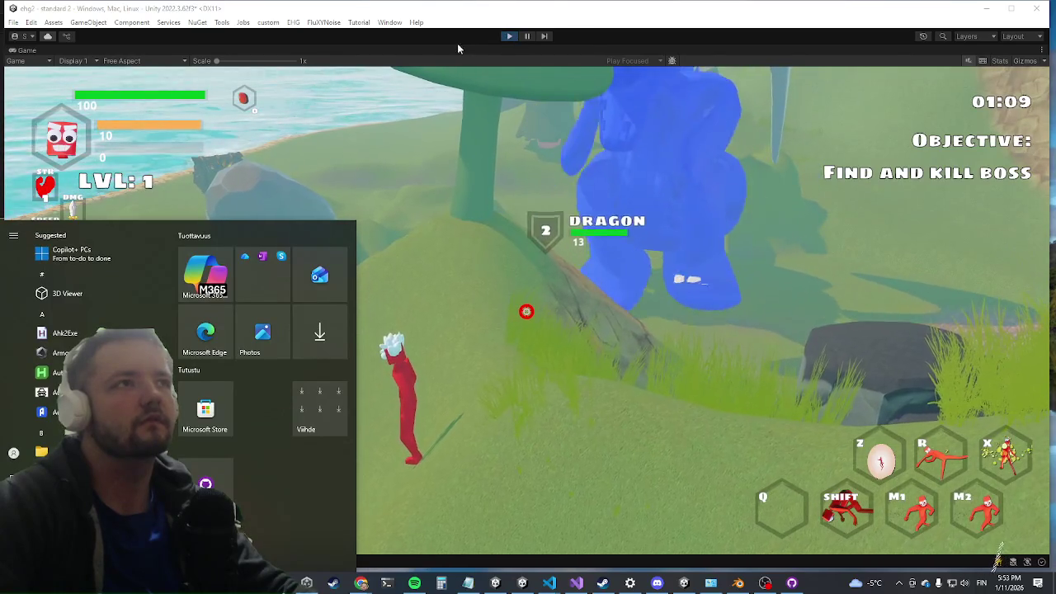
{"action": "key", "text": "super"}
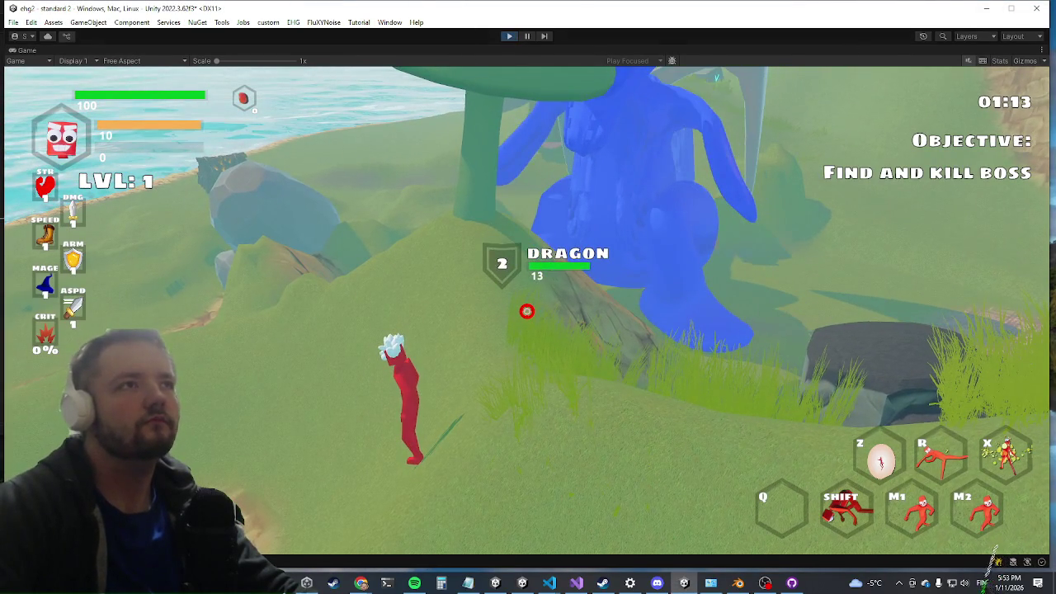
{"action": "key", "text": "ctrl+p"}
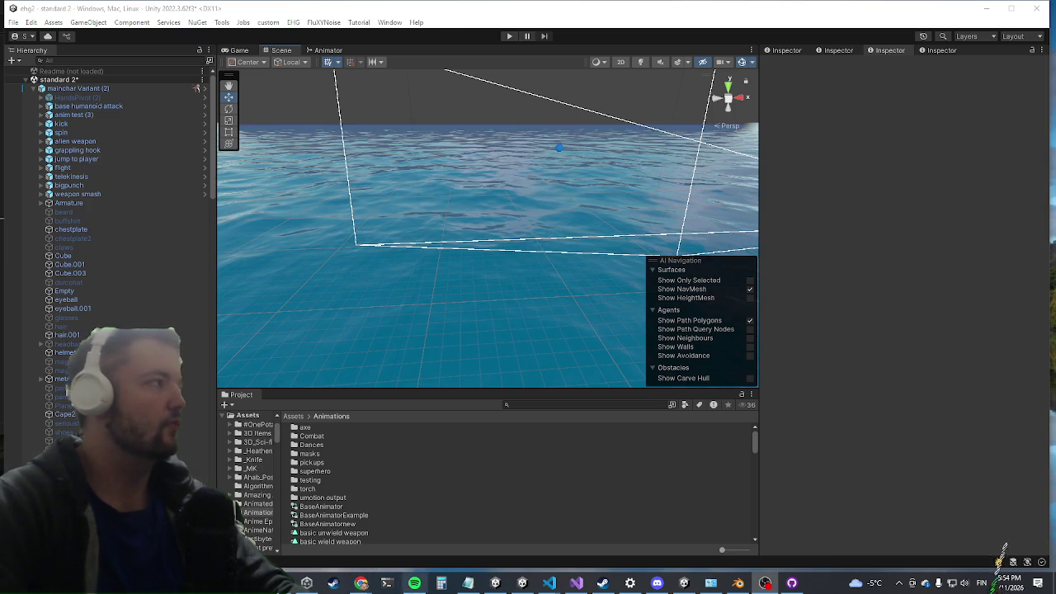
Search the Project for 'enemy manager' and open the EnemyManager prefab
{"action": "scroll", "coordinate": [107, 207], "scroll_direction": "down", "scroll_amount": 10}
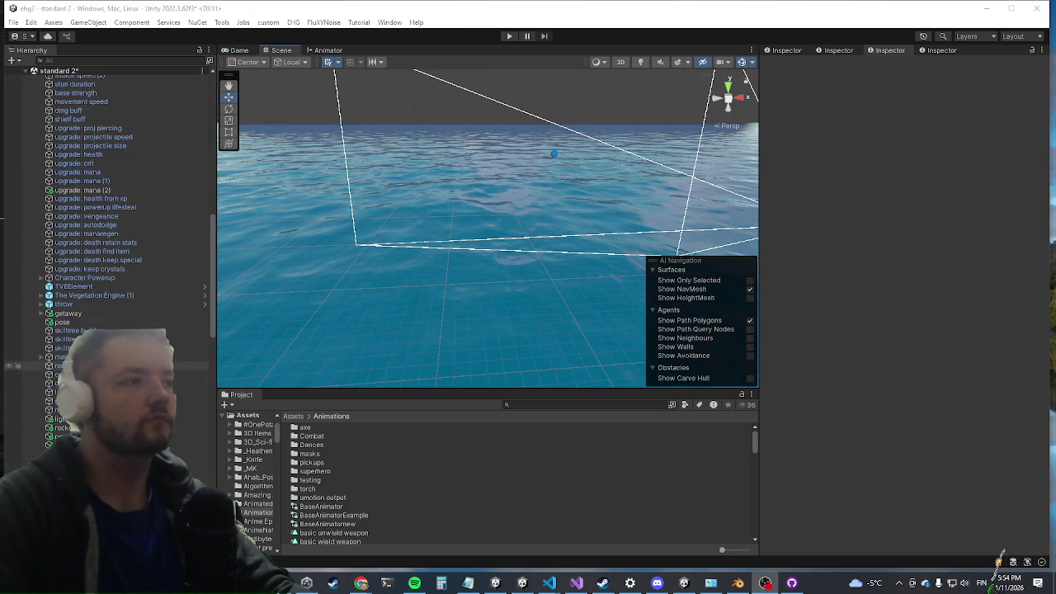
{"action": "left_click", "coordinate": [567, 403]}
{"action": "type", "text": "enem"}
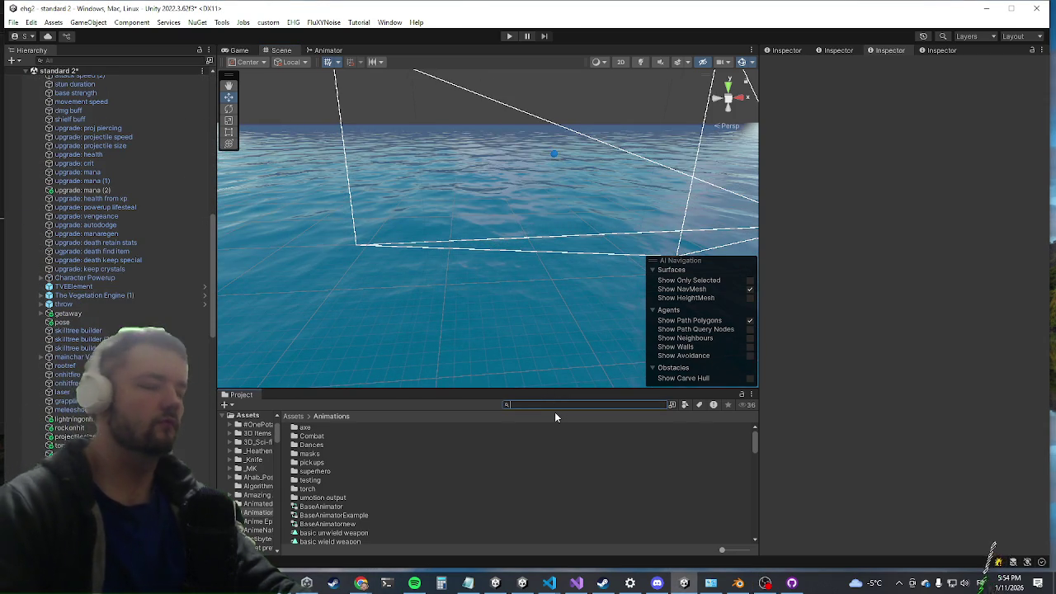
{"action": "type", "text": "y manager"}
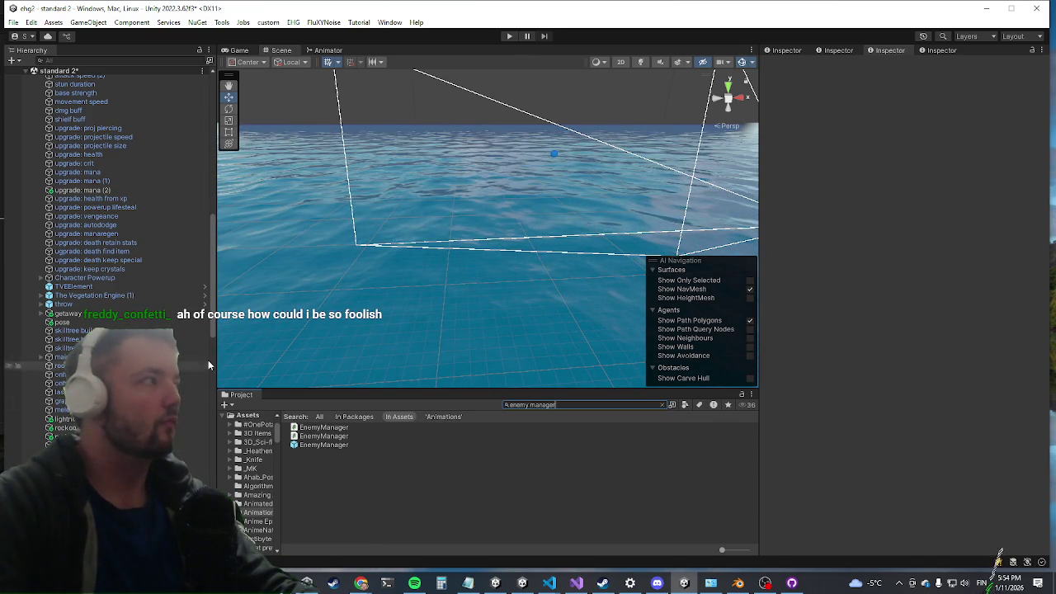
{"action": "left_click", "coordinate": [325, 444]}
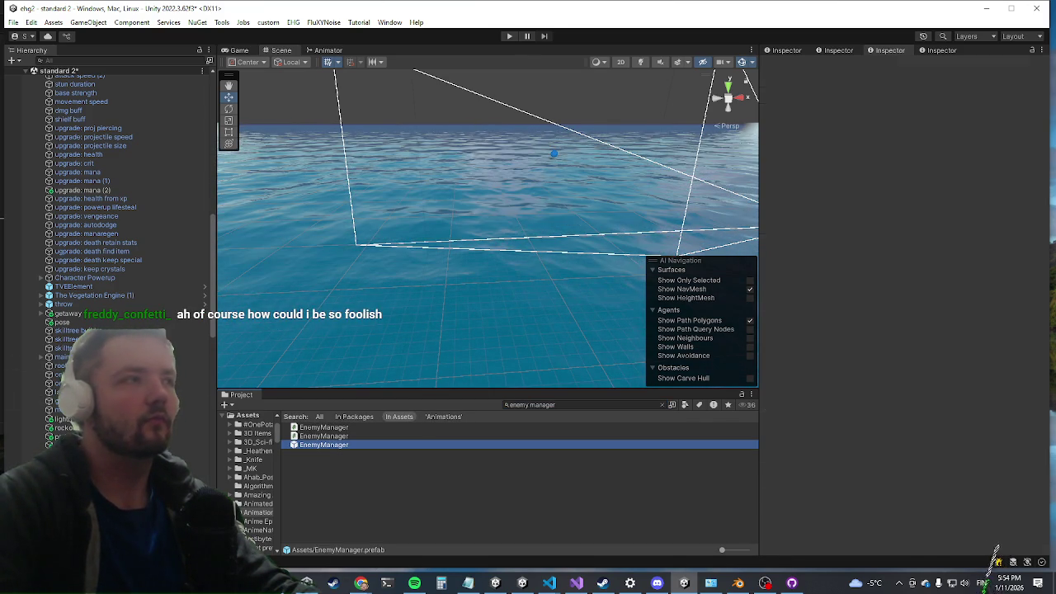
{"action": "double_click", "coordinate": [324, 445]}
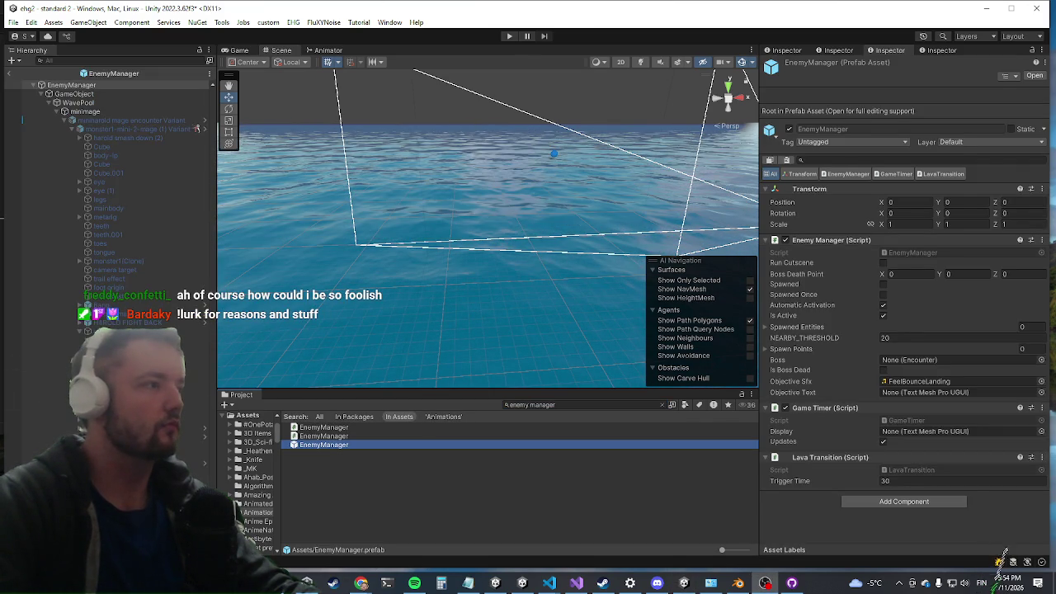
Select FlamethrowerAdditiveRed and choose Edit Script on its Parent To Muscle component
{"action": "scroll", "coordinate": [107, 206], "scroll_direction": "down", "scroll_amount": 10}
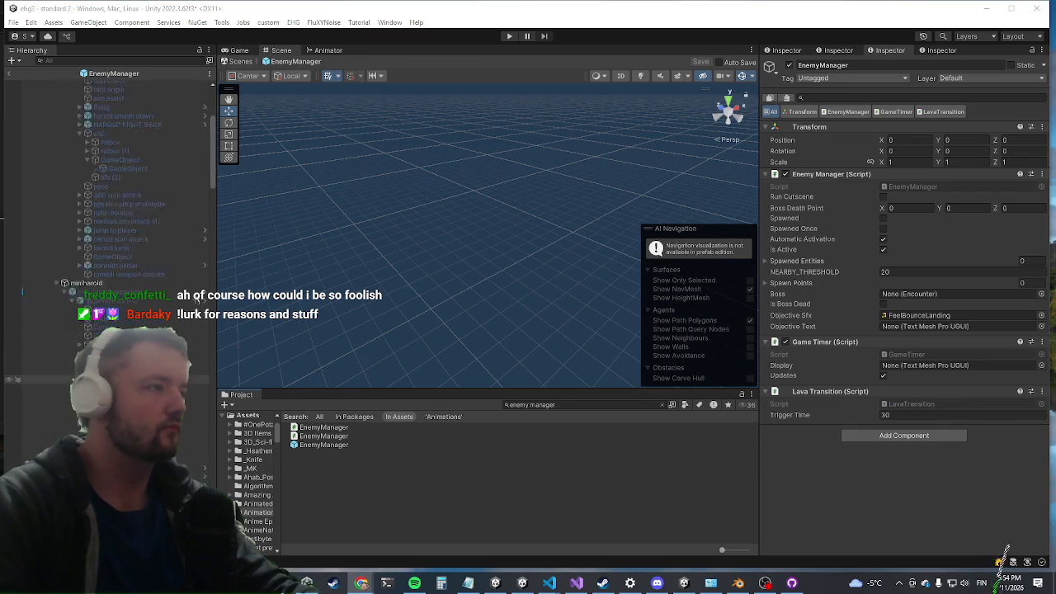
{"action": "scroll", "coordinate": [108, 207], "scroll_direction": "down", "scroll_amount": 5}
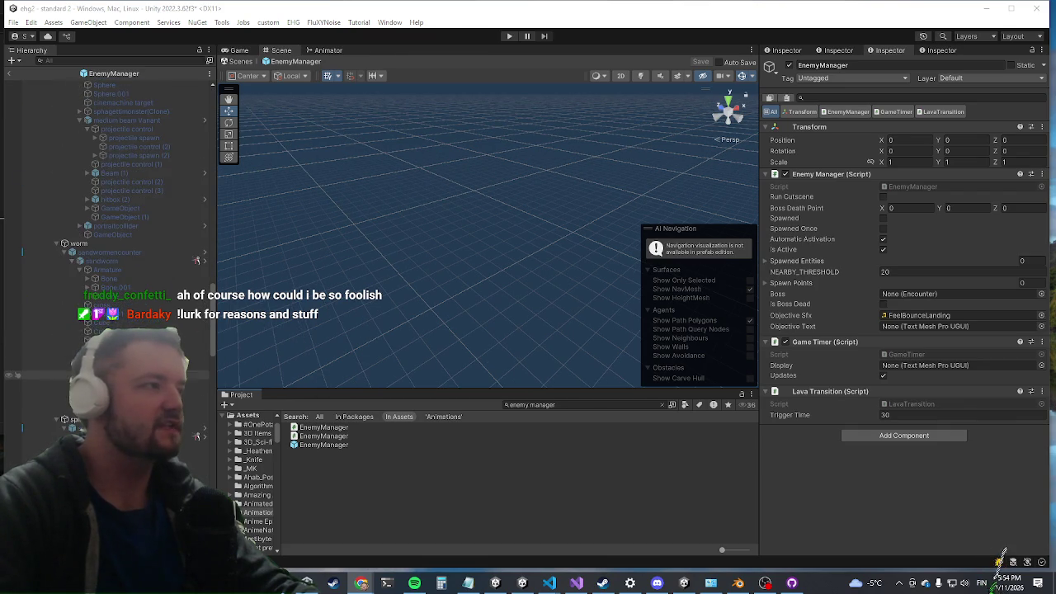
{"action": "scroll", "coordinate": [107, 206], "scroll_direction": "down", "scroll_amount": 5}
{"action": "scroll", "coordinate": [107, 206], "scroll_direction": "down", "scroll_amount": 10}
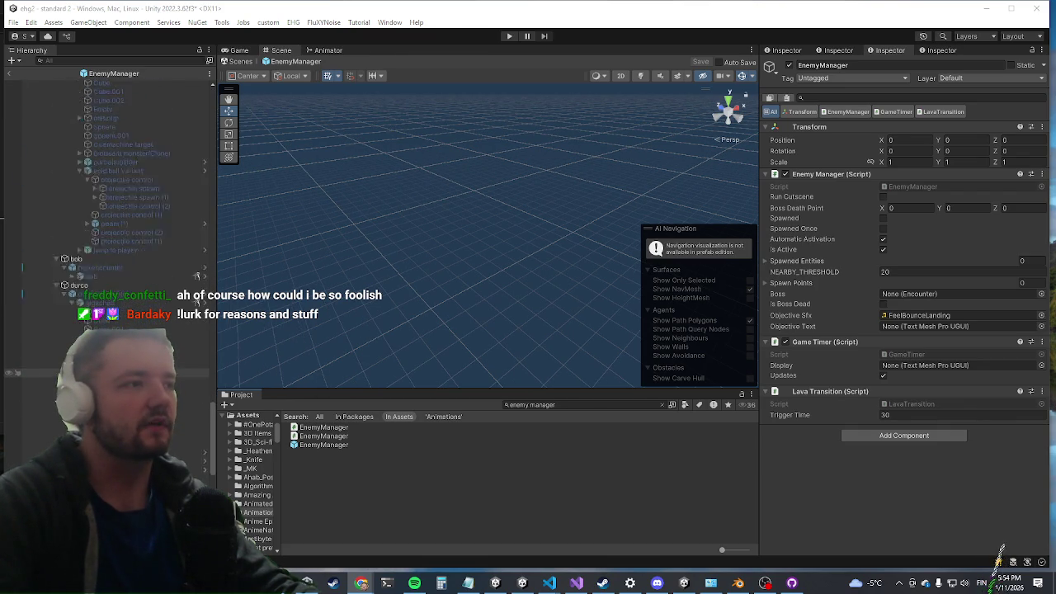
{"action": "scroll", "coordinate": [107, 206], "scroll_direction": "down", "scroll_amount": 3}
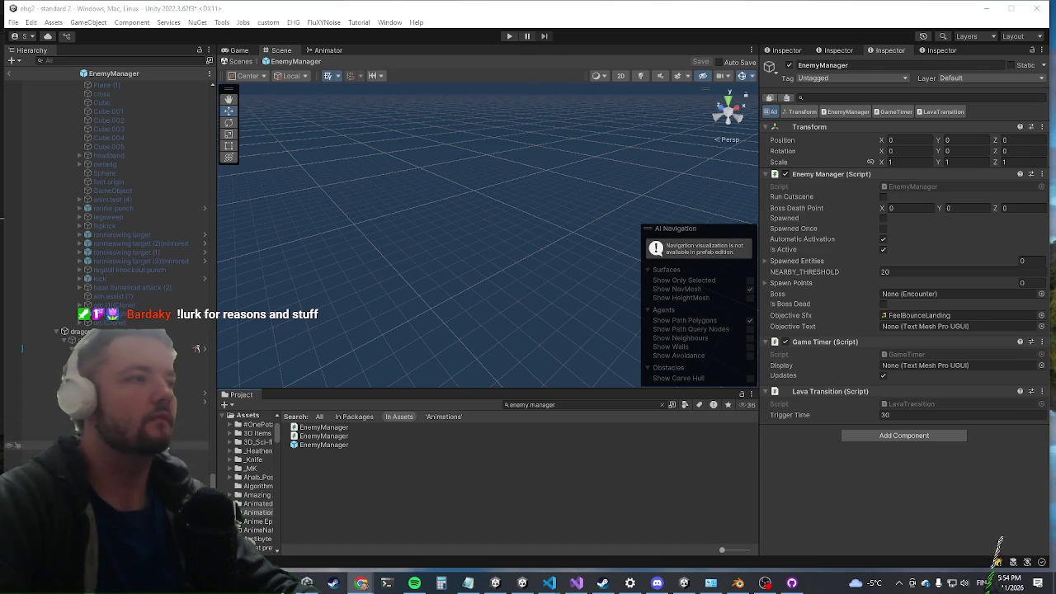
{"action": "left_click", "coordinate": [190, 419]}
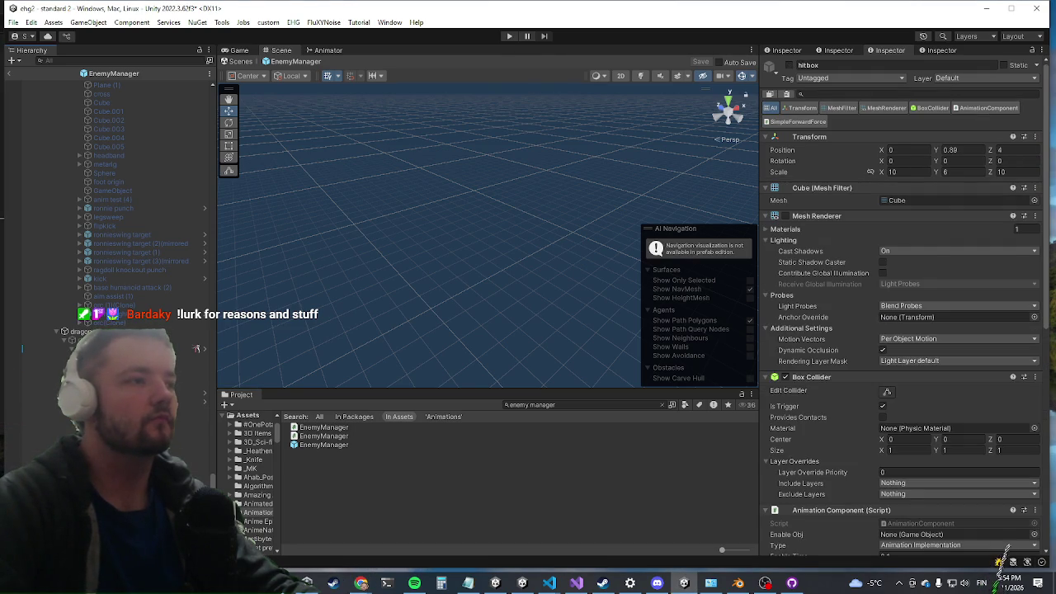
{"action": "key", "text": "Down"}
{"action": "key", "text": "Down"}
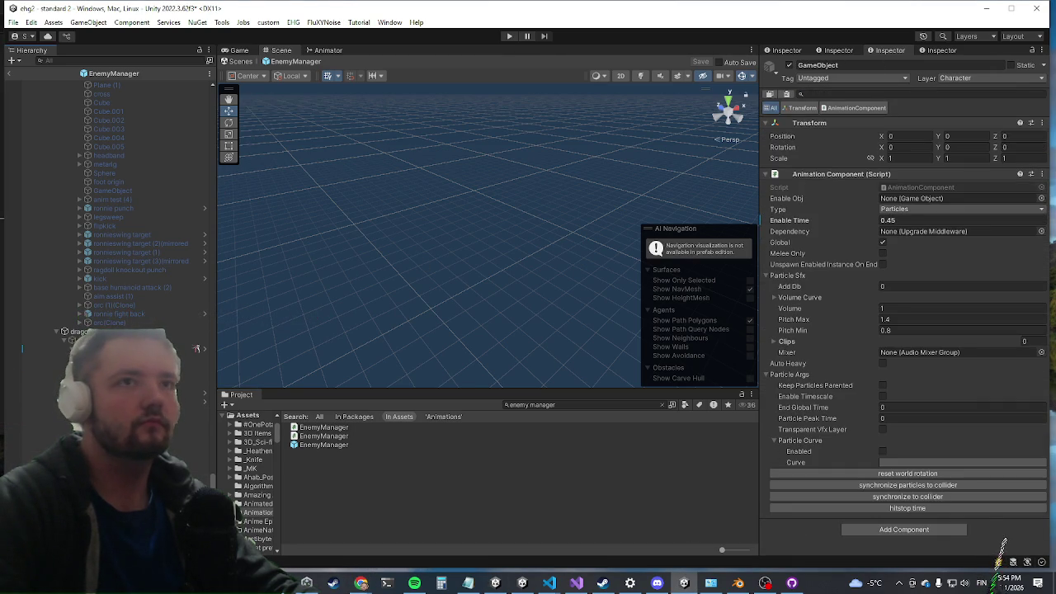
{"action": "key", "text": "Up"}
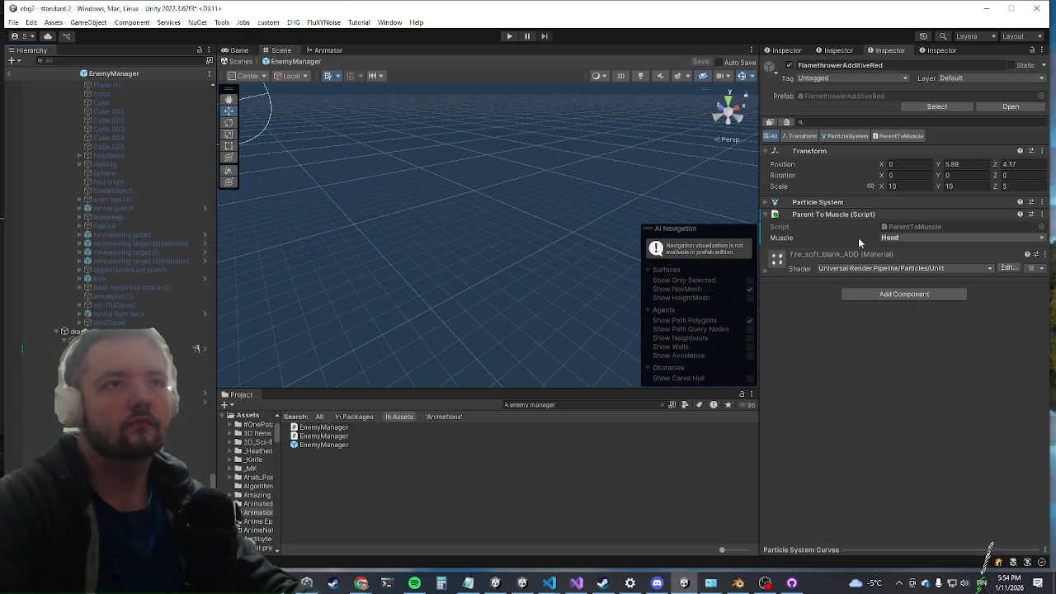
{"action": "right_click", "coordinate": [843, 215]}
{"action": "left_click", "coordinate": [879, 379]}
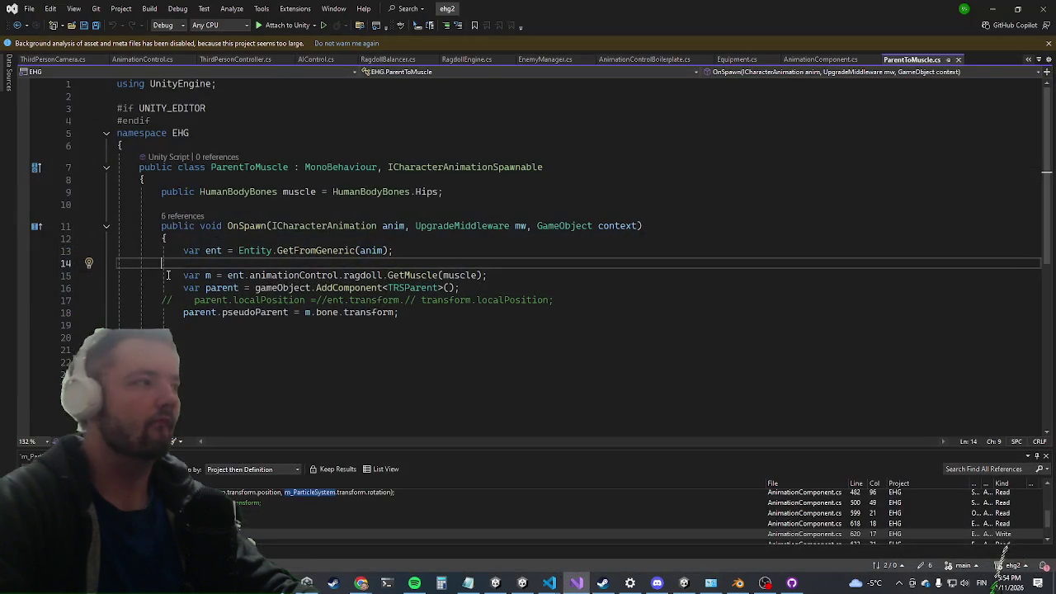
Add the fields 'public bool spawnRot;' and 'public Vector3 rotOffset;' to ParentToMuscle
{"action": "left_click", "coordinate": [323, 205]}
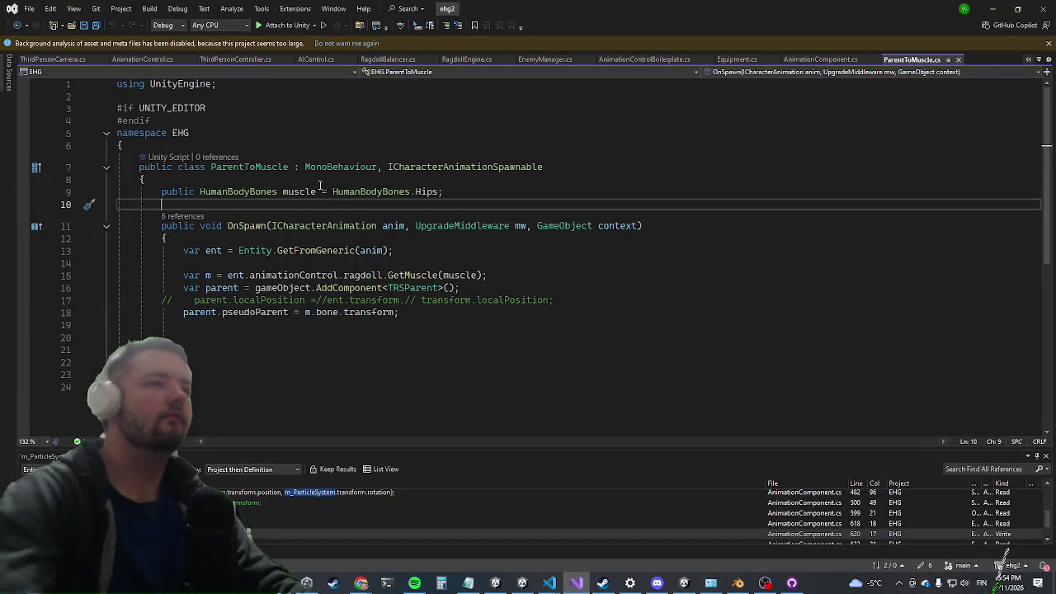
{"action": "type", "text": "public bool spawnRot;"}
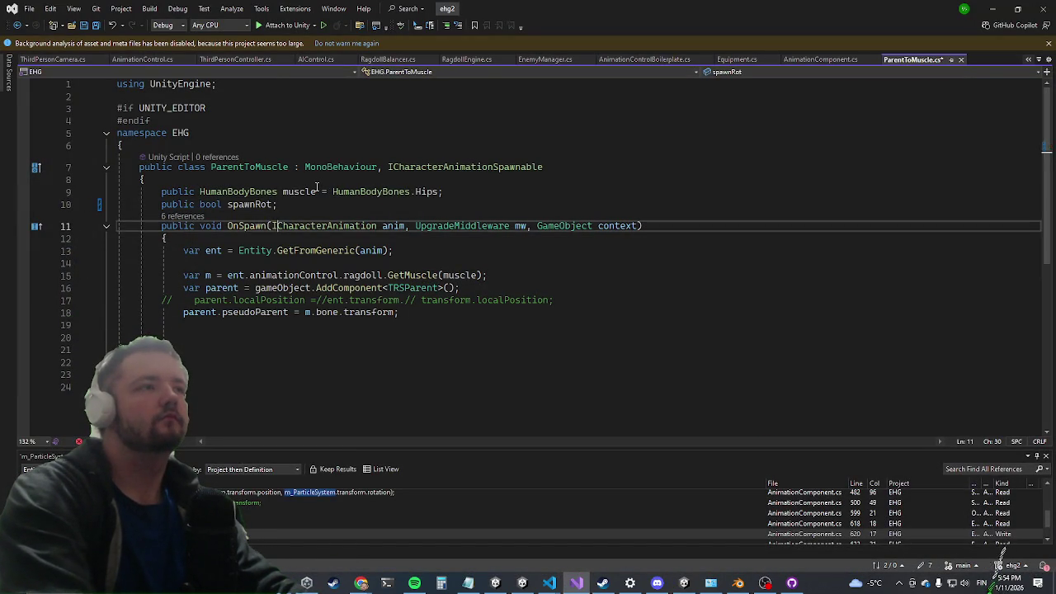
{"action": "key", "text": "Return"}
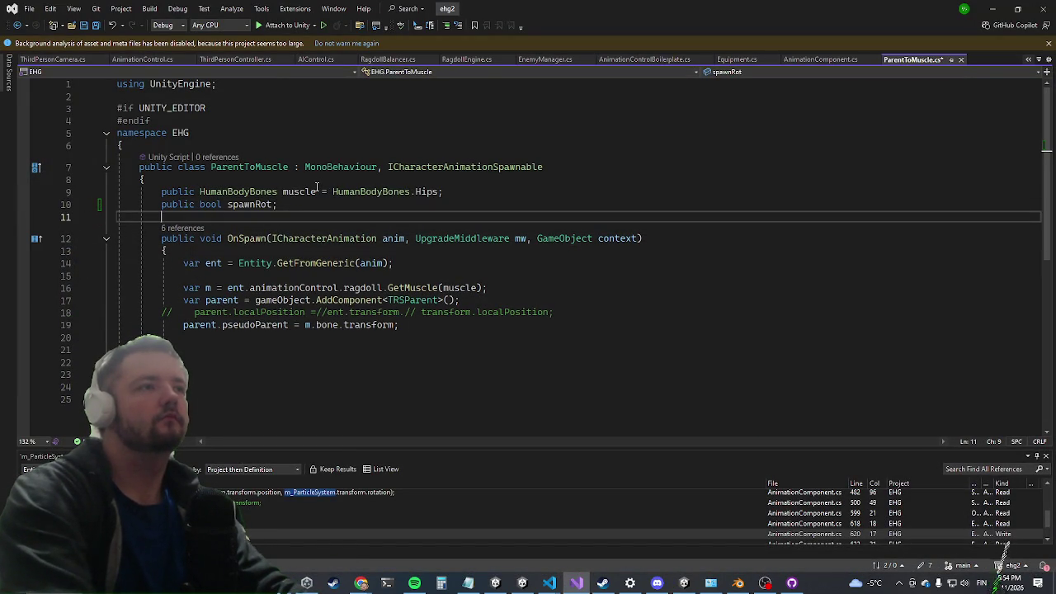
{"action": "type", "text": "public Vector3 rot"}
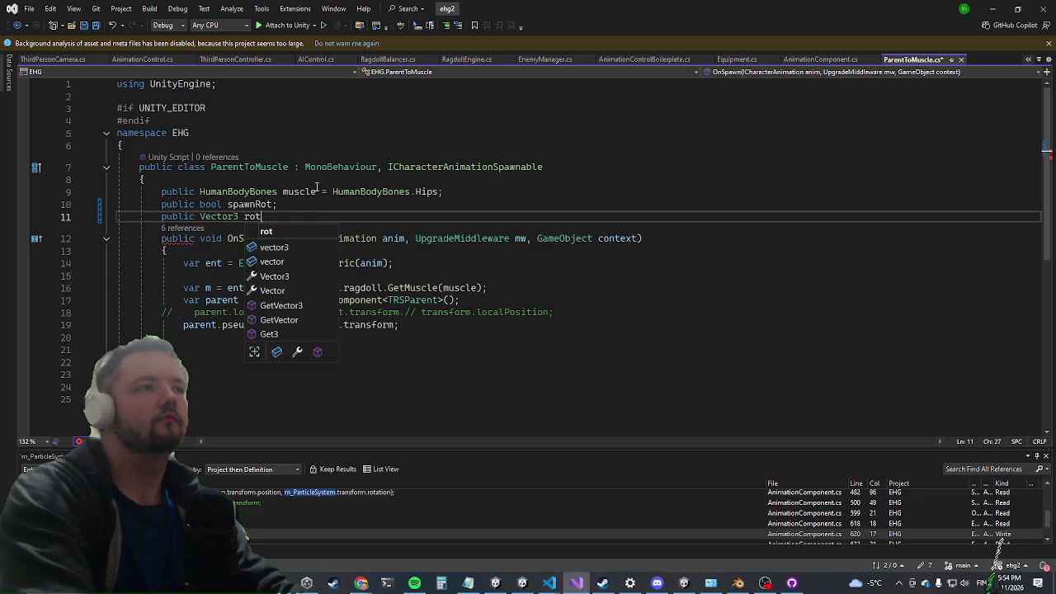
{"action": "type", "text": "Offset;"}
In OnSpawn, add if(spawnRot) setting parent.localRotation = Quaternion.Euler(rotOffset), then return to Unity
{"action": "key", "text": "Down"}
{"action": "key", "text": "Down"}
{"action": "key", "text": "Down"}
{"action": "type", "text": "i"}
{"action": "type", "text": "f(spawnRot)"}
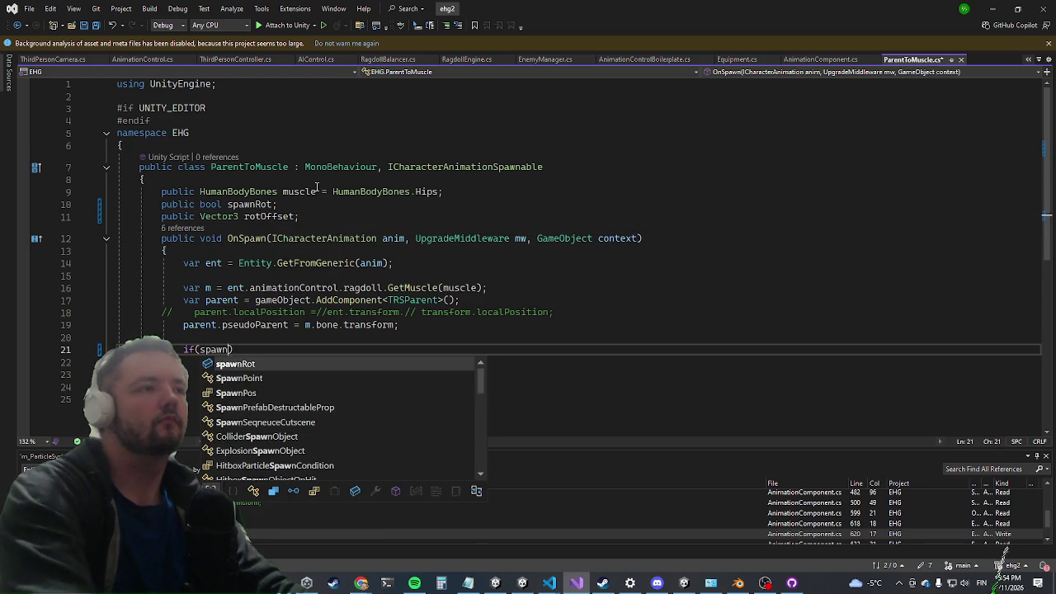
{"action": "key", "text": "Return"}
{"action": "type", "text": "{"}
{"action": "key", "text": "Return"}
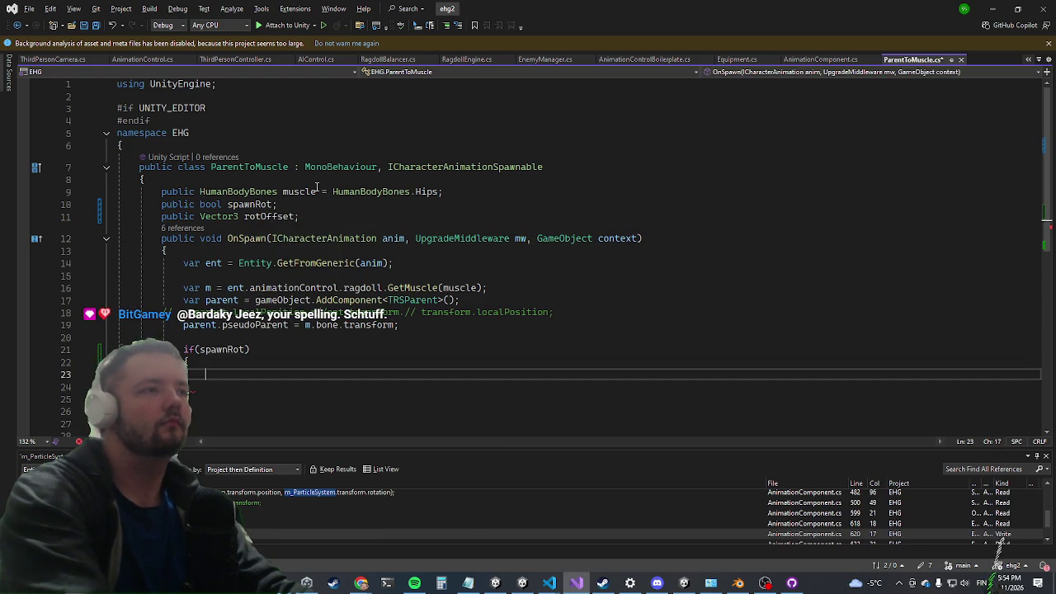
{"action": "type", "text": "parent.ro"}
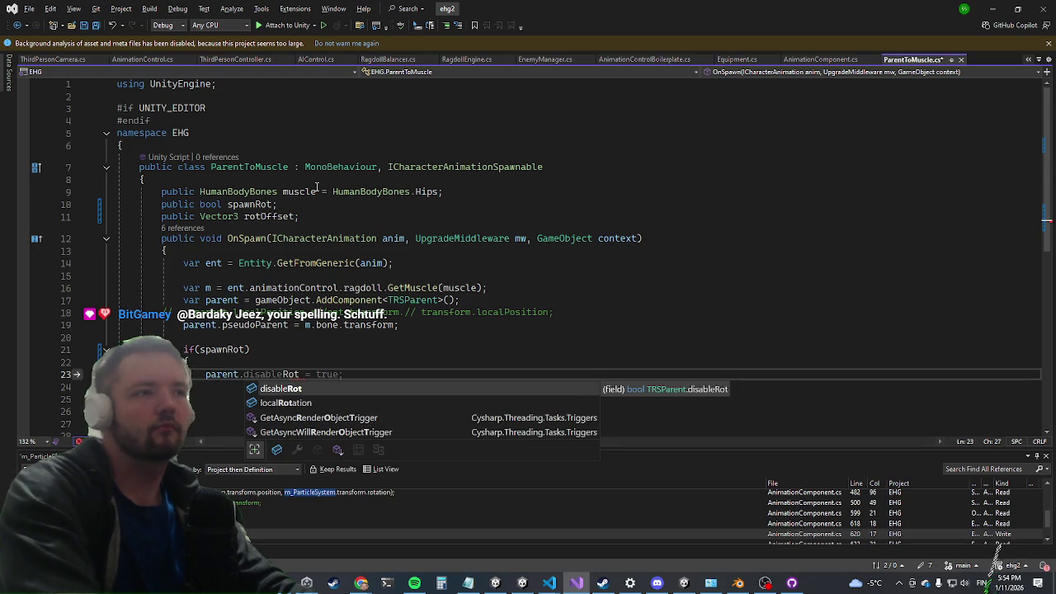
{"action": "type", "text": "a "}
{"action": "type", "text": "Qua"}
{"action": "key", "text": "Tab"}
{"action": "type", "text": ".eu("}
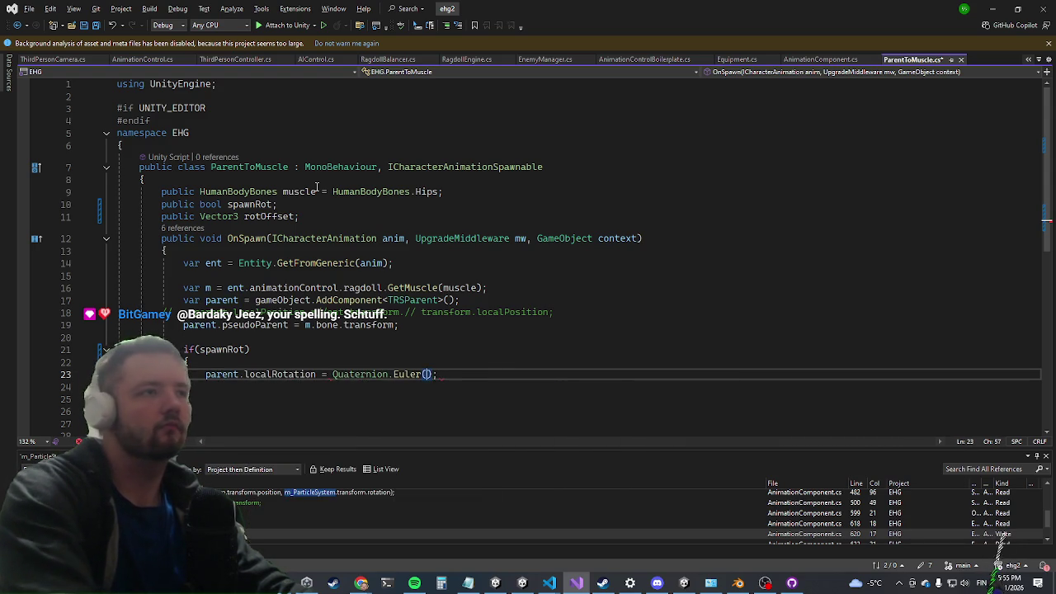
{"action": "type", "text": "oto"}
{"action": "key", "text": "Tab"}
{"action": "type", "text": ")"}
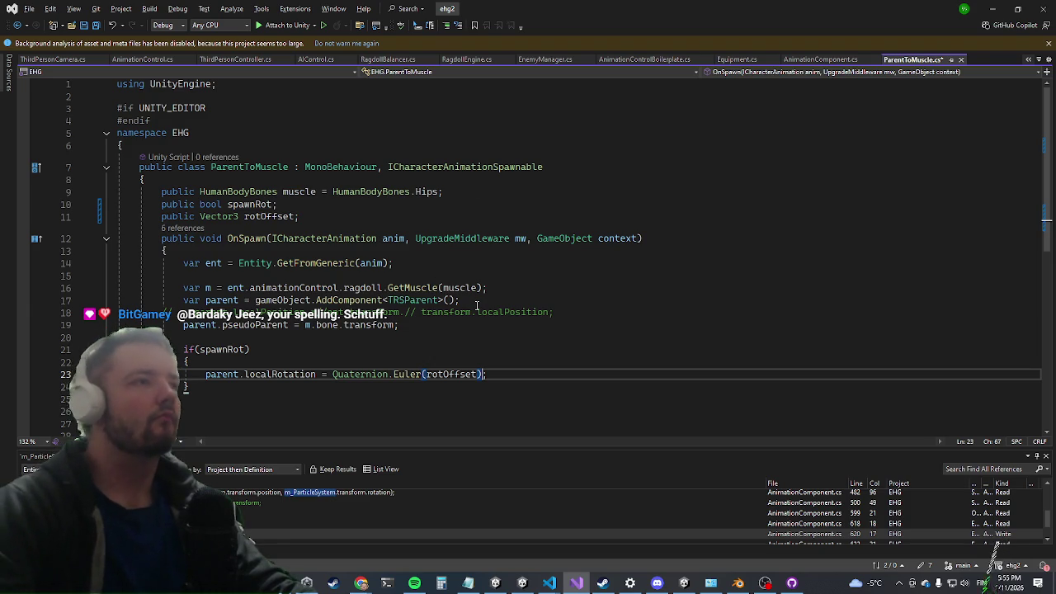
{"action": "key", "text": "alt+Tab"}
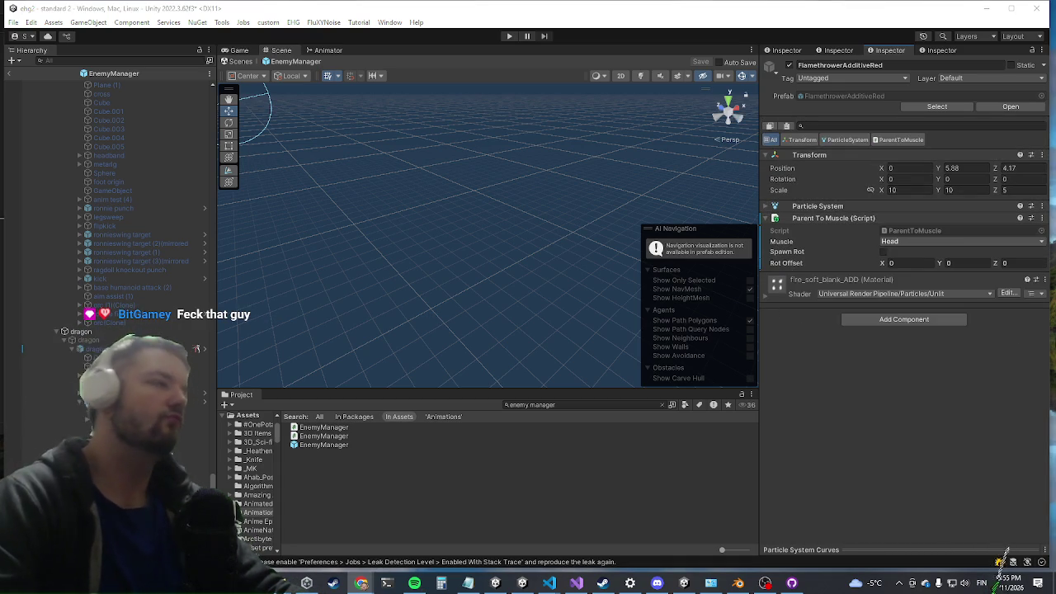
Tick Spawn Rot on FlamethrowerAdditiveRed's Parent To Muscle, then select the fight-back attack object
{"action": "left_click", "coordinate": [884, 252]}
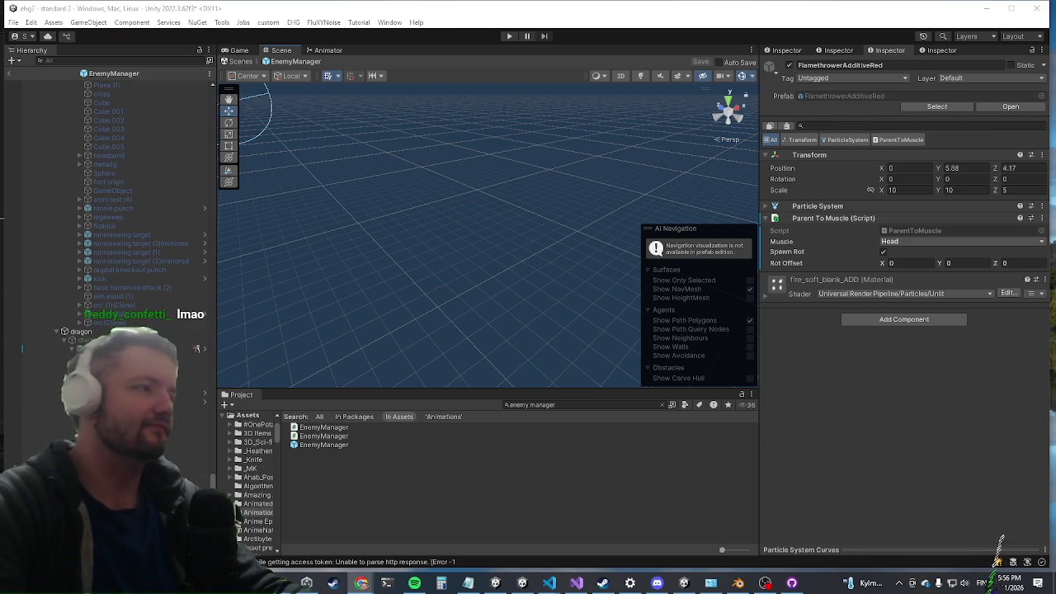
{"action": "left_click", "coordinate": [123, 410]}
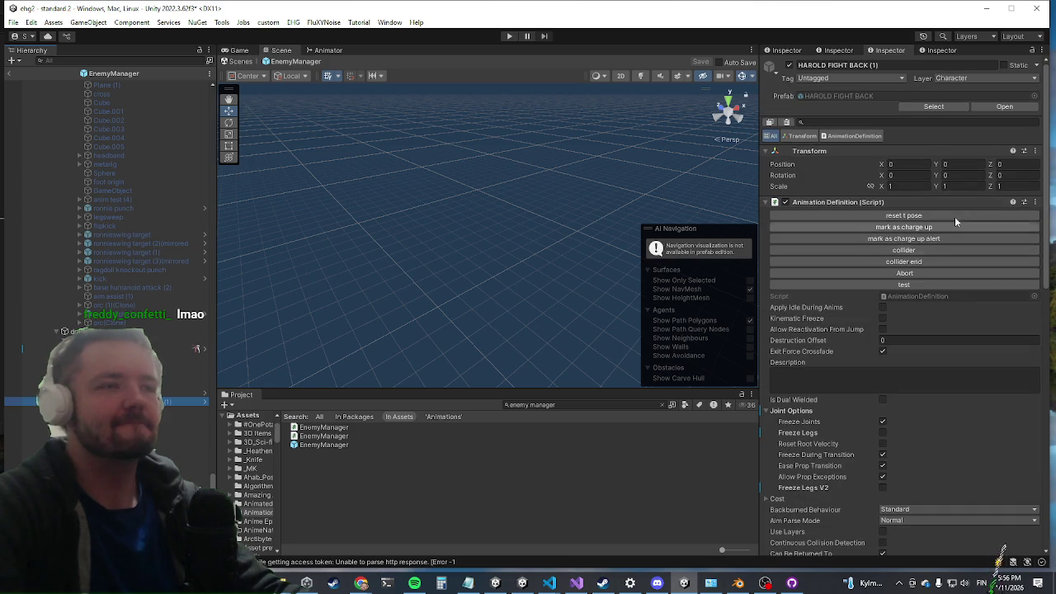
Turn on Reset Horizontal Velocities in the fight-back attack's Animation Definition
{"action": "scroll", "coordinate": [944, 387], "scroll_direction": "down", "scroll_amount": 5}
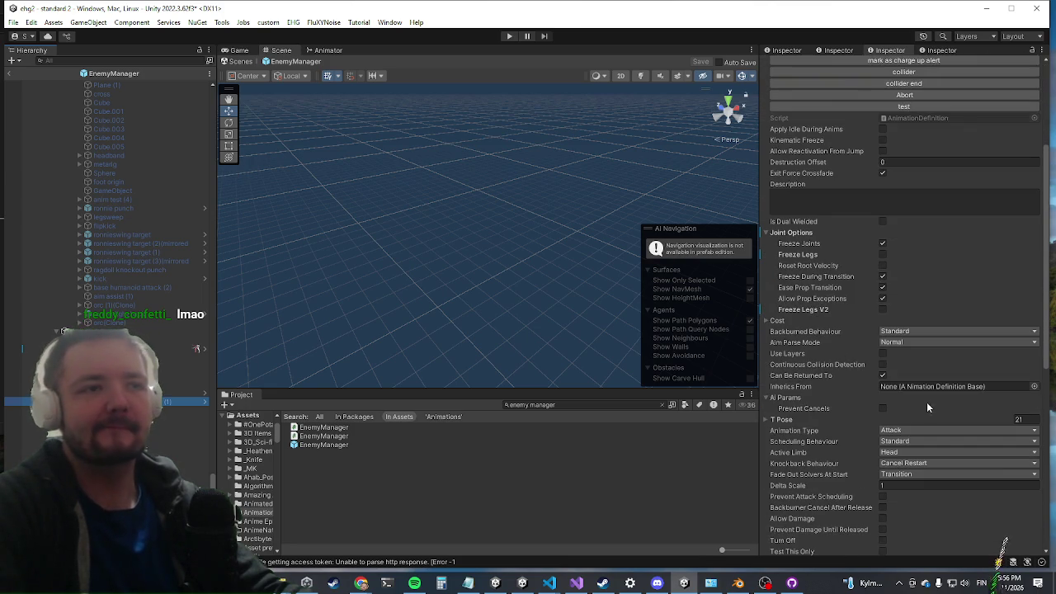
{"action": "scroll", "coordinate": [912, 272], "scroll_direction": "down", "scroll_amount": 5}
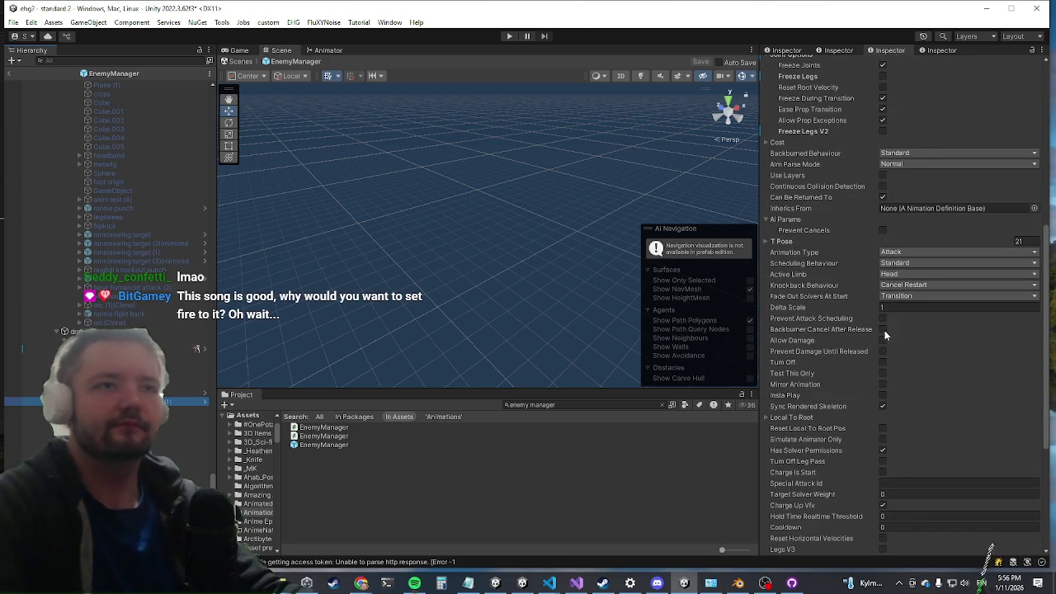
{"action": "scroll", "coordinate": [888, 337], "scroll_direction": "down", "scroll_amount": 5}
{"action": "left_click", "coordinate": [883, 360]}
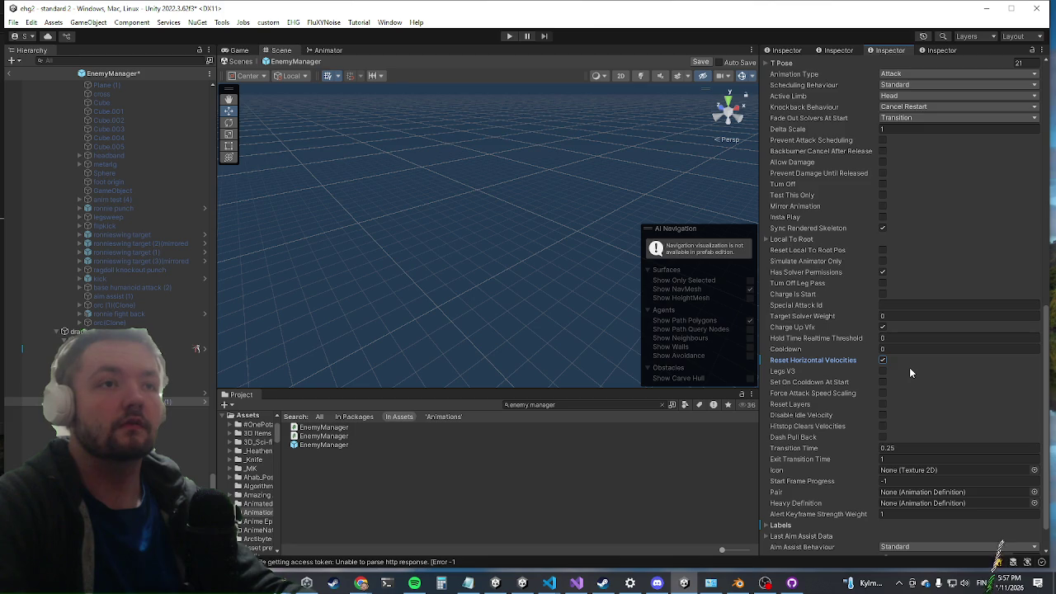
Leave prefab mode for the main scene, saving the EnemyManager prefab
{"action": "scroll", "coordinate": [935, 312], "scroll_direction": "up", "scroll_amount": 5}
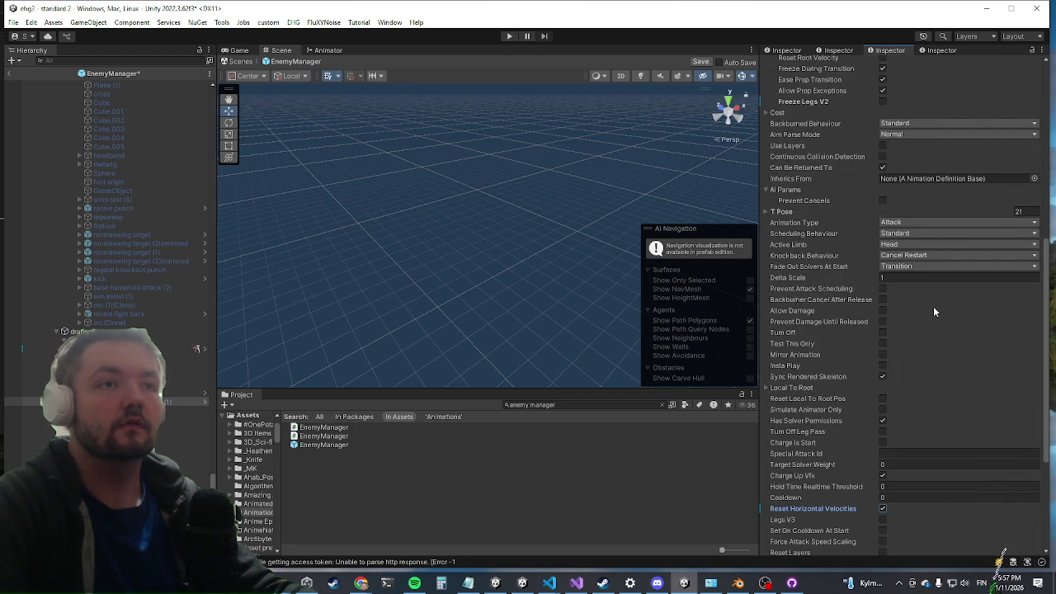
{"action": "scroll", "coordinate": [931, 313], "scroll_direction": "down", "scroll_amount": 6}
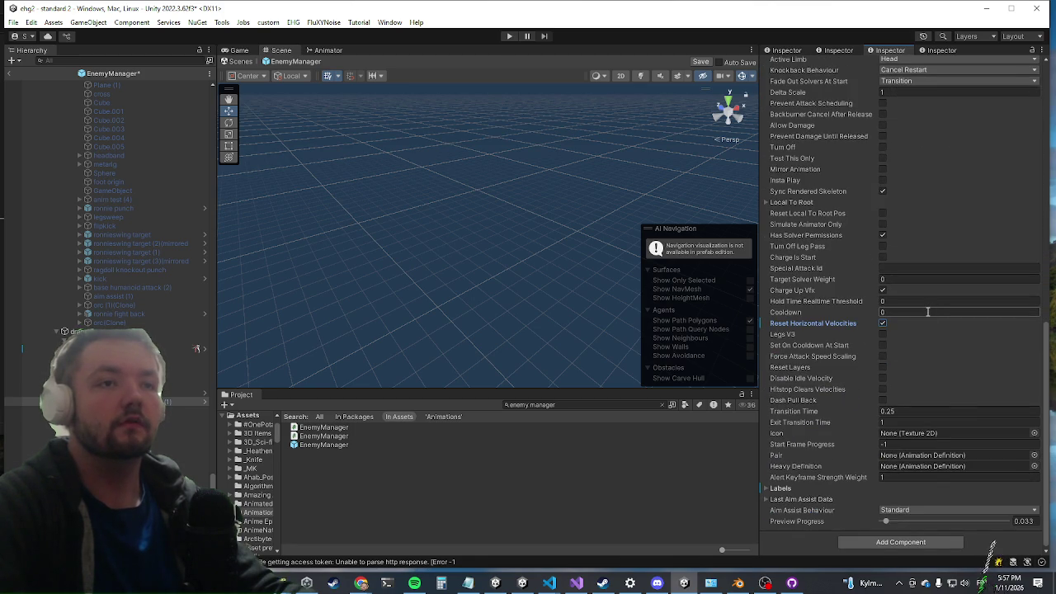
{"action": "scroll", "coordinate": [926, 312], "scroll_direction": "up", "scroll_amount": 5}
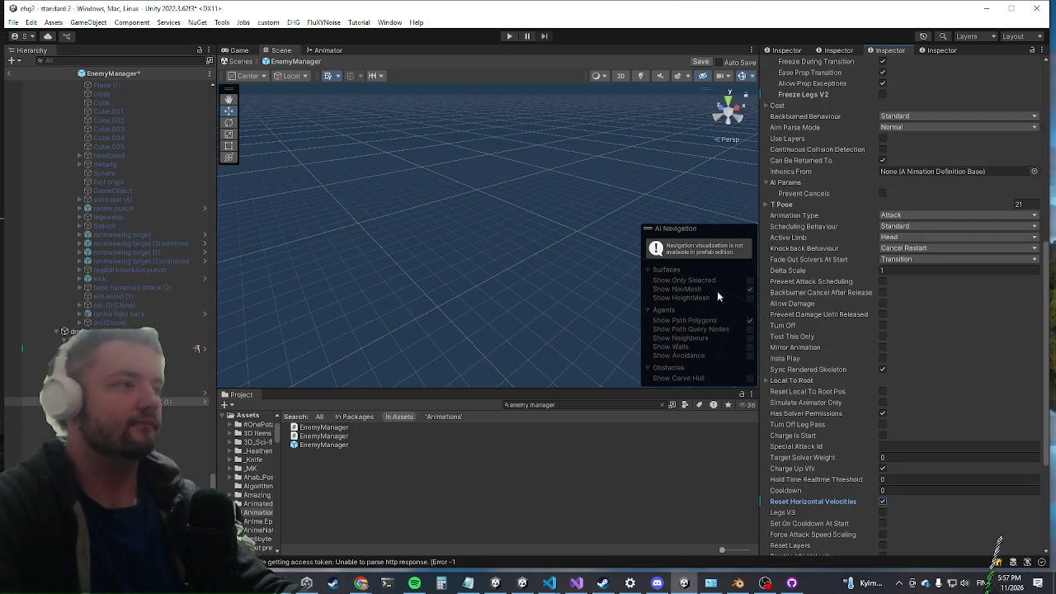
{"action": "scroll", "coordinate": [813, 328], "scroll_direction": "up", "scroll_amount": 6}
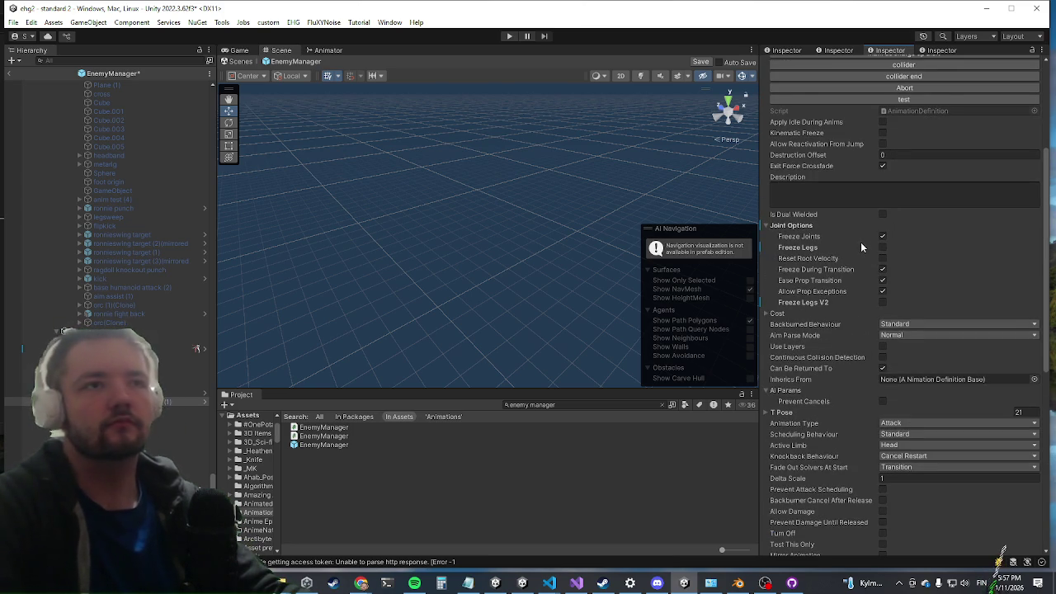
{"action": "scroll", "coordinate": [861, 242], "scroll_direction": "down", "scroll_amount": 10}
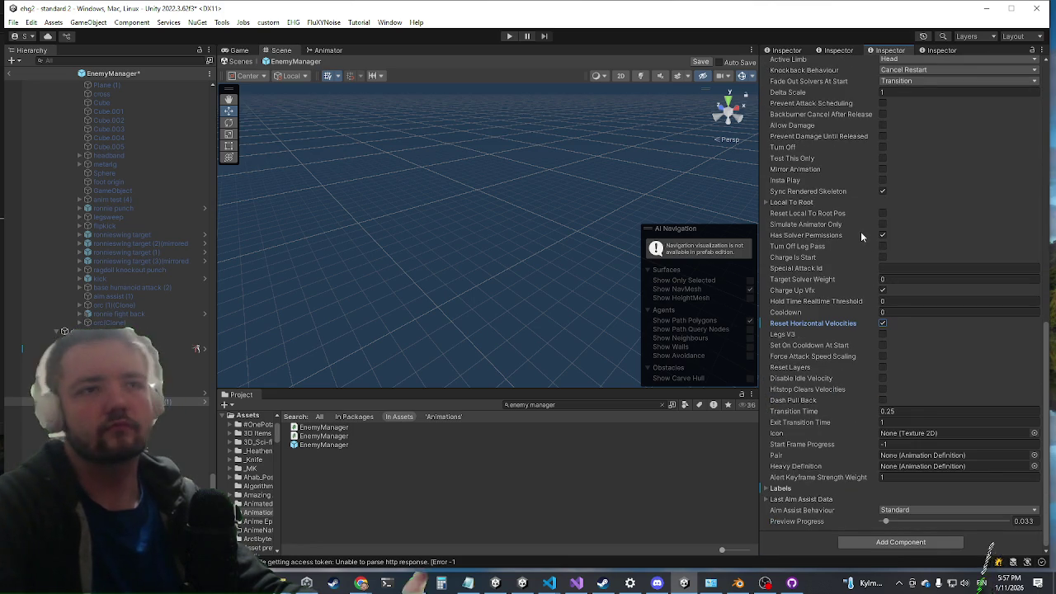
{"action": "left_click_drag", "start_coordinate": [420, 202], "coordinate": [453, 220]}
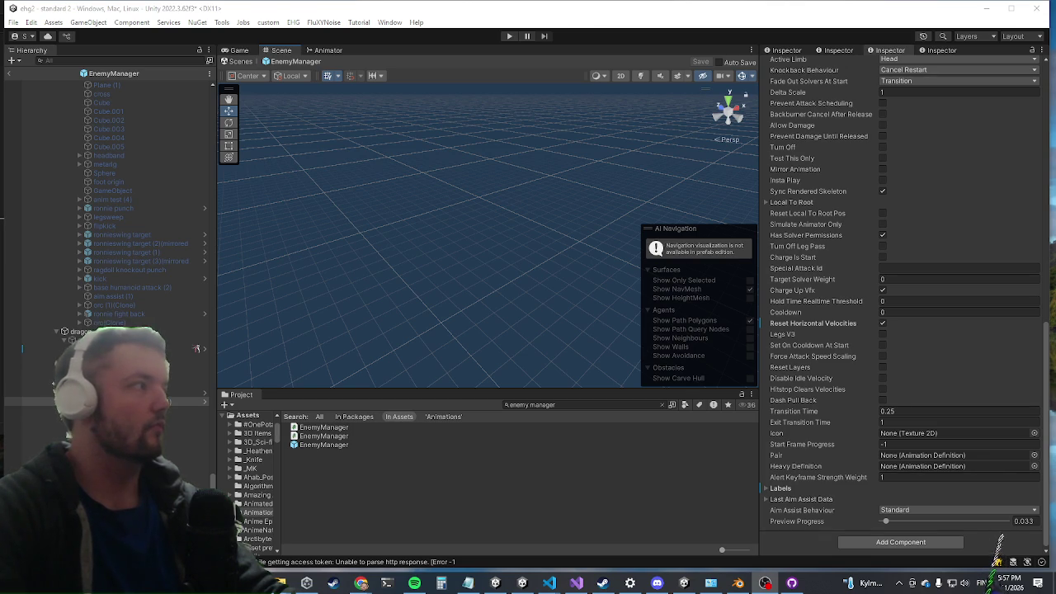
{"action": "left_click", "coordinate": [8, 73]}
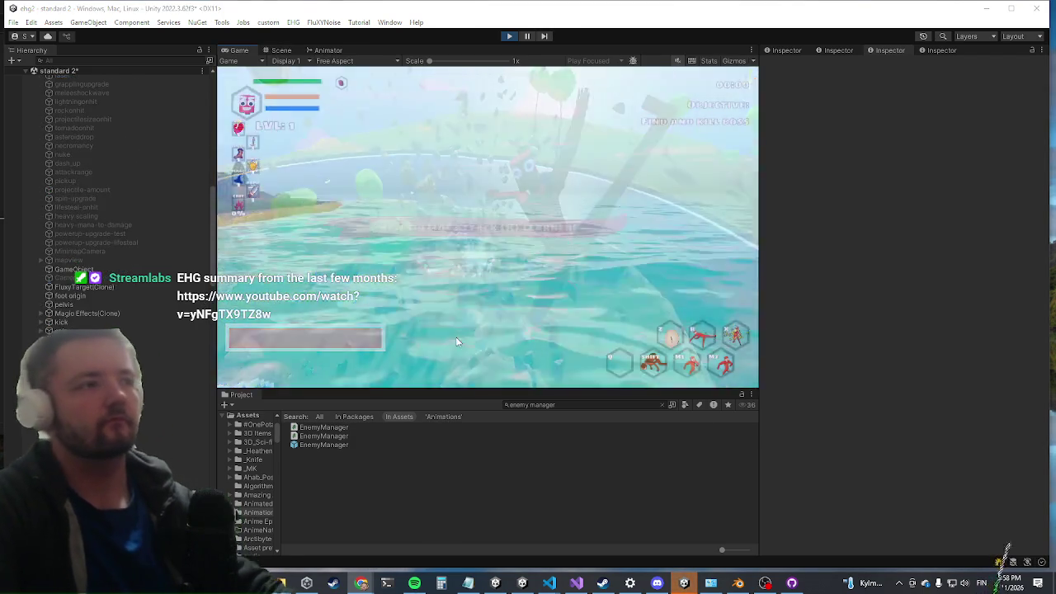
Maximize the Game view and run the killwave command in the developer console
{"action": "key", "text": "shift+space"}
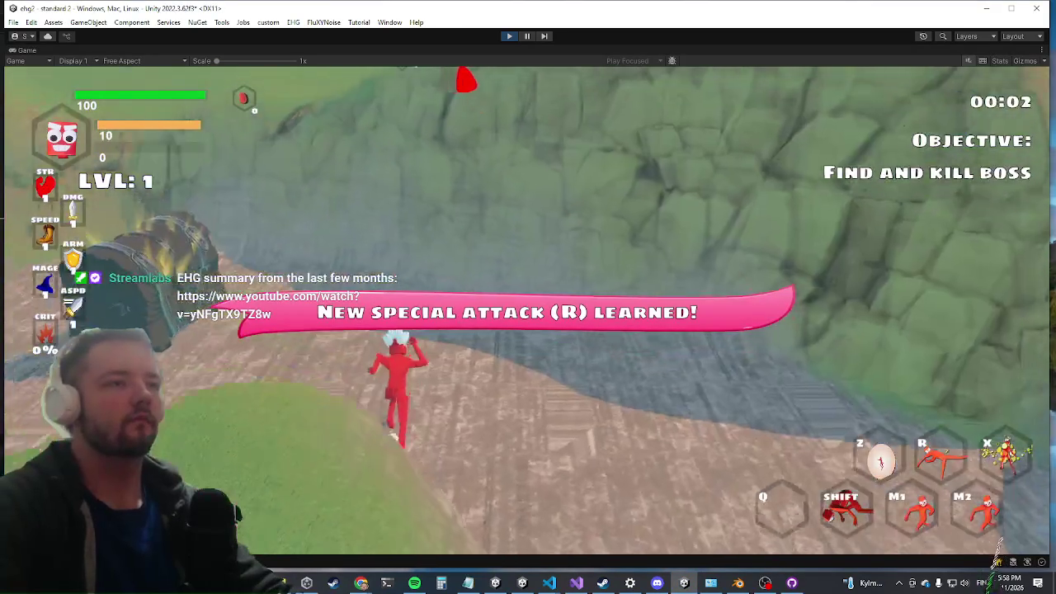
{"action": "key", "text": "shift"}
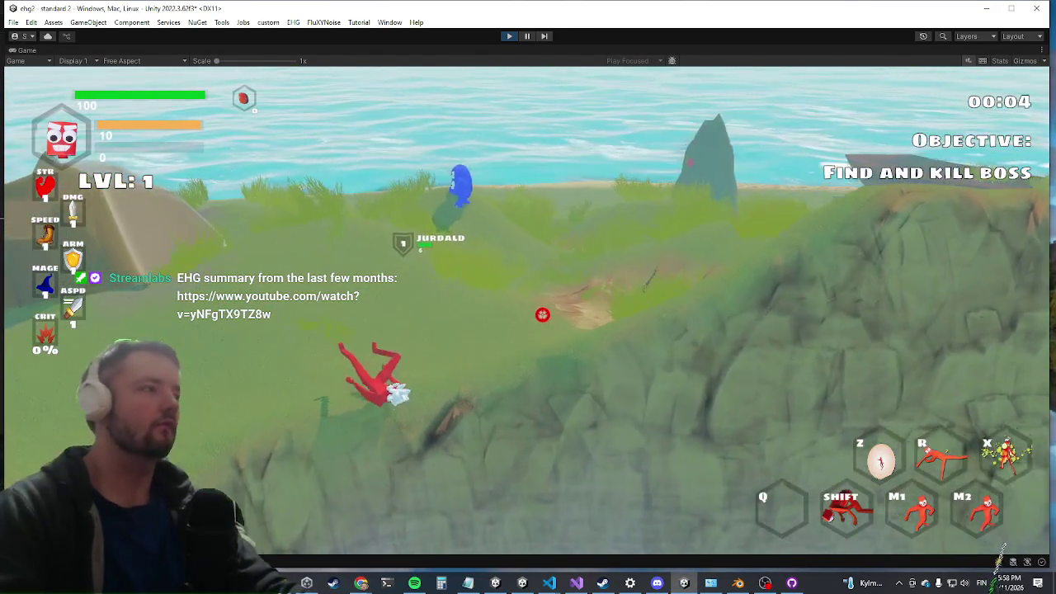
{"action": "key", "text": "grave"}
{"action": "type", "text": "kilwla"}
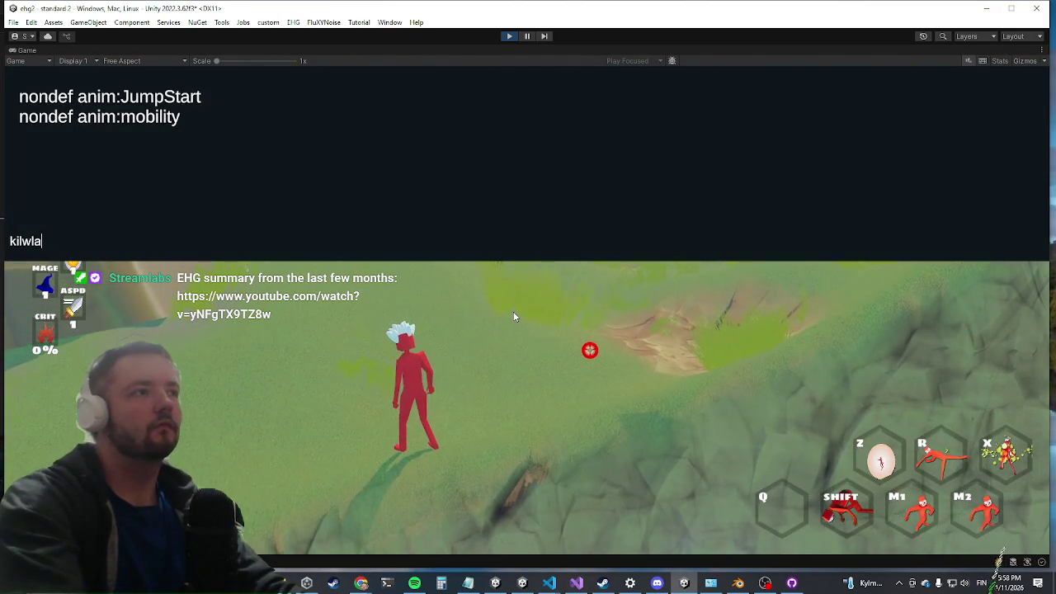
{"action": "key", "text": "BackSpace"}
{"action": "key", "text": "BackSpace"}
{"action": "key", "text": "BackSpace"}
{"action": "type", "text": "lwave"}
{"action": "key", "text": "Return"}
{"action": "key", "text": "grave"}
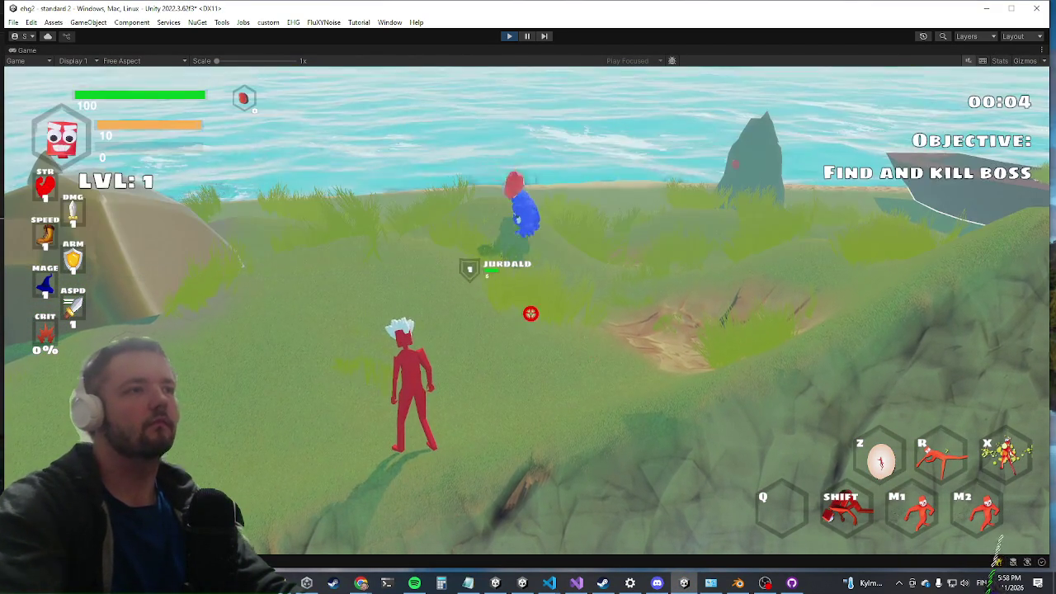
Run up the hill and fight the fire-breathing blue Dragon boss, then restore the editor layout
{"action": "key", "text": "w"}
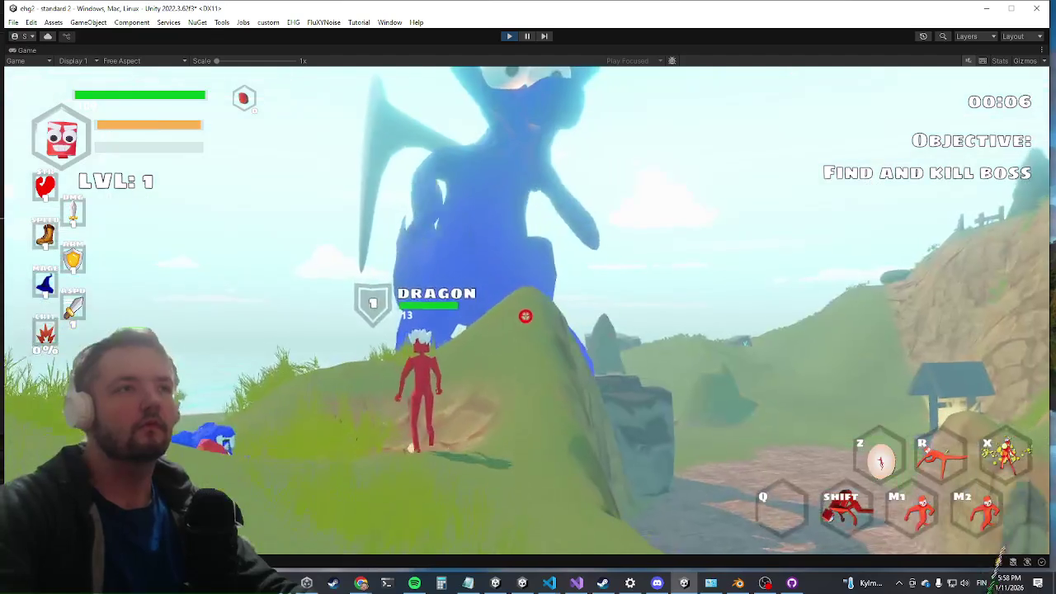
{"action": "key", "text": "w"}
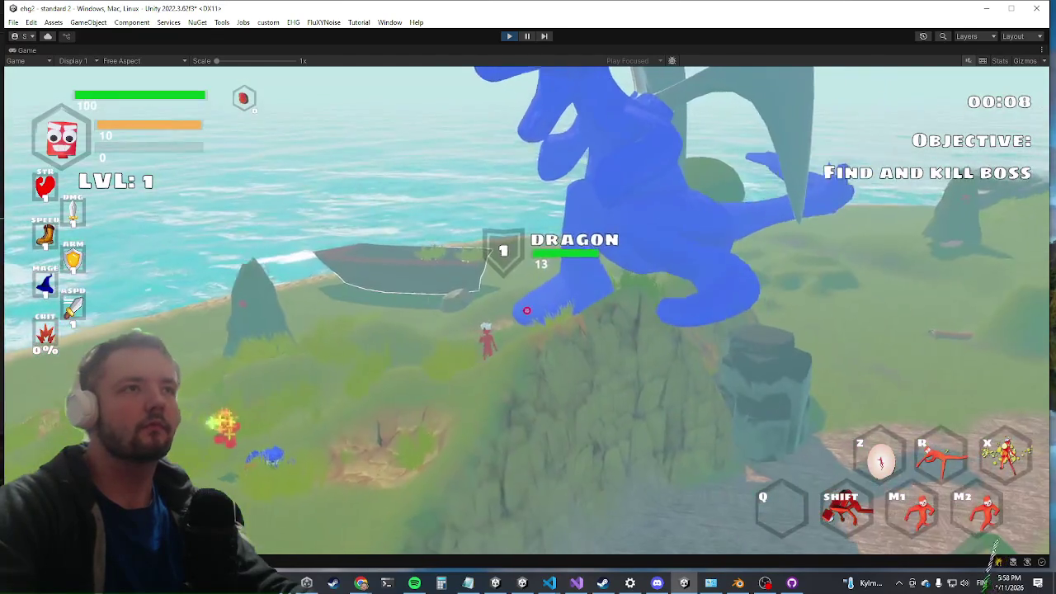
{"action": "key", "text": "w"}
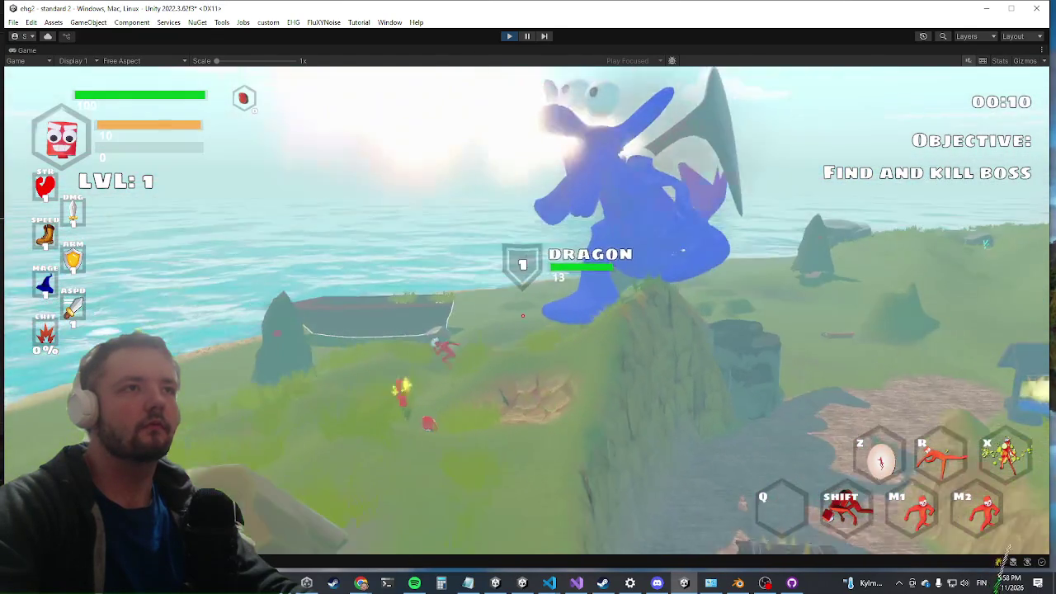
{"action": "key", "text": "w"}
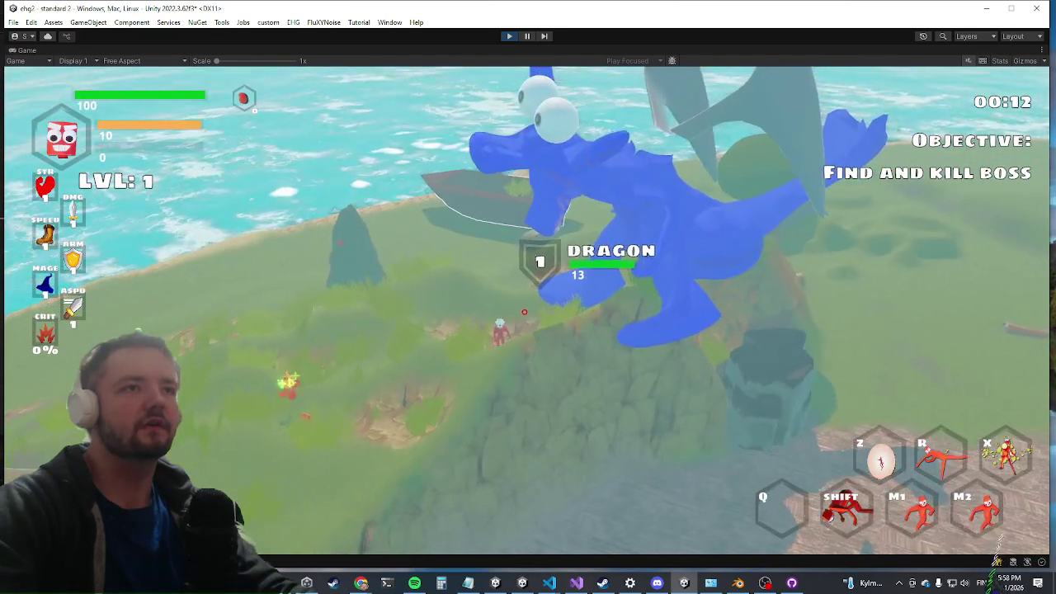
{"action": "key", "text": "w"}
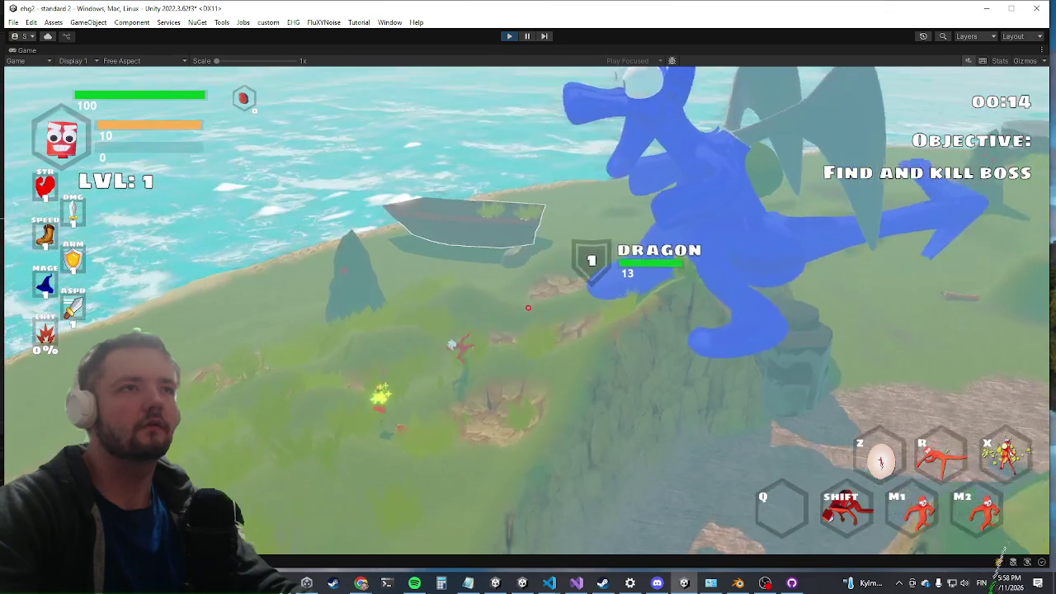
{"action": "key", "text": "w"}
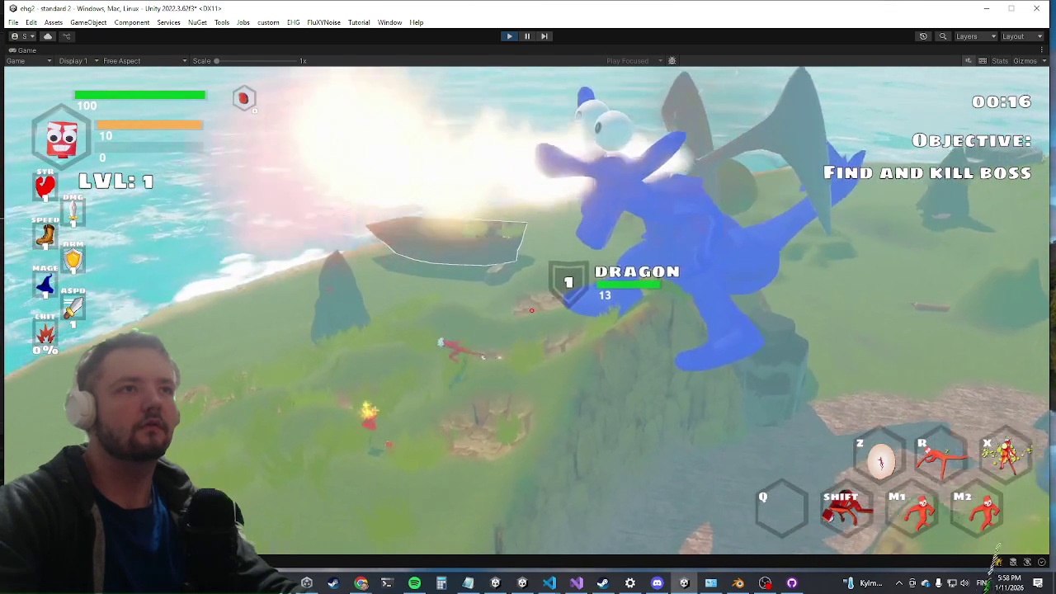
{"action": "key", "text": "w"}
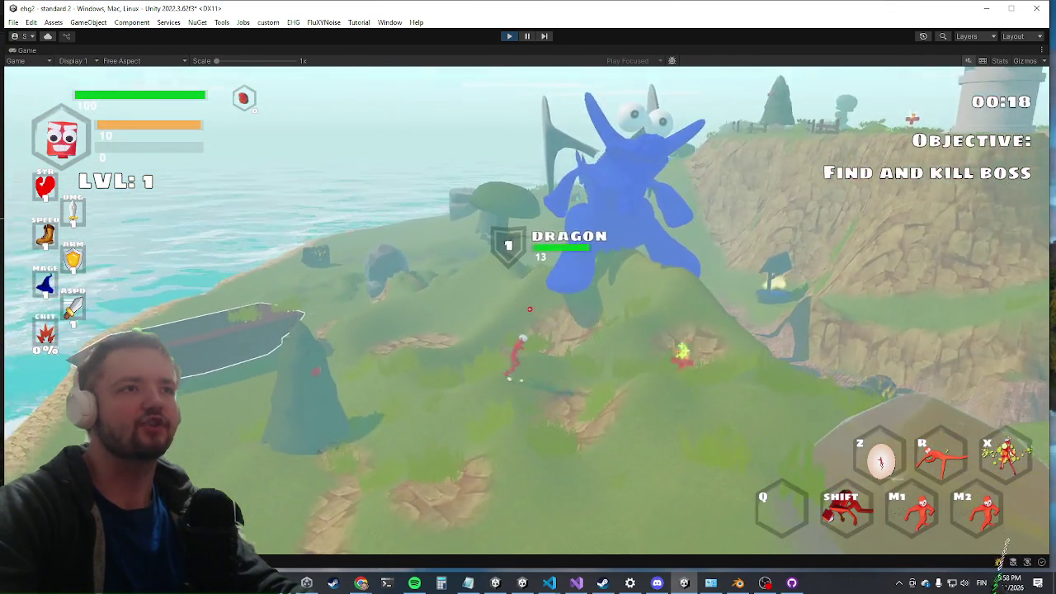
{"action": "key", "text": "w"}
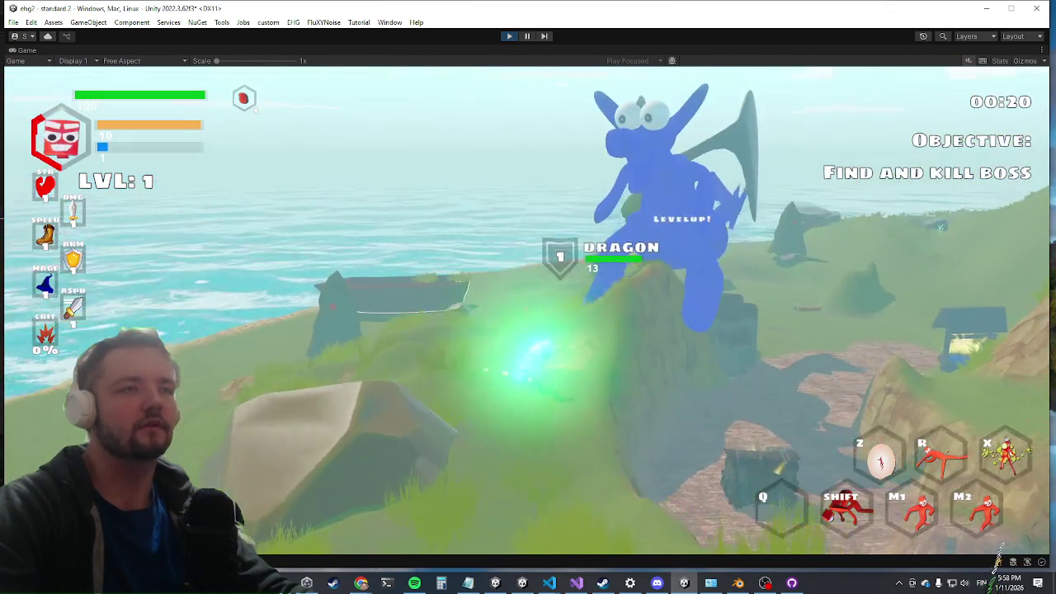
{"action": "key", "text": "w"}
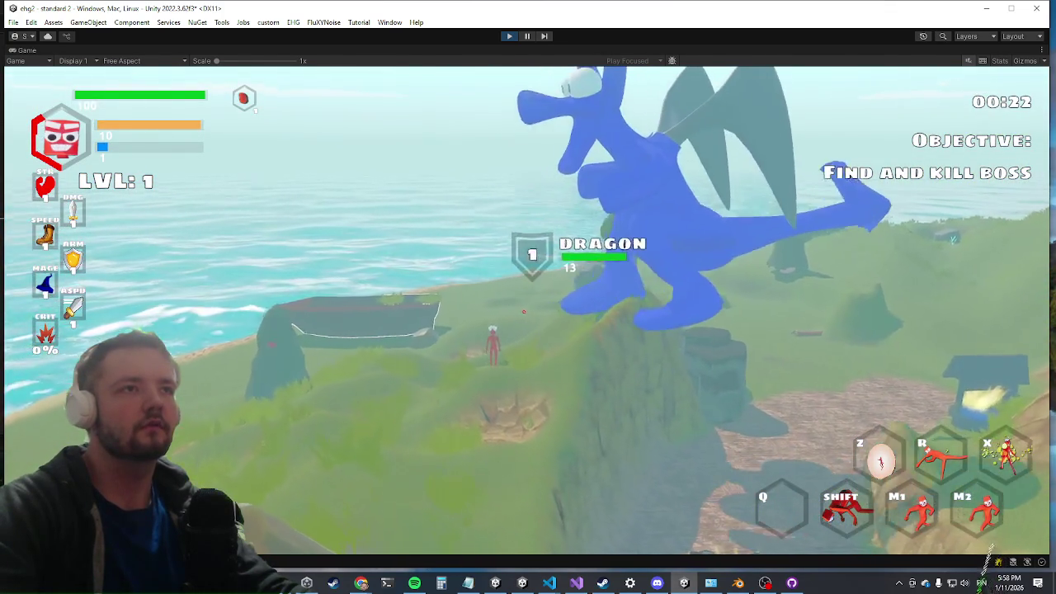
{"action": "key", "text": "w"}
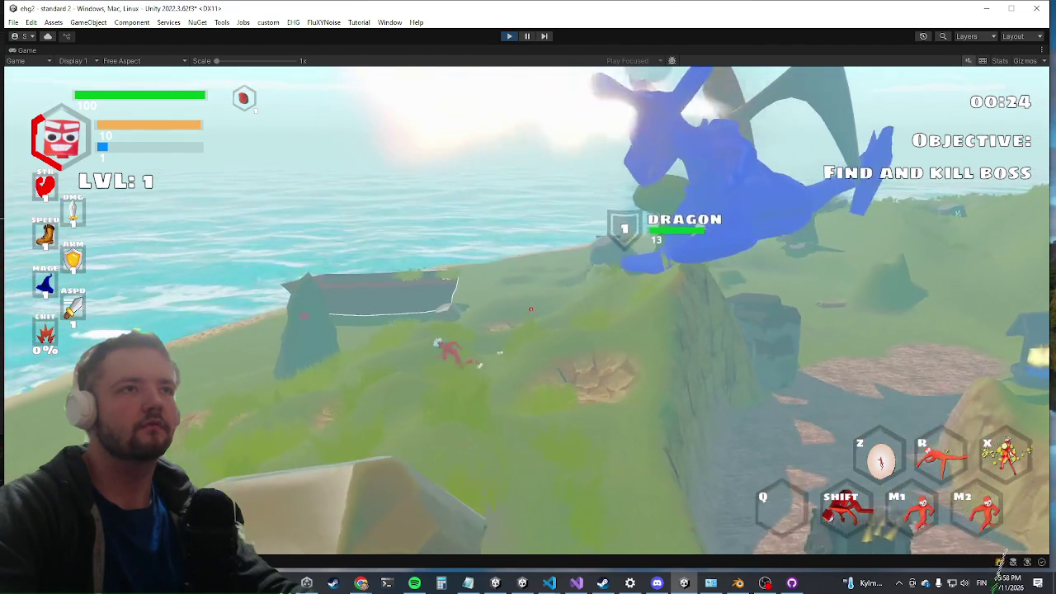
{"action": "key", "text": "w"}
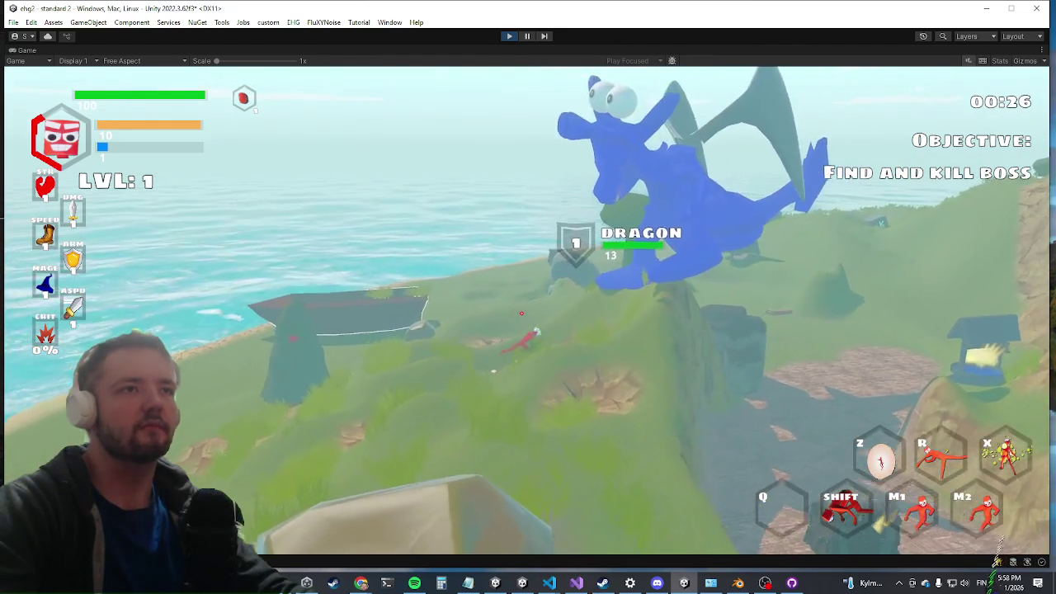
{"action": "key", "text": "w"}
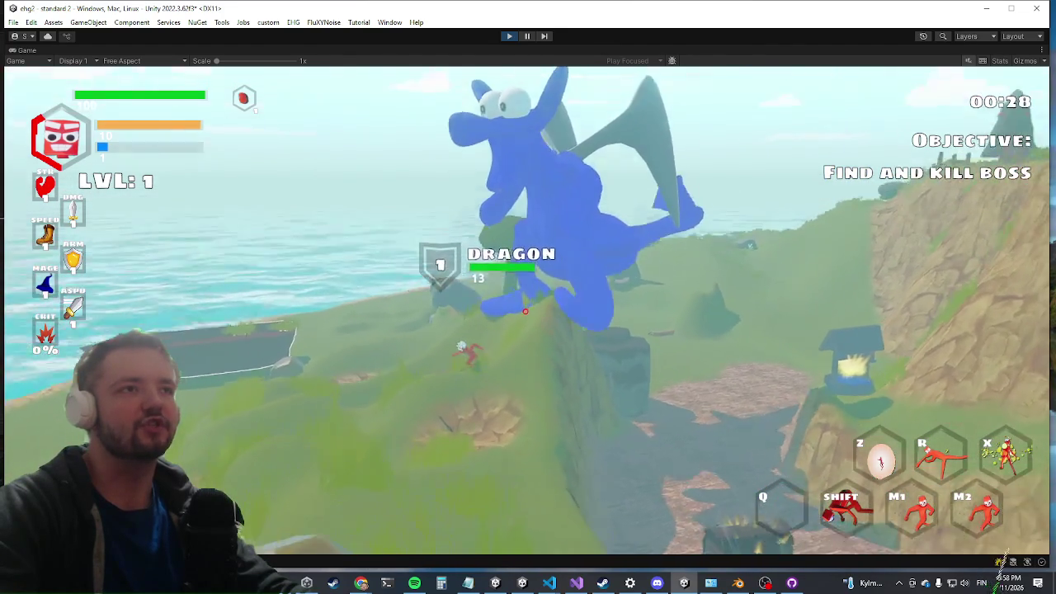
{"action": "key", "text": "w"}
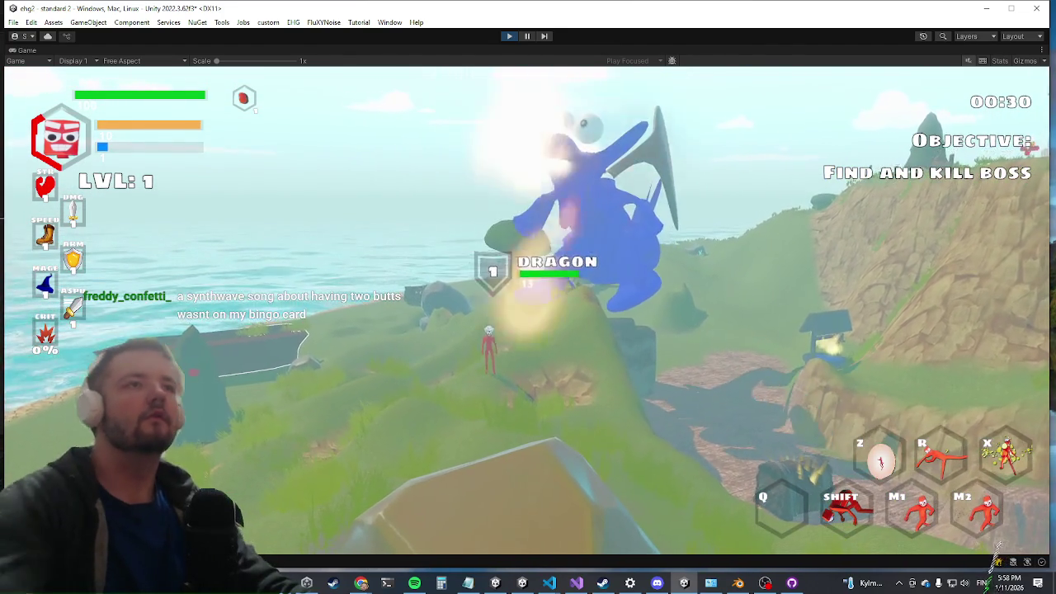
{"action": "key", "text": "shift+space"}
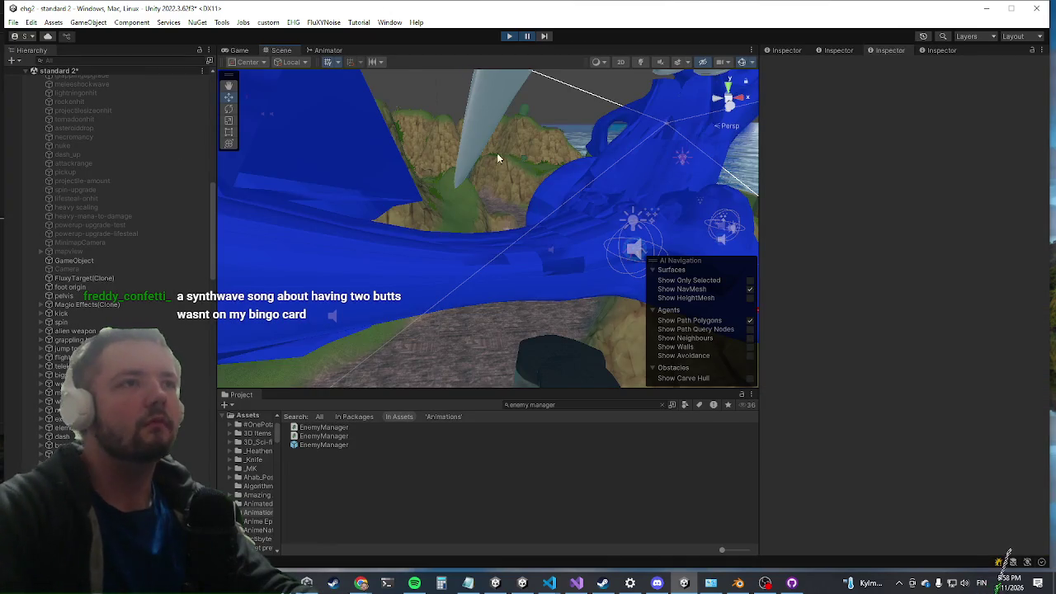
Select the dragon's FlamethrowerAdditiveRed(Clone) fire effect in the Scene view
{"action": "scroll", "coordinate": [497, 157], "scroll_direction": "down", "scroll_amount": 6}
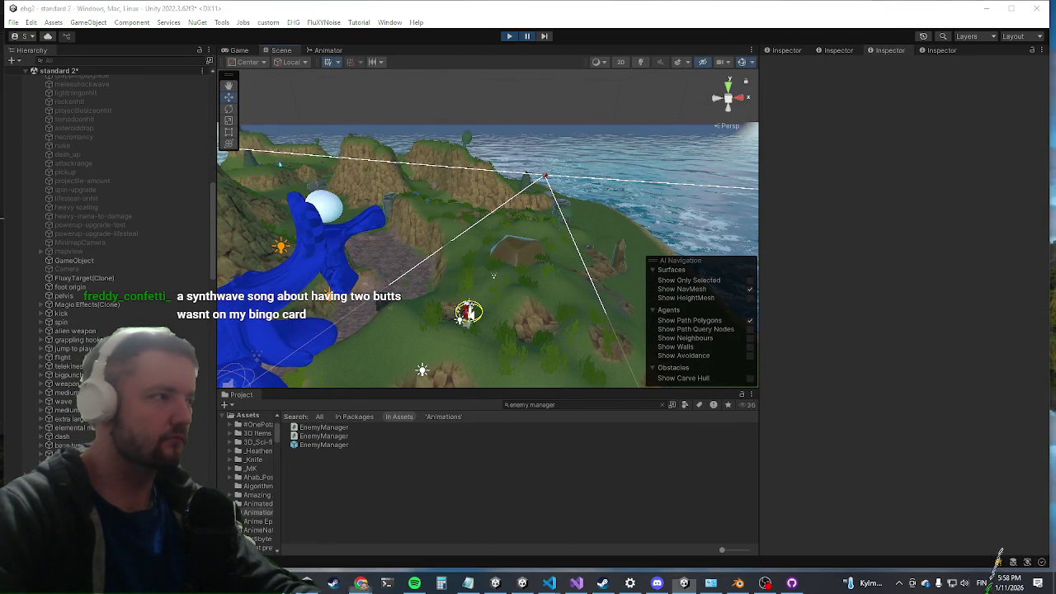
{"action": "scroll", "coordinate": [353, 211], "scroll_direction": "up", "scroll_amount": 5}
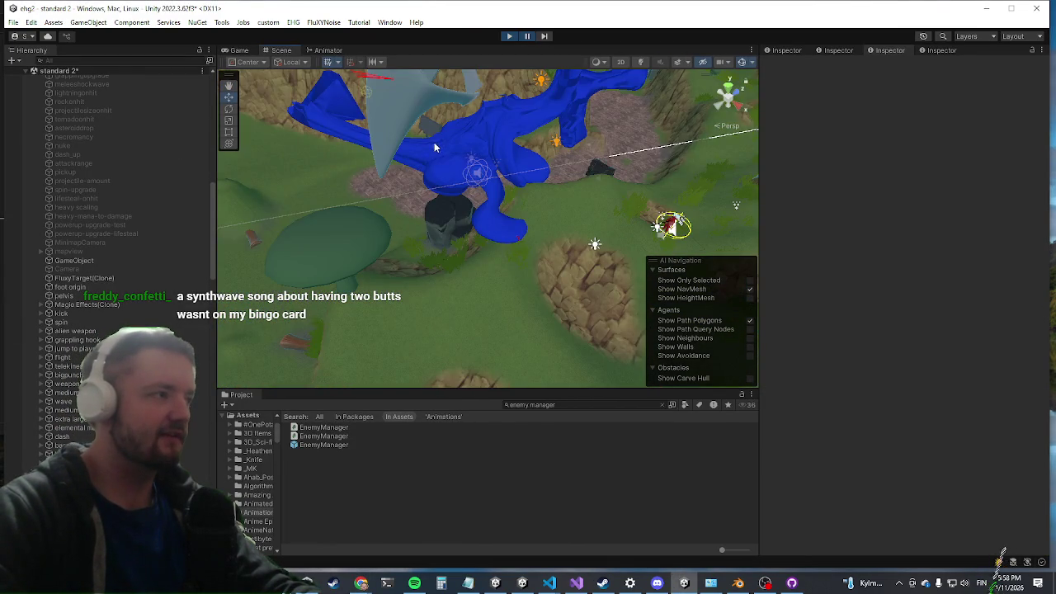
{"action": "scroll", "coordinate": [422, 144], "scroll_direction": "up", "scroll_amount": 3}
{"action": "mouse_move", "coordinate": [412, 167]}
{"action": "left_mouse_down"}
{"action": "mouse_move", "coordinate": [465, 132]}
{"action": "mouse_move", "coordinate": [433, 188]}
{"action": "mouse_move", "coordinate": [481, 214]}
{"action": "mouse_move", "coordinate": [459, 248]}
{"action": "left_mouse_up"}
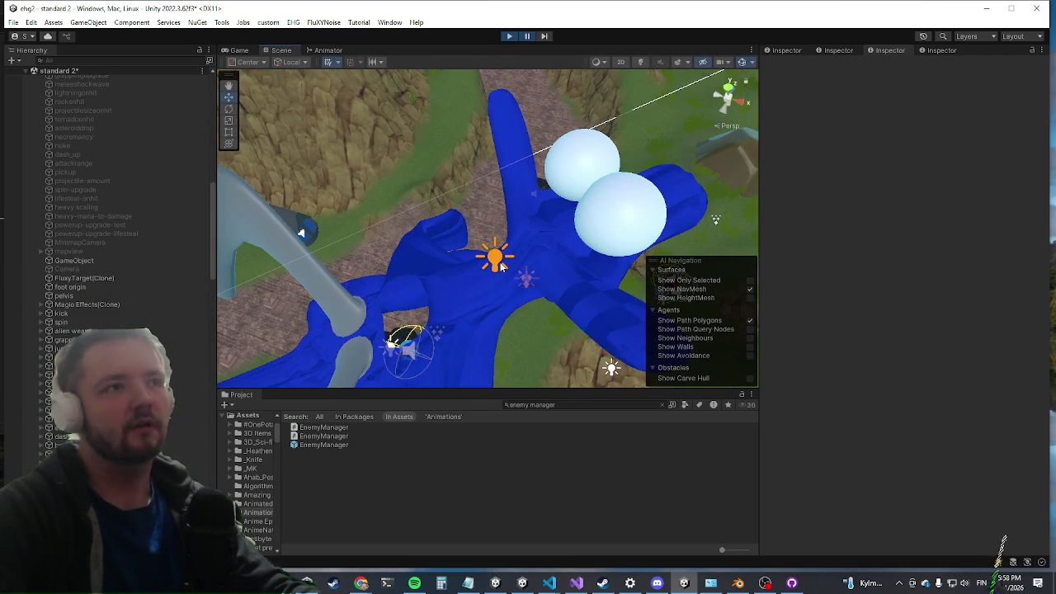
{"action": "left_click", "coordinate": [498, 262]}
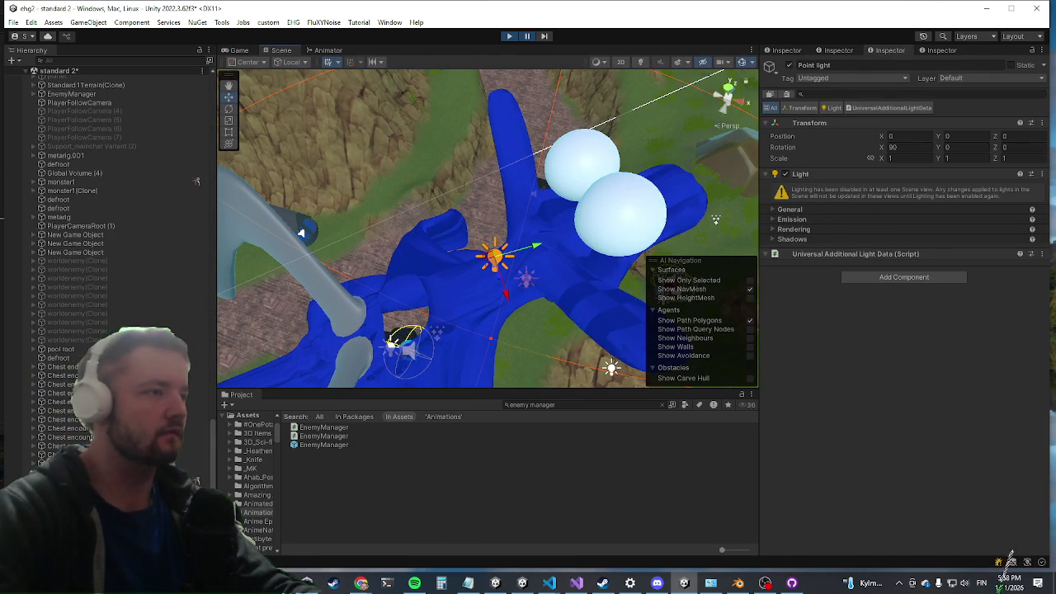
{"action": "left_click", "coordinate": [518, 189]}
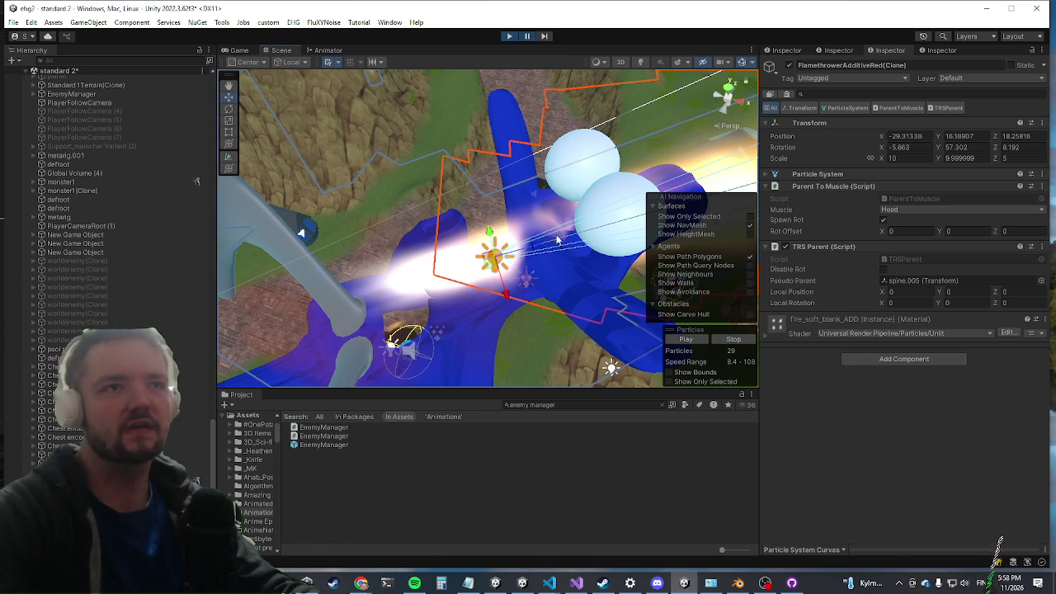
Inspect the Head bone the flamethrower follows on the live dragon
{"action": "left_click_drag", "start_coordinate": [594, 211], "coordinate": [396, 159]}
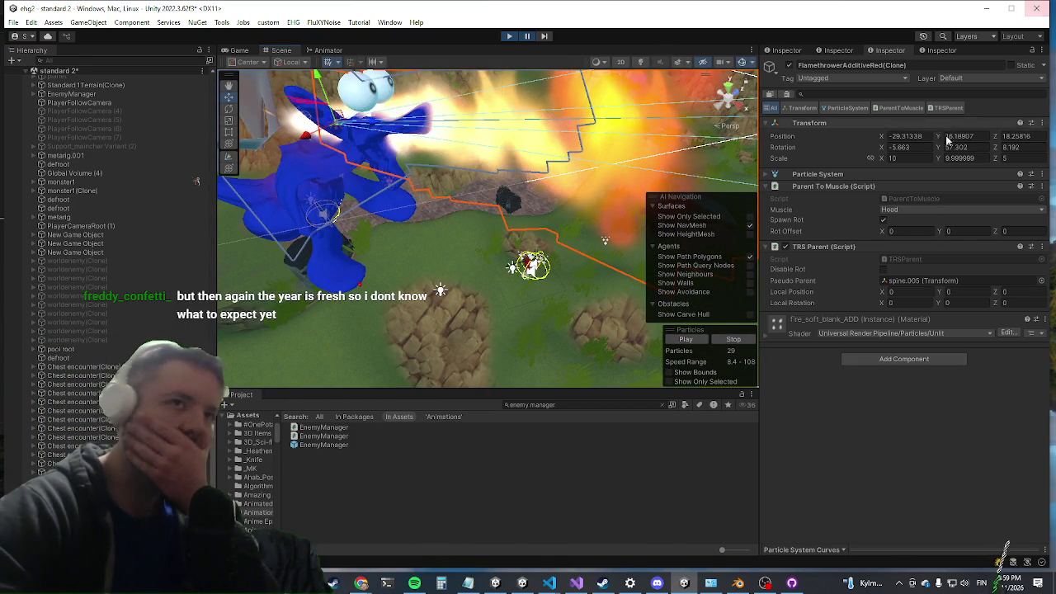
{"action": "left_click", "coordinate": [900, 280]}
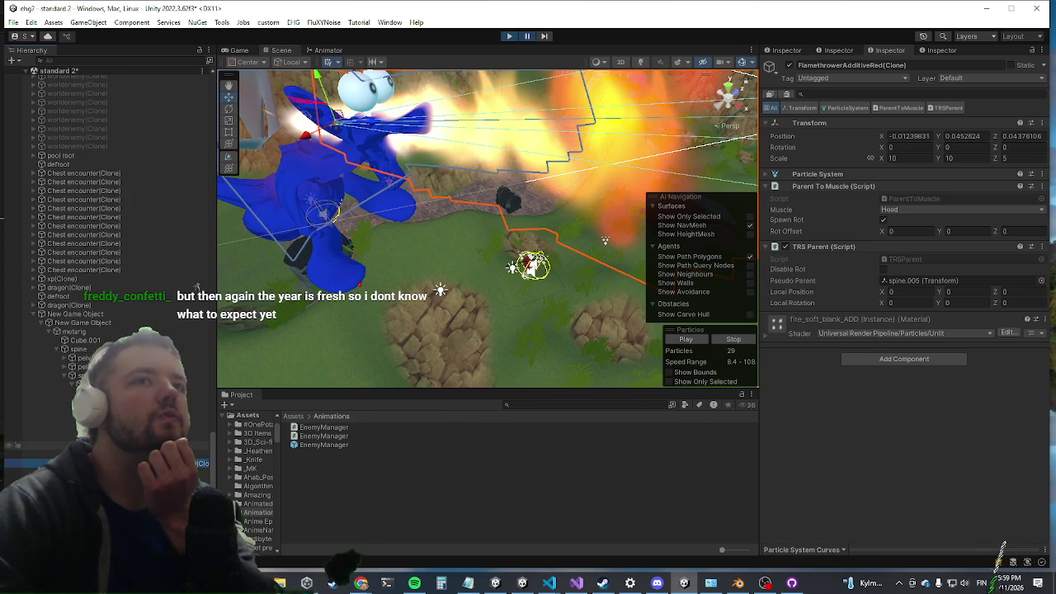
{"action": "left_click_drag", "start_coordinate": [493, 227], "coordinate": [543, 260]}
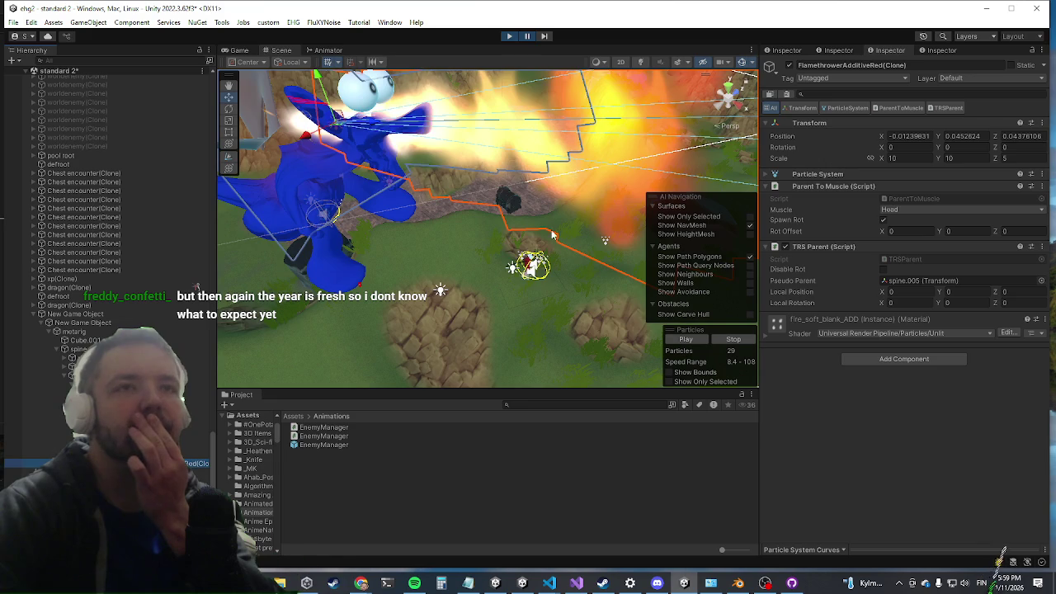
{"action": "scroll", "coordinate": [543, 260], "scroll_direction": "up", "scroll_amount": 3}
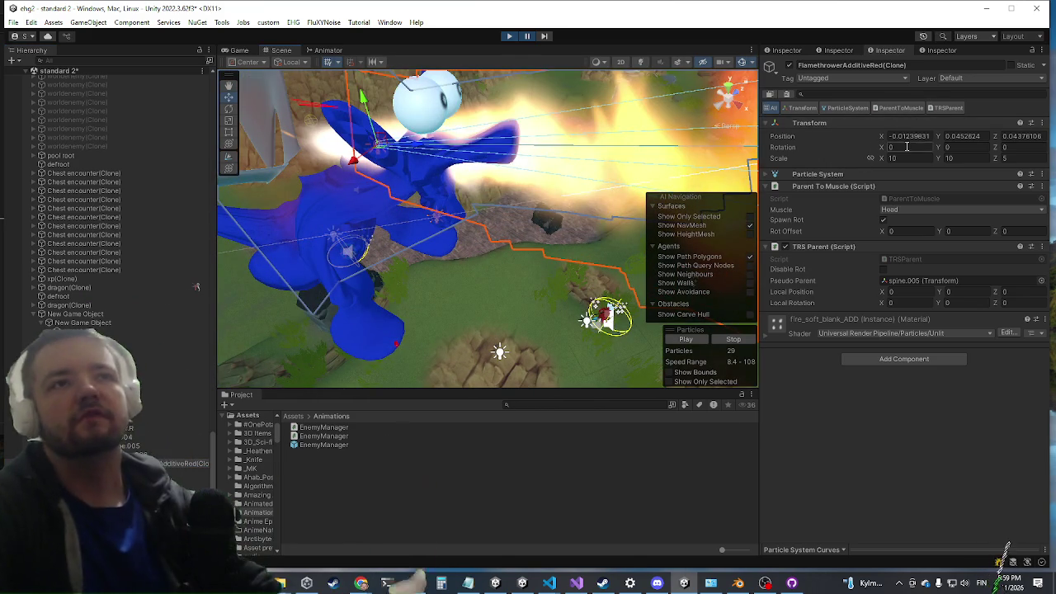
Reset the flamethrower's Transform position to 0, 0, 0
{"action": "left_click", "coordinate": [907, 136]}
{"action": "type", "text": "0"}
{"action": "key", "text": "Tab"}
{"action": "type", "text": "0"}
{"action": "key", "text": "Tab"}
{"action": "type", "text": "0"}
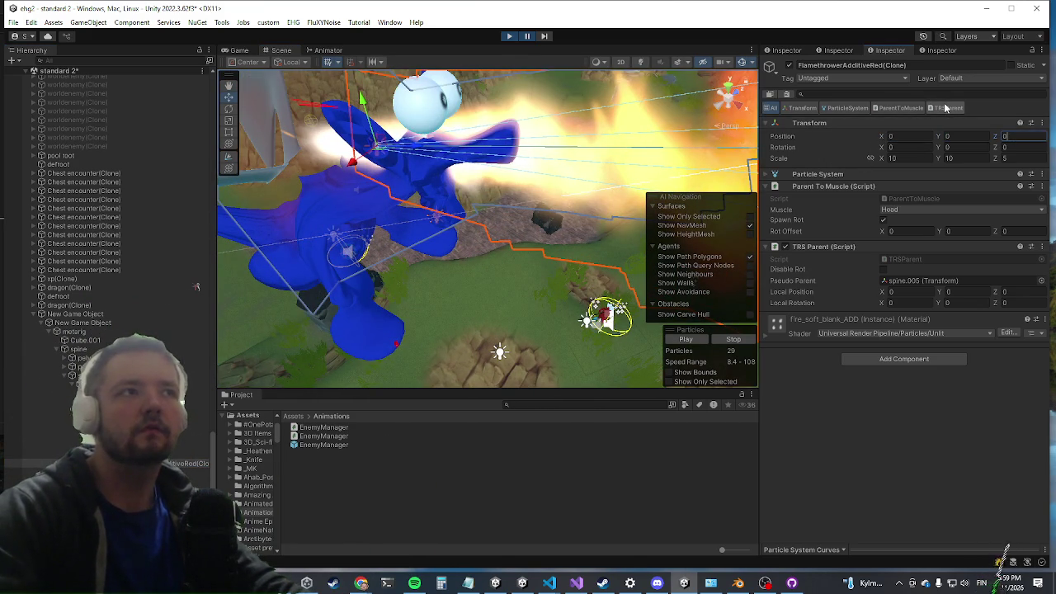
{"action": "left_click", "coordinate": [363, 159]}
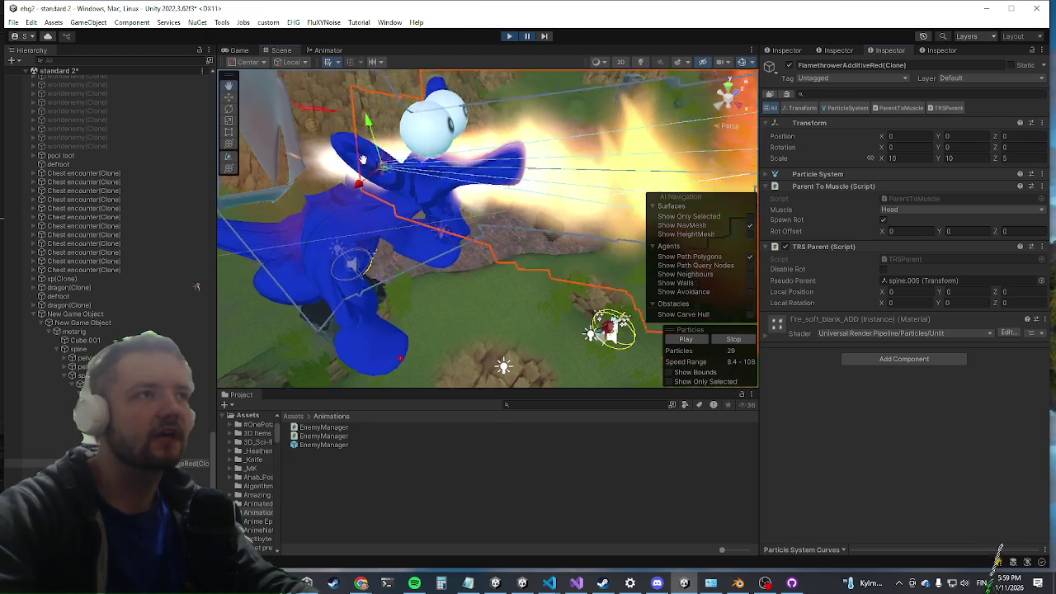
Move the flamethrower to Z 3.08, Y -1.33, tilt it about 30° on X, then stop playing
{"action": "left_click_drag", "start_coordinate": [363, 160], "coordinate": [362, 193]}
{"action": "left_click_drag", "start_coordinate": [421, 238], "coordinate": [505, 271]}
{"action": "key", "text": "f"}
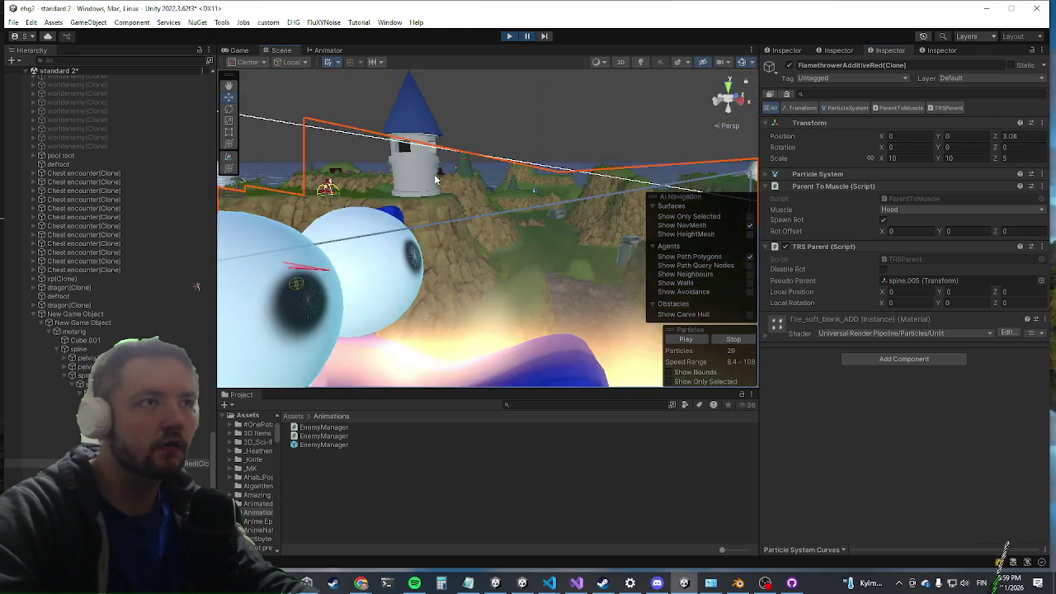
{"action": "left_click_drag", "start_coordinate": [505, 89], "coordinate": [590, 184]}
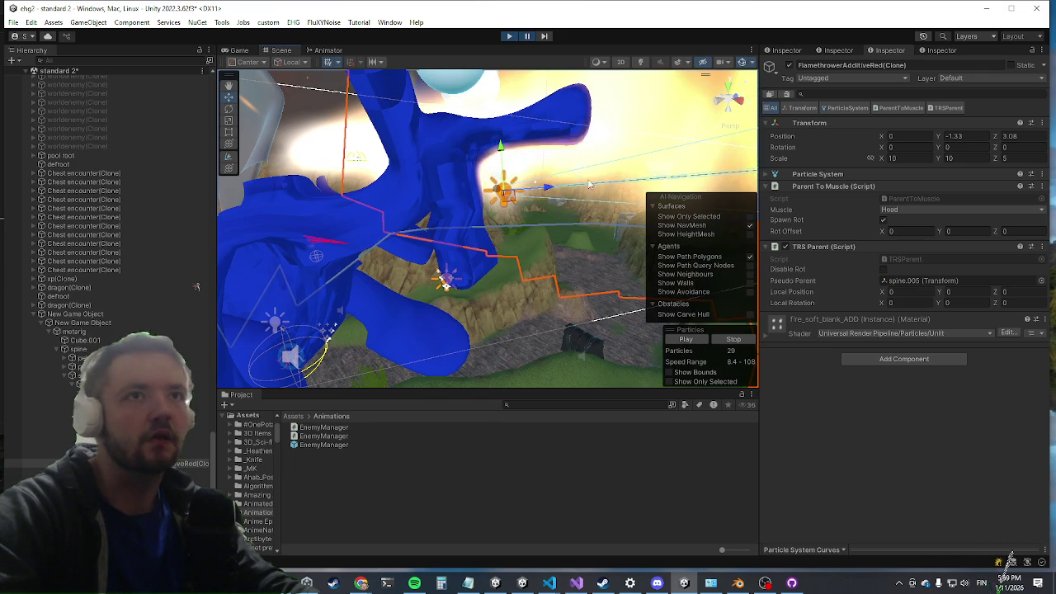
{"action": "left_click", "coordinate": [229, 108]}
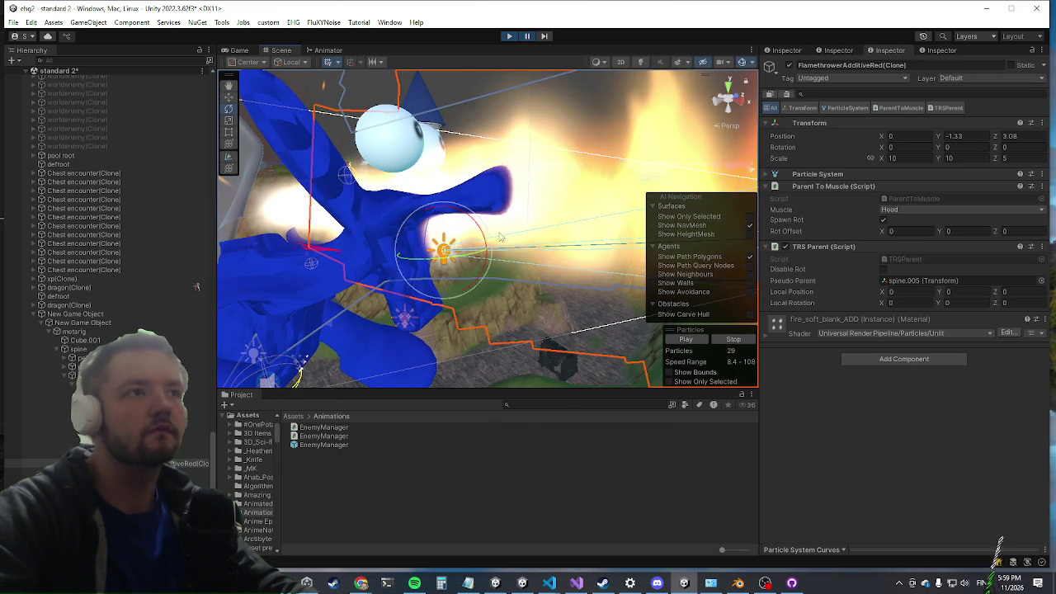
{"action": "mouse_move", "coordinate": [478, 265]}
{"action": "left_mouse_down"}
{"action": "mouse_move", "coordinate": [492, 281]}
{"action": "mouse_move", "coordinate": [401, 227]}
{"action": "mouse_move", "coordinate": [242, 278]}
{"action": "mouse_move", "coordinate": [365, 219]}
{"action": "mouse_move", "coordinate": [312, 225]}
{"action": "mouse_move", "coordinate": [429, 204]}
{"action": "mouse_move", "coordinate": [404, 247]}
{"action": "mouse_move", "coordinate": [420, 267]}
{"action": "left_mouse_up"}
{"action": "key", "text": "f"}
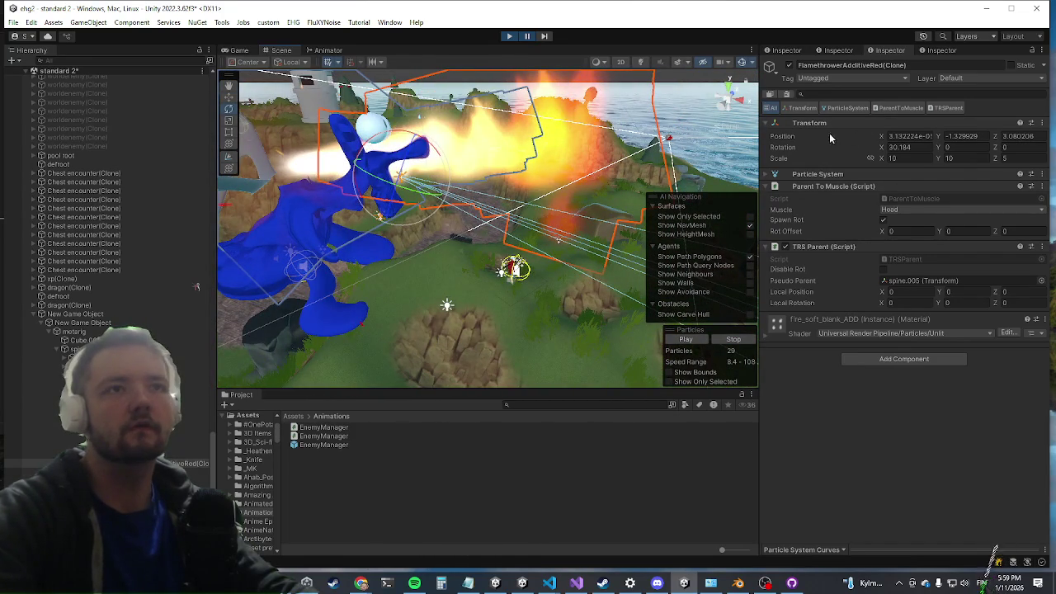
{"action": "key", "text": "ctrl+p"}
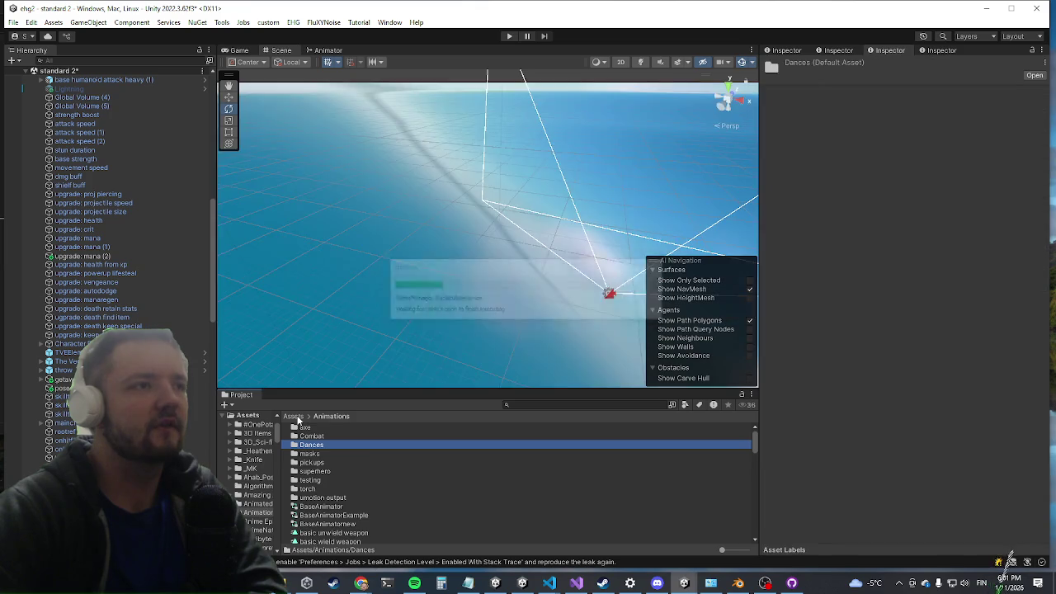
Search the project assets for 'enemy mana' and open the EnemyManager prefab
{"action": "left_click", "coordinate": [296, 417]}
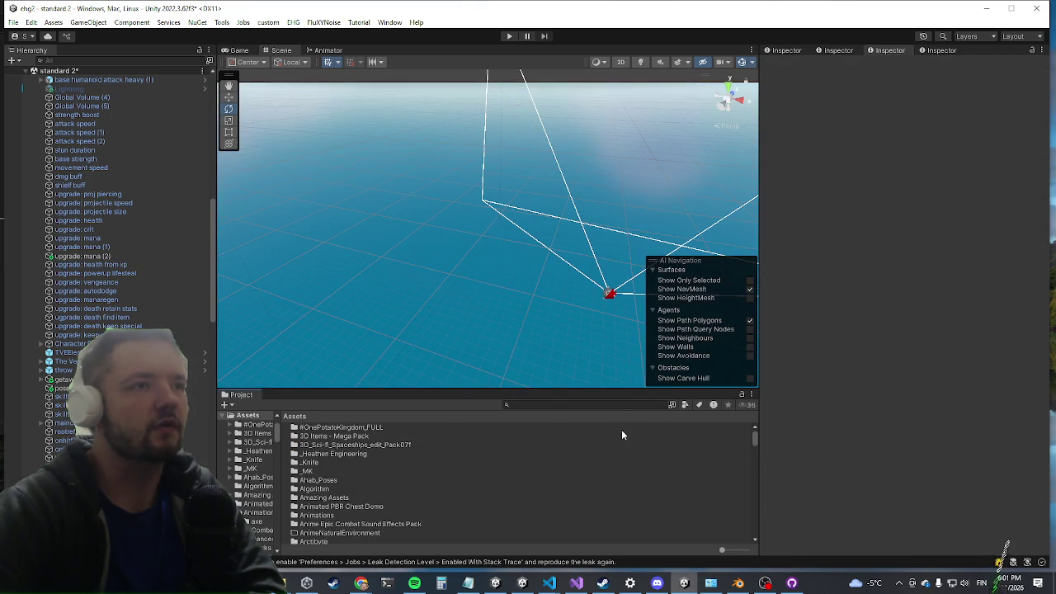
{"action": "left_click", "coordinate": [665, 404]}
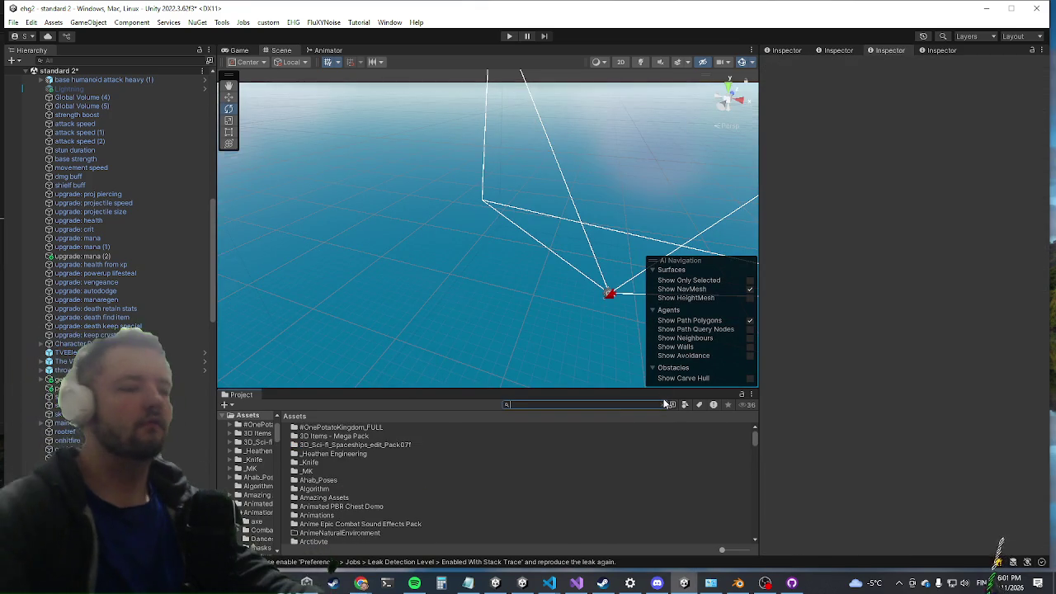
{"action": "type", "text": "enemy mana"}
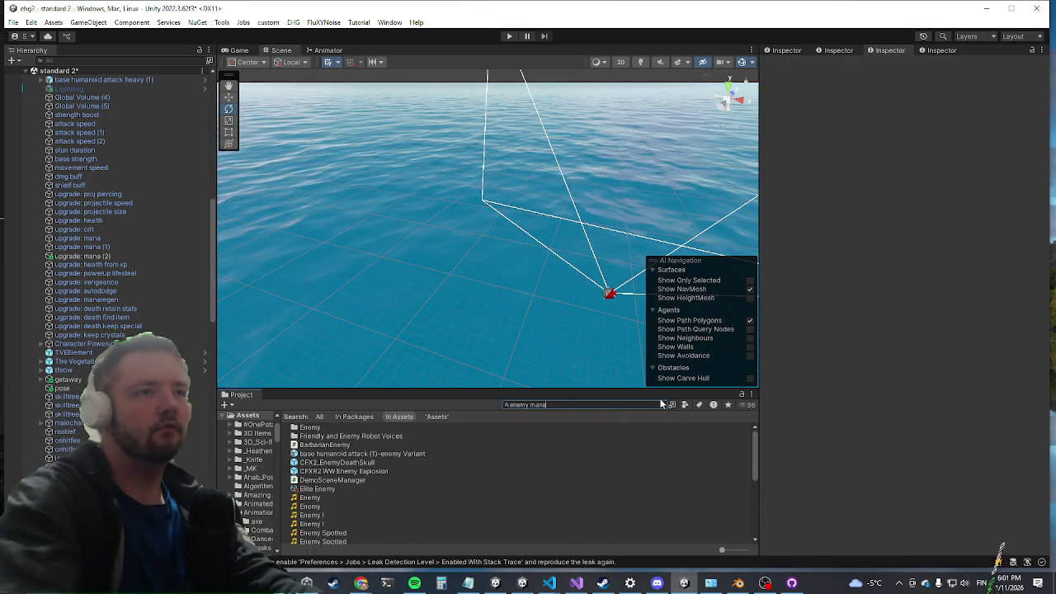
{"action": "left_click", "coordinate": [317, 445]}
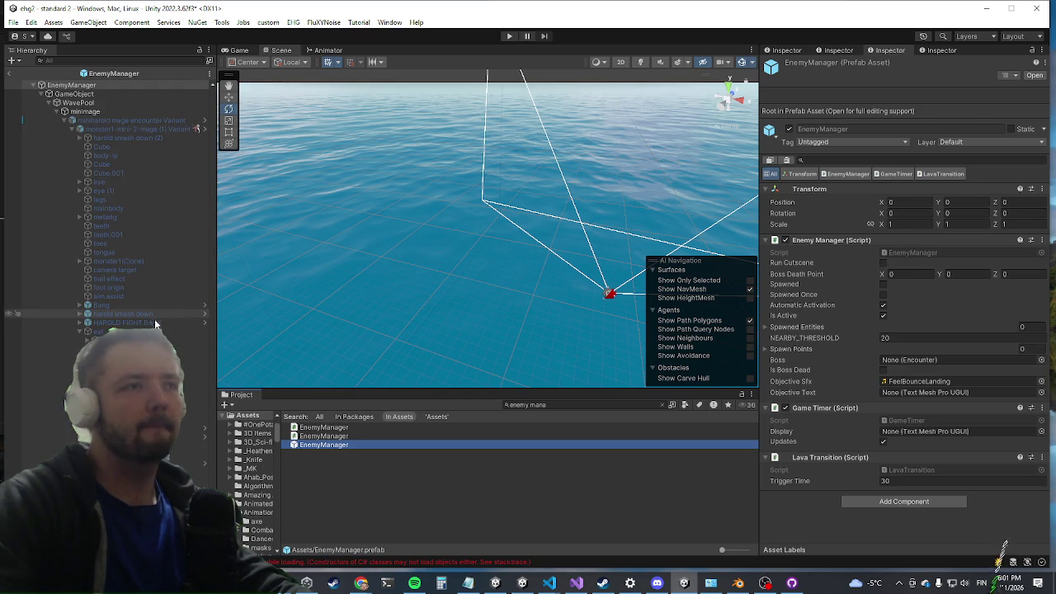
Scroll the prefab hierarchy to the dragon and select its FlamethrowerAdditiveRed child
{"action": "scroll", "coordinate": [212, 166], "scroll_direction": "down", "scroll_amount": 5}
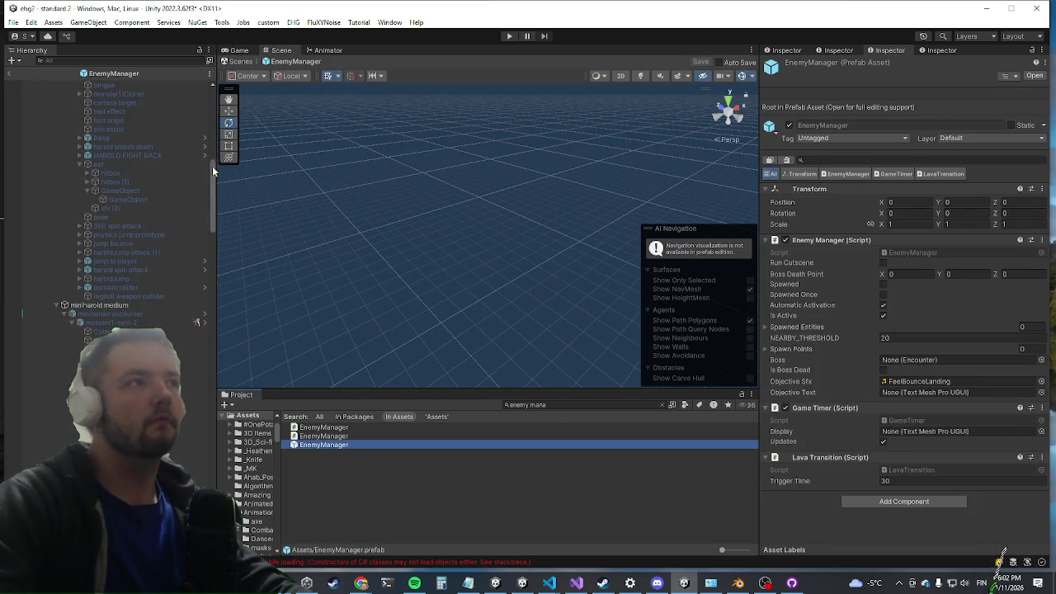
{"action": "left_click_drag", "start_coordinate": [211, 176], "coordinate": [212, 474]}
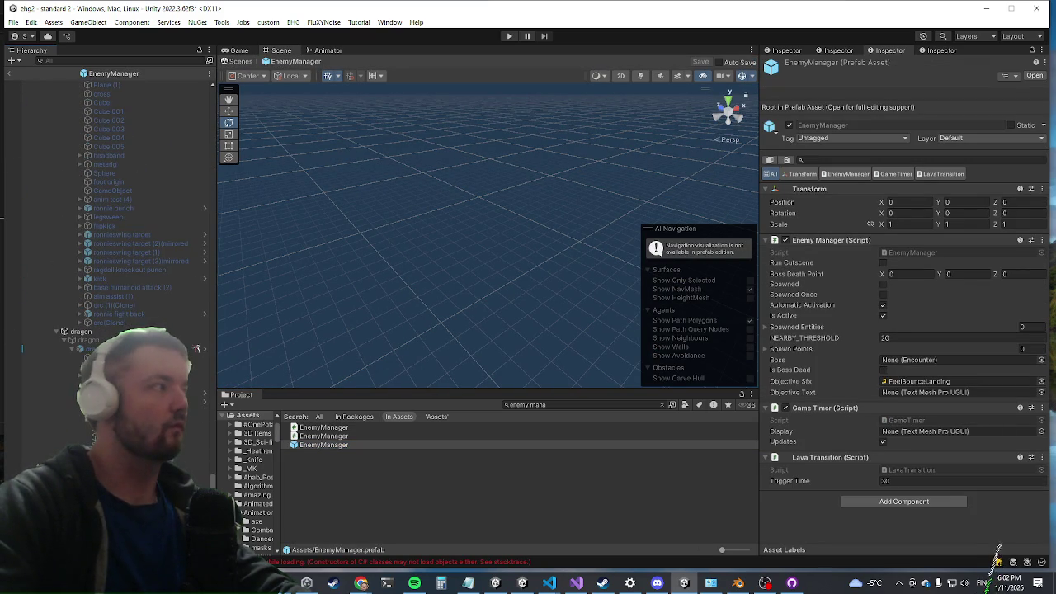
{"action": "left_click", "coordinate": [22, 348]}
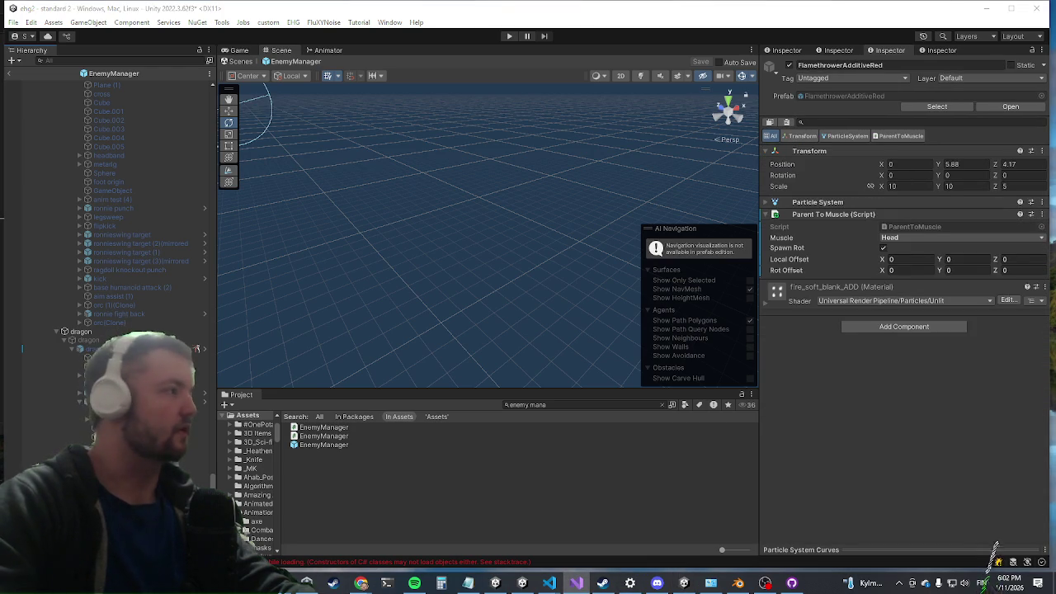
Paste Local Offset 0, -1.33, 3.08 and set Rot Offset X to 30.184 on the flamethrower
{"action": "right_click", "coordinate": [795, 259]}
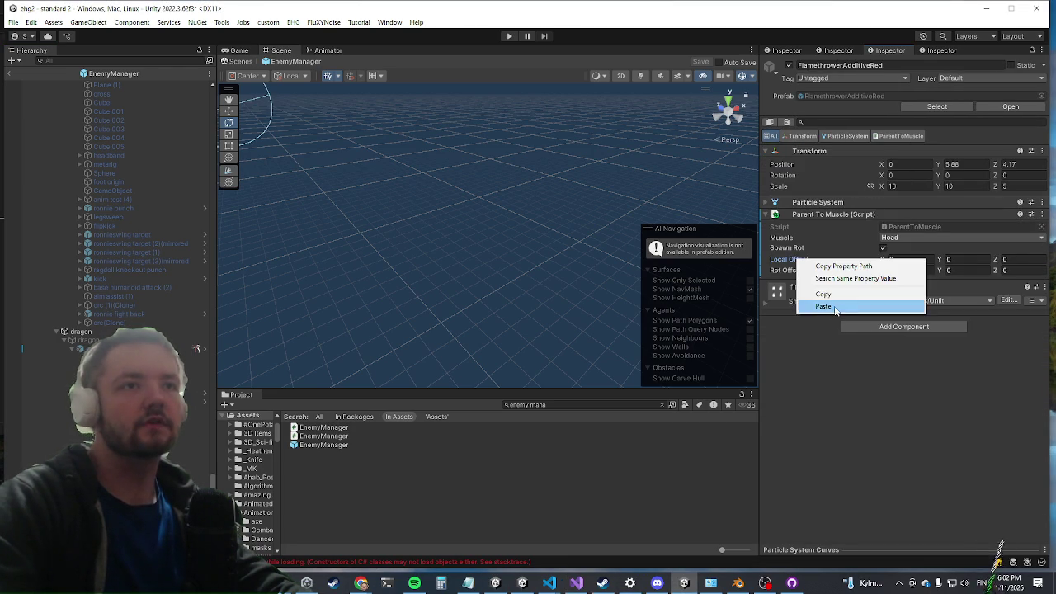
{"action": "left_click", "coordinate": [825, 306]}
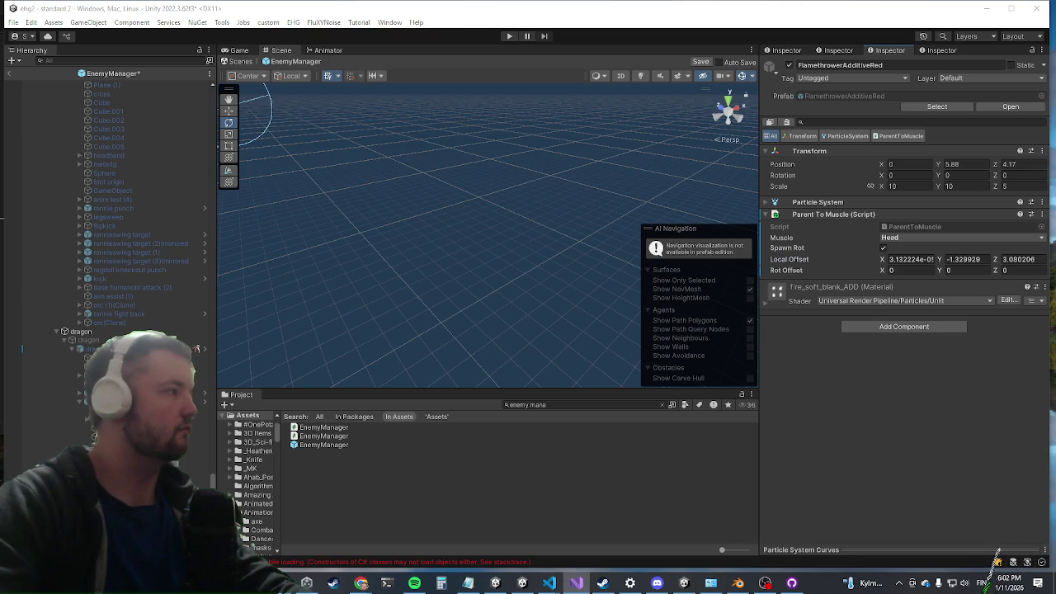
{"action": "left_click", "coordinate": [906, 273]}
{"action": "type", "text": "30.184"}
{"action": "key", "text": "Return"}
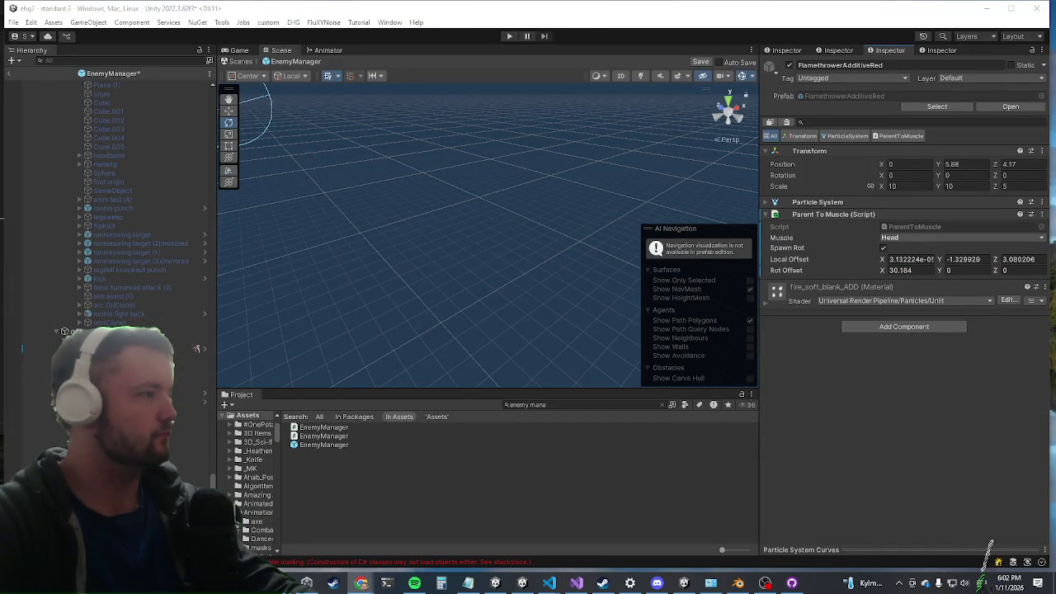
{"action": "left_click", "coordinate": [1008, 551]}
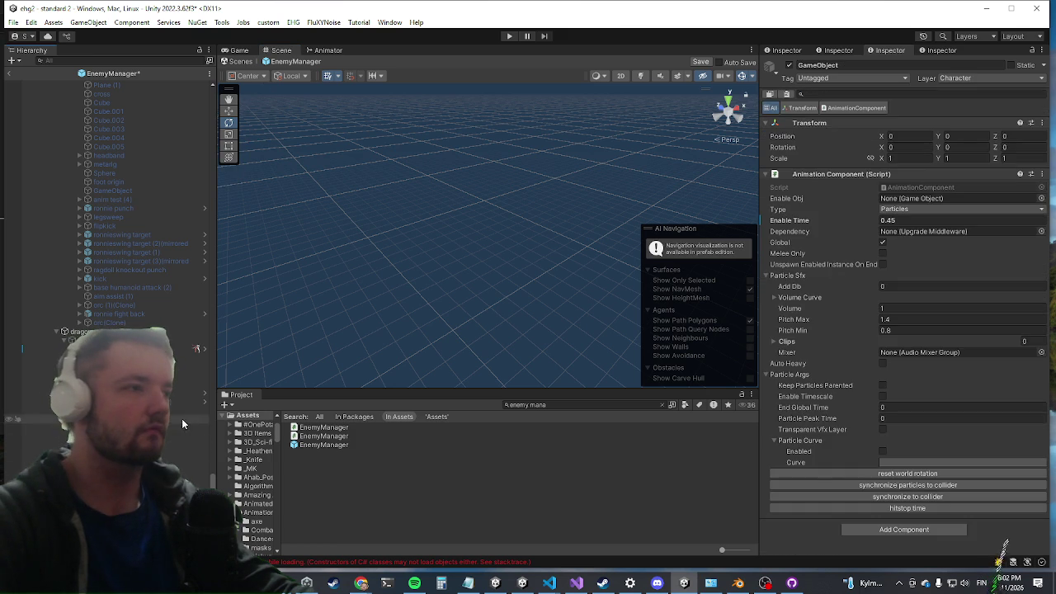
Create an empty GameObject (1) under the dragon and add an Animation Component to it
{"action": "right_click", "coordinate": [91, 401]}
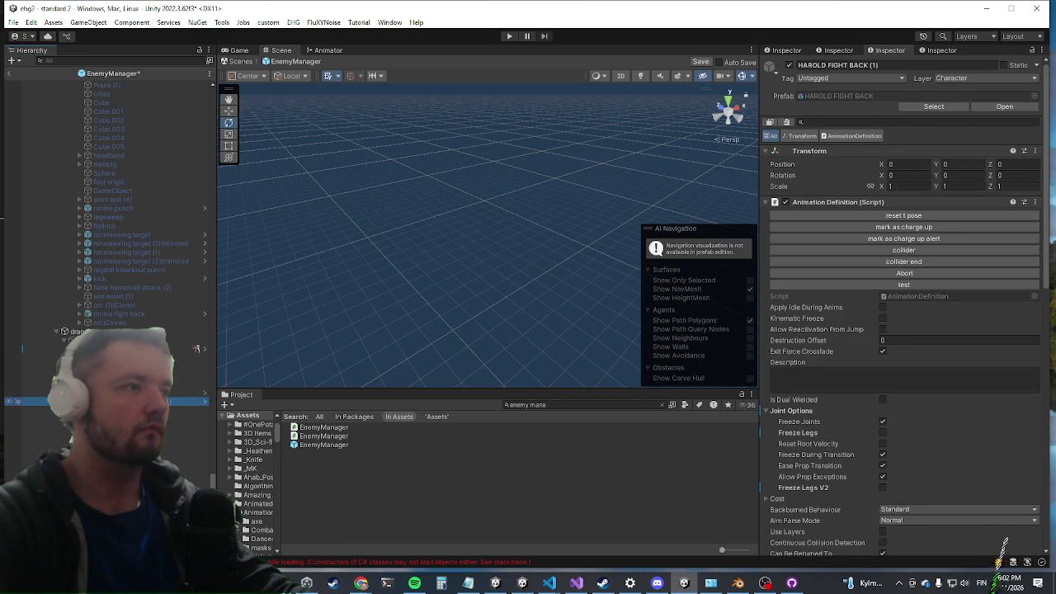
{"action": "left_click", "coordinate": [165, 221]}
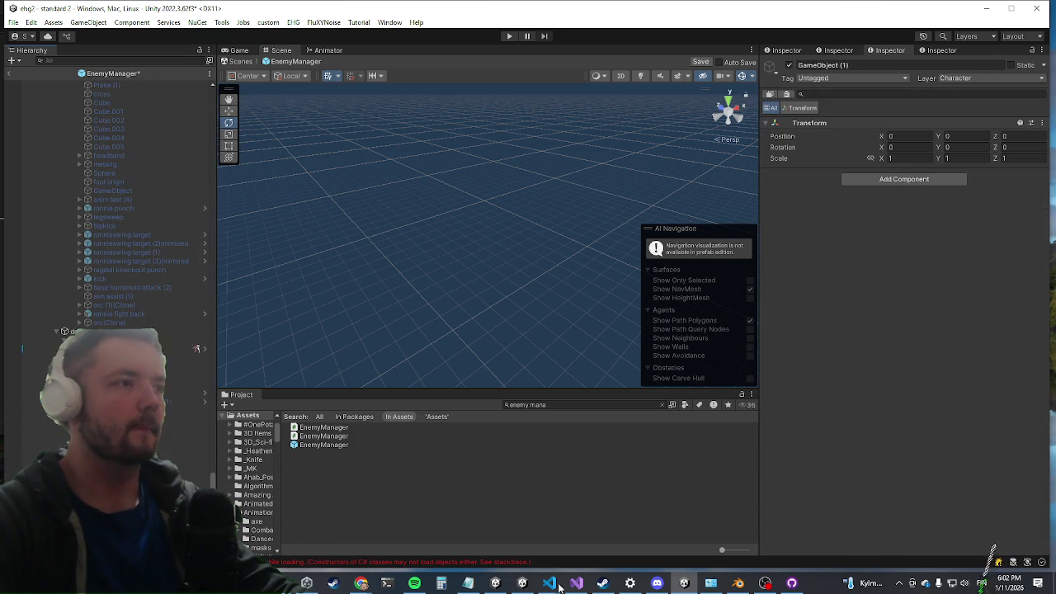
{"action": "left_click", "coordinate": [895, 179]}
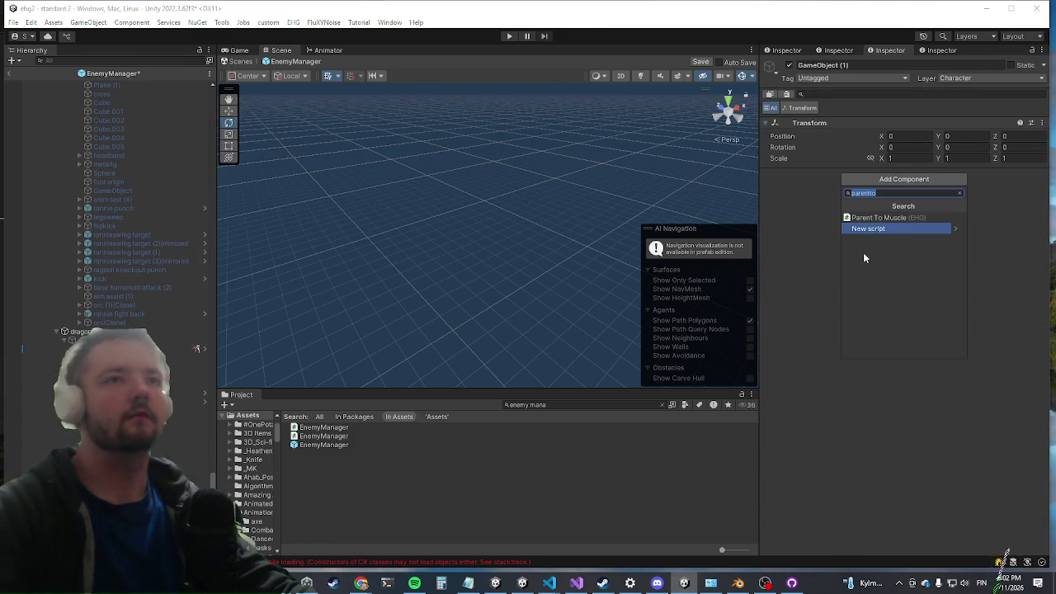
{"action": "type", "text": "animationcompo"}
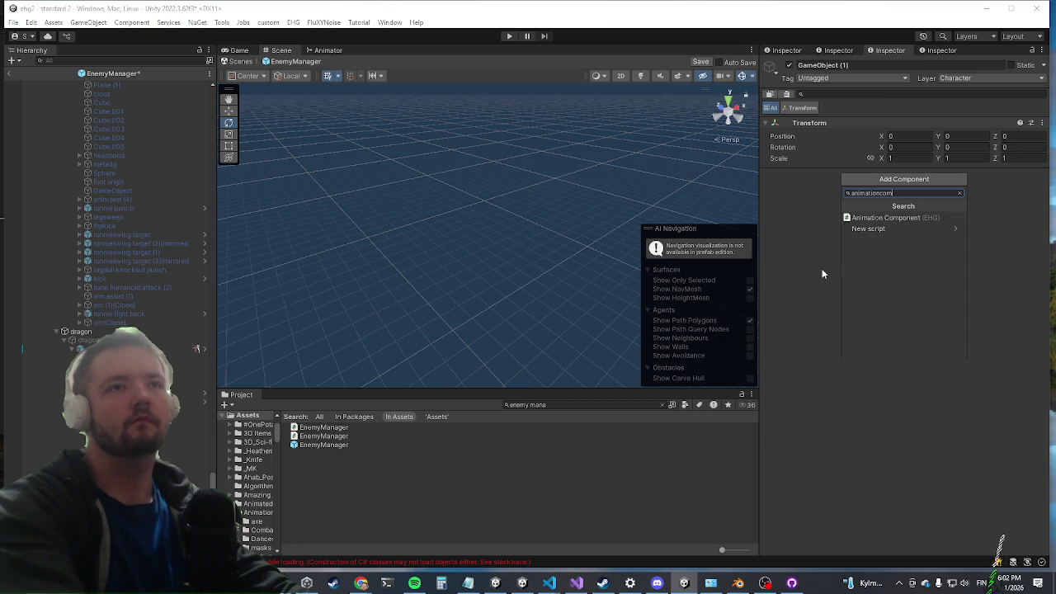
{"action": "key", "text": "Return"}
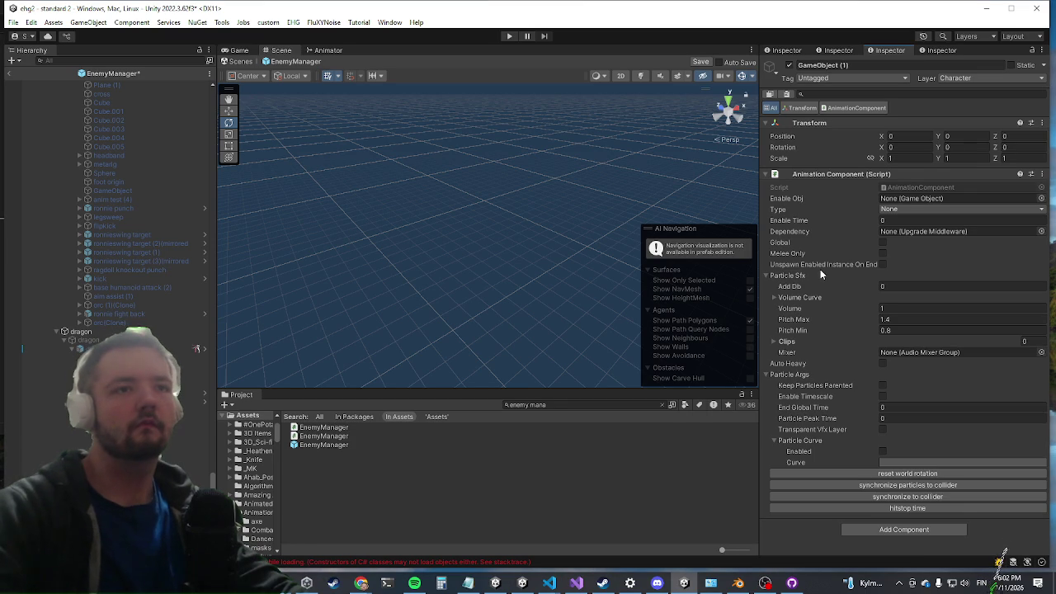
Add the Char Animation Event Sounds component to GameObject (1)
{"action": "left_click", "coordinate": [922, 529]}
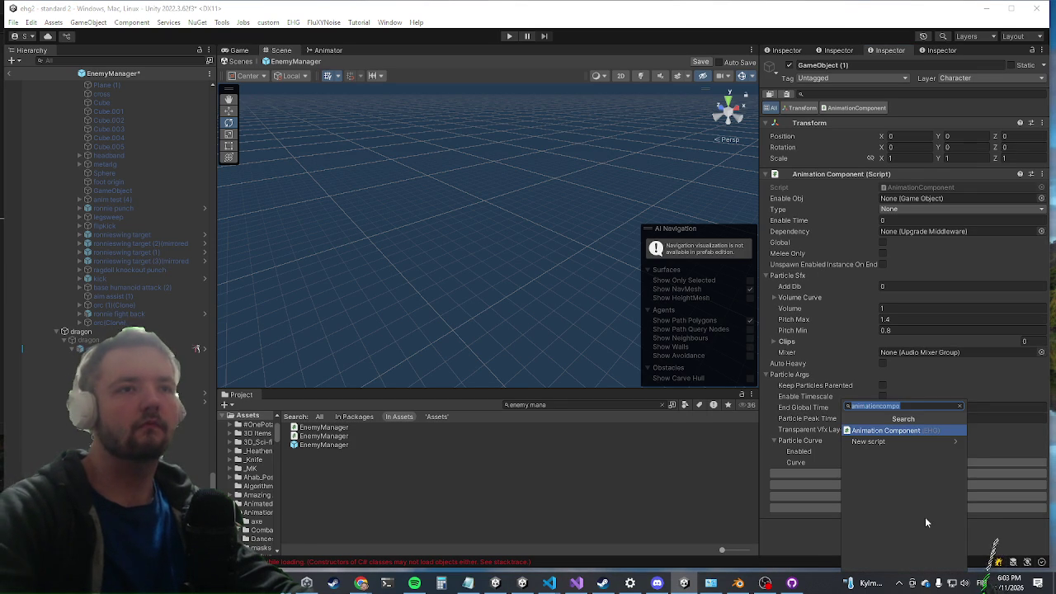
{"action": "type", "text": "ch"}
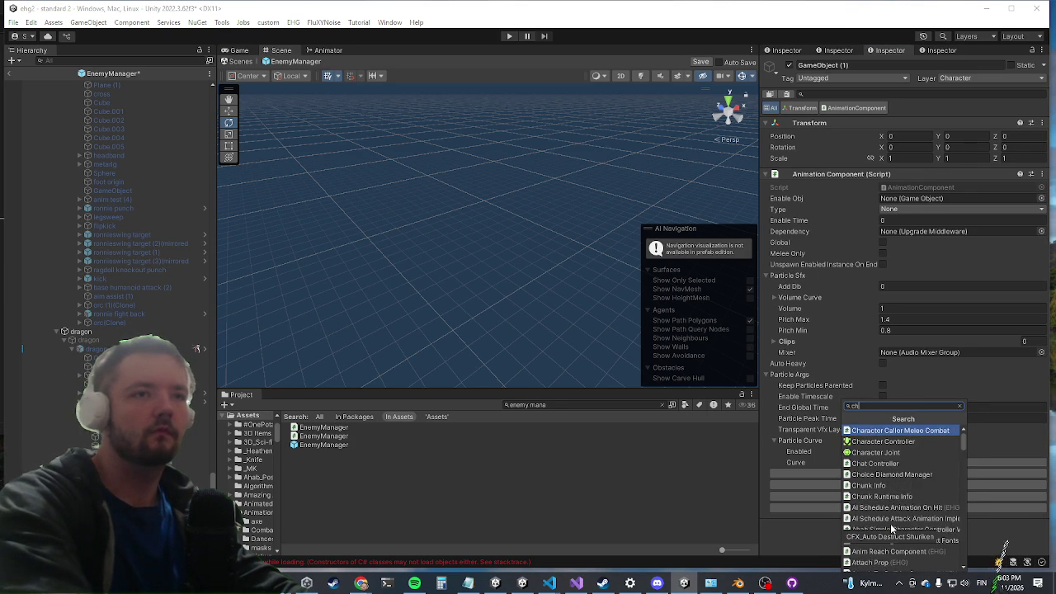
{"action": "type", "text": "aranim"}
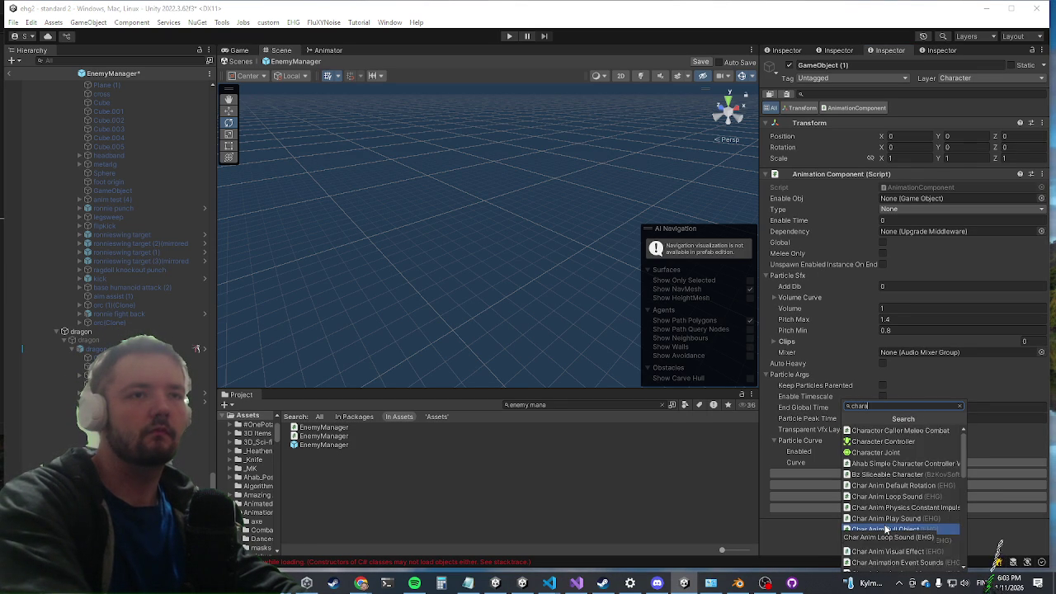
{"action": "key", "text": "Up"}
{"action": "key", "text": "Up"}
{"action": "key", "text": "Up"}
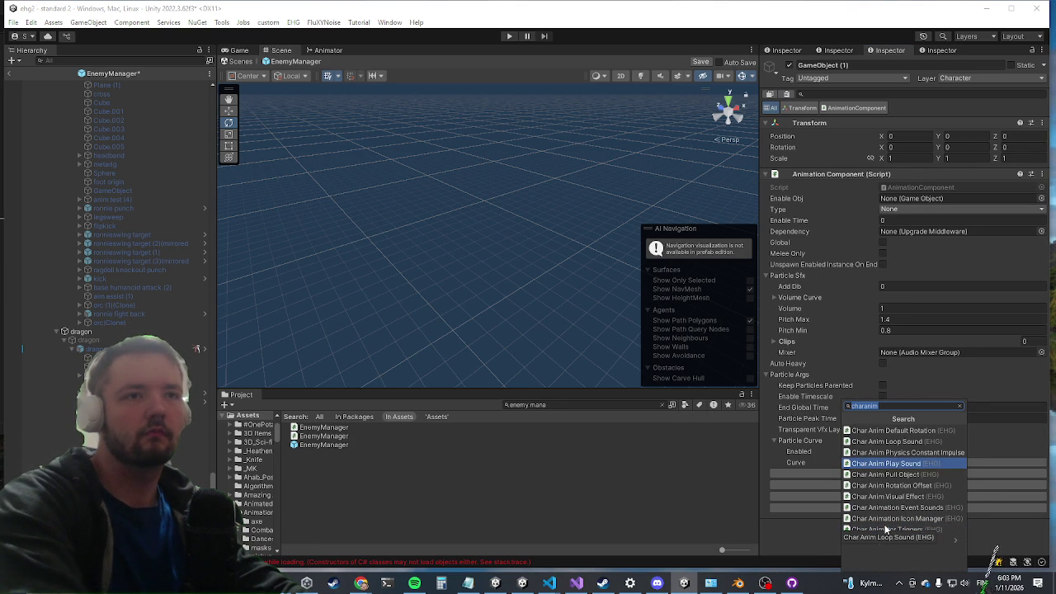
{"action": "key", "text": "Up"}
{"action": "key", "text": "Up"}
{"action": "key", "text": "Up"}
{"action": "key", "text": "Down"}
{"action": "key", "text": "Down"}
{"action": "key", "text": "Down"}
{"action": "key", "text": "Down"}
{"action": "key", "text": "Down"}
{"action": "key", "text": "Down"}
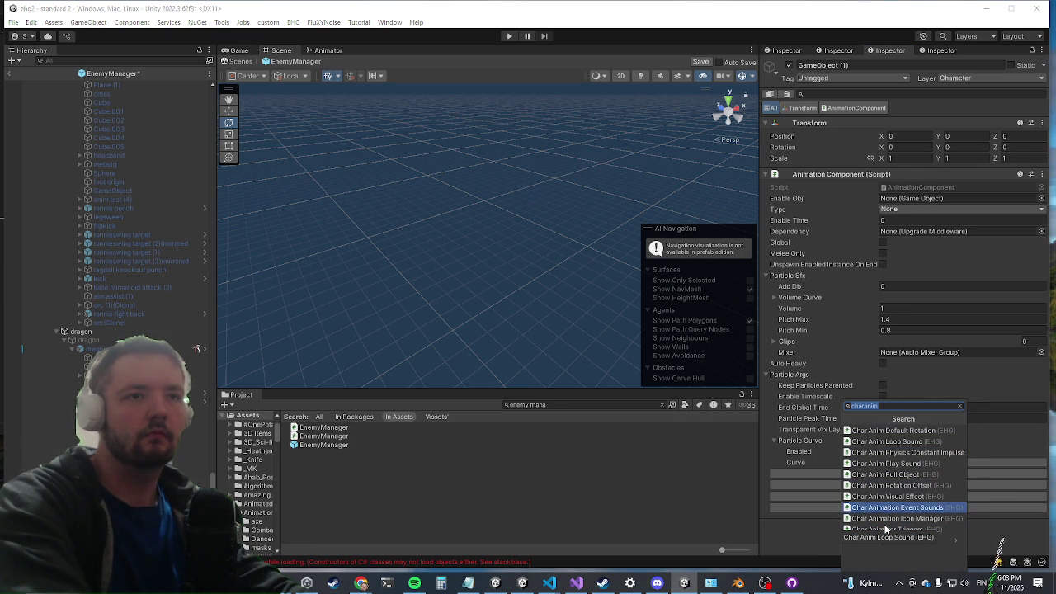
{"action": "key", "text": "Up"}
{"action": "key", "text": "Return"}
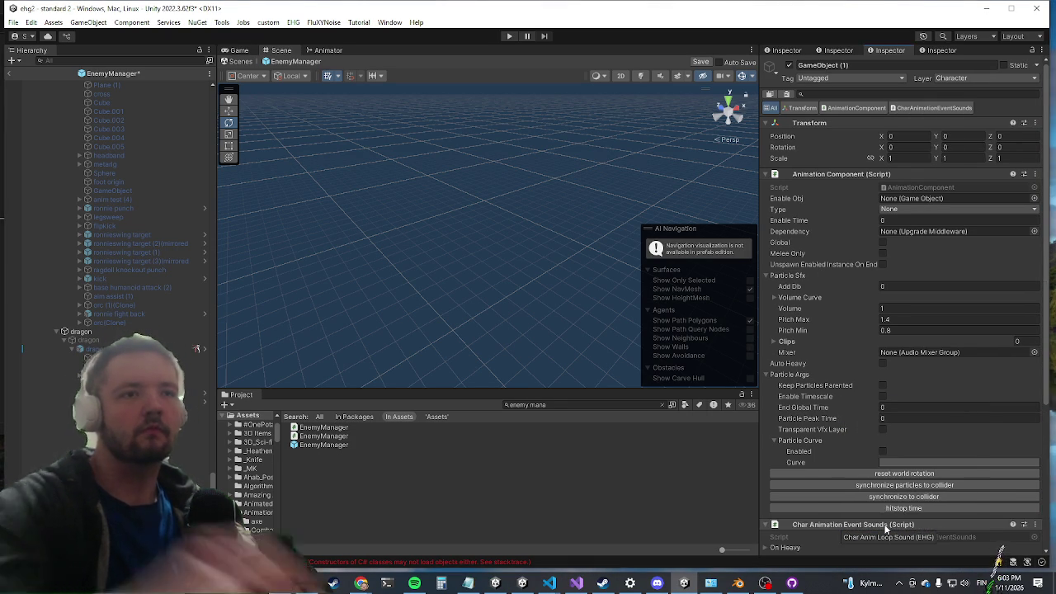
Give On Release the Dragon Spits Fire 1 clip with Pitch Max 1
{"action": "scroll", "coordinate": [901, 405], "scroll_direction": "down", "scroll_amount": 5}
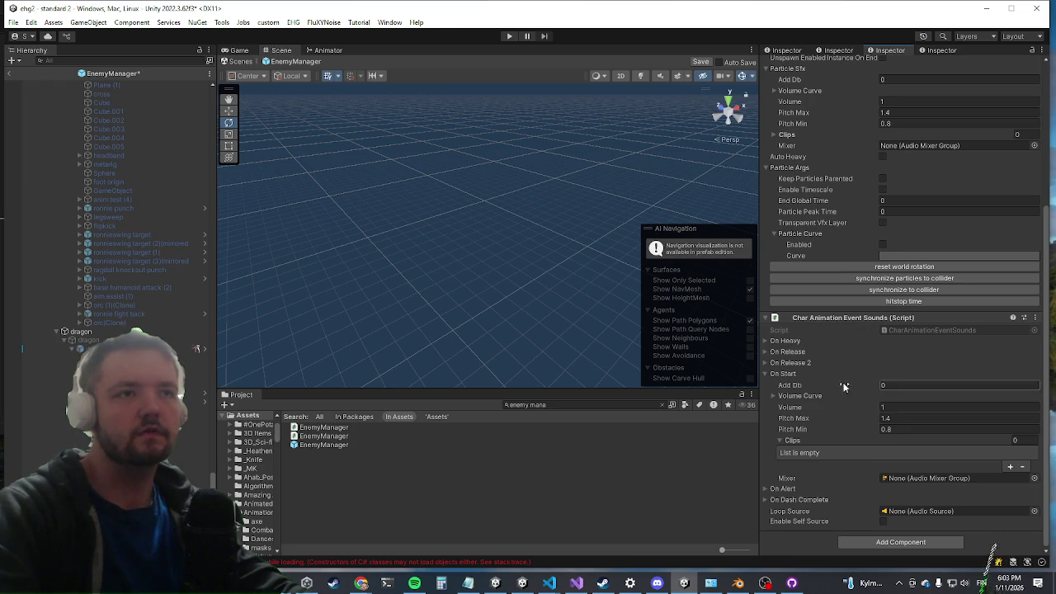
{"action": "left_click", "coordinate": [785, 352]}
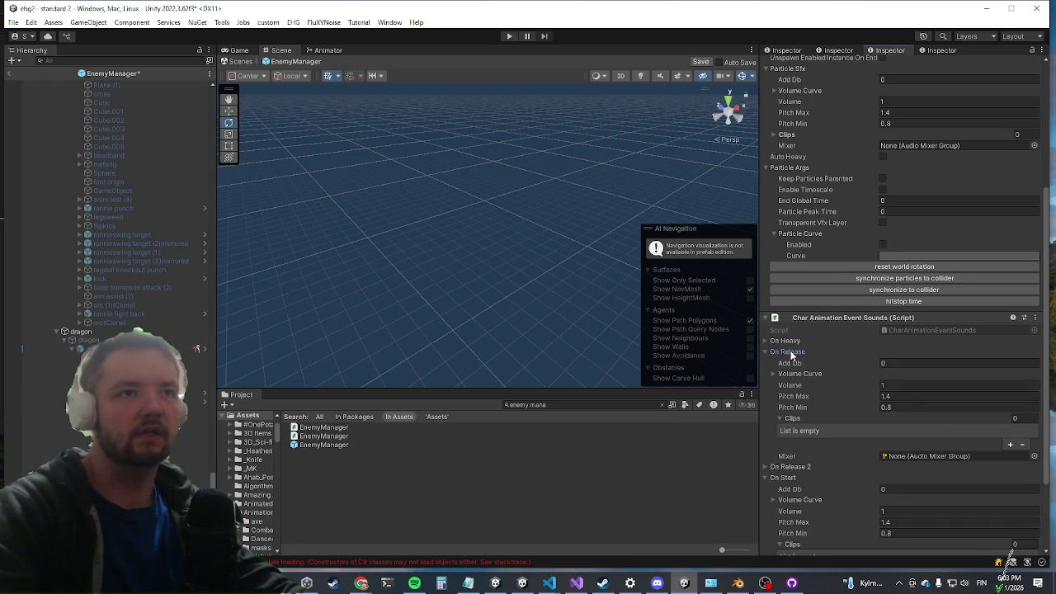
{"action": "left_click", "coordinate": [1010, 446]}
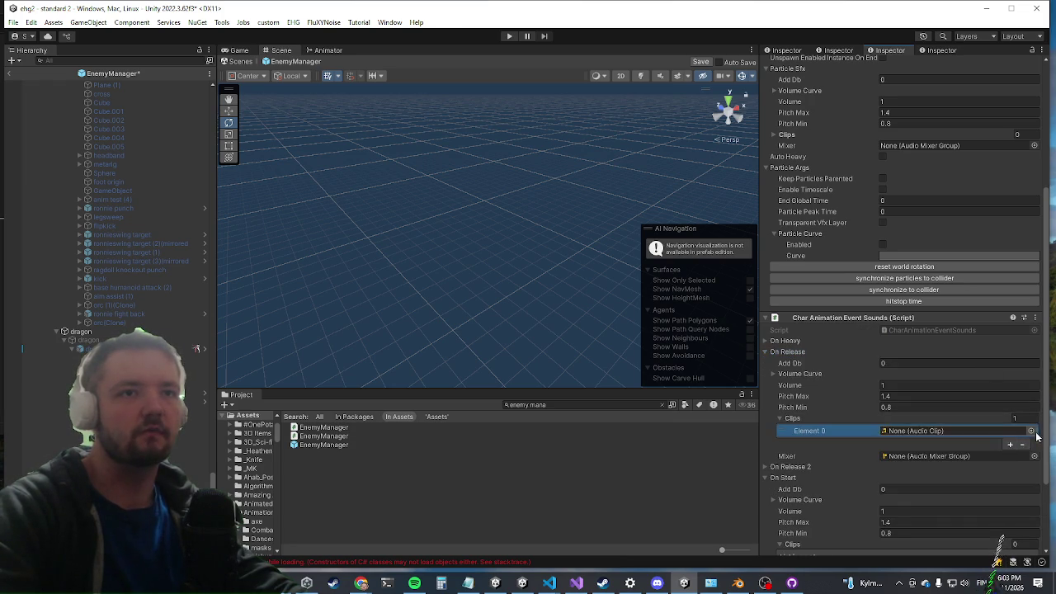
{"action": "left_click", "coordinate": [1034, 430]}
{"action": "type", "text": "ire"}
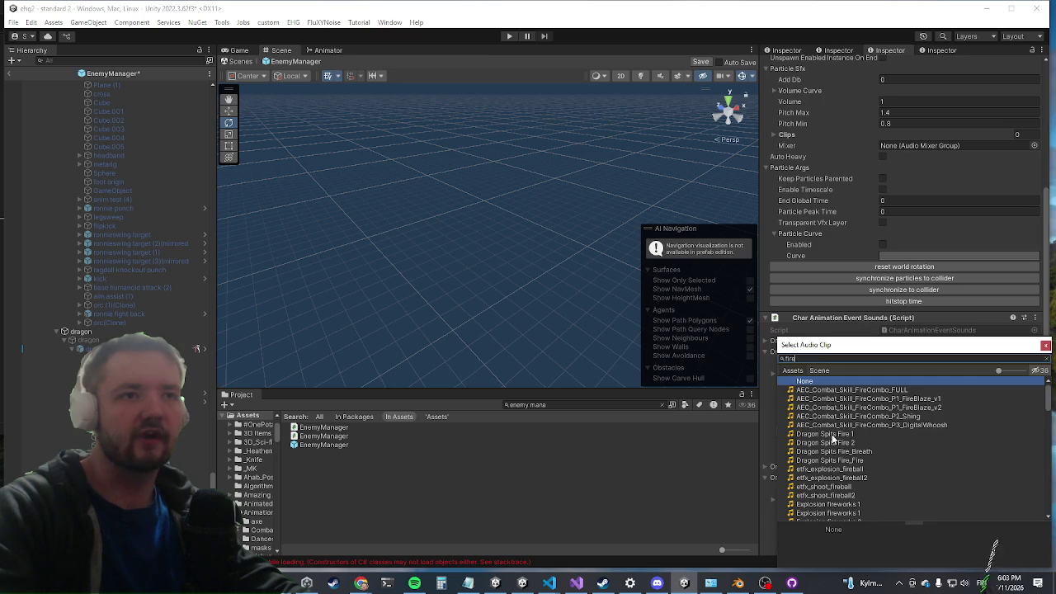
{"action": "double_click", "coordinate": [825, 434]}
{"action": "left_click", "coordinate": [903, 430]}
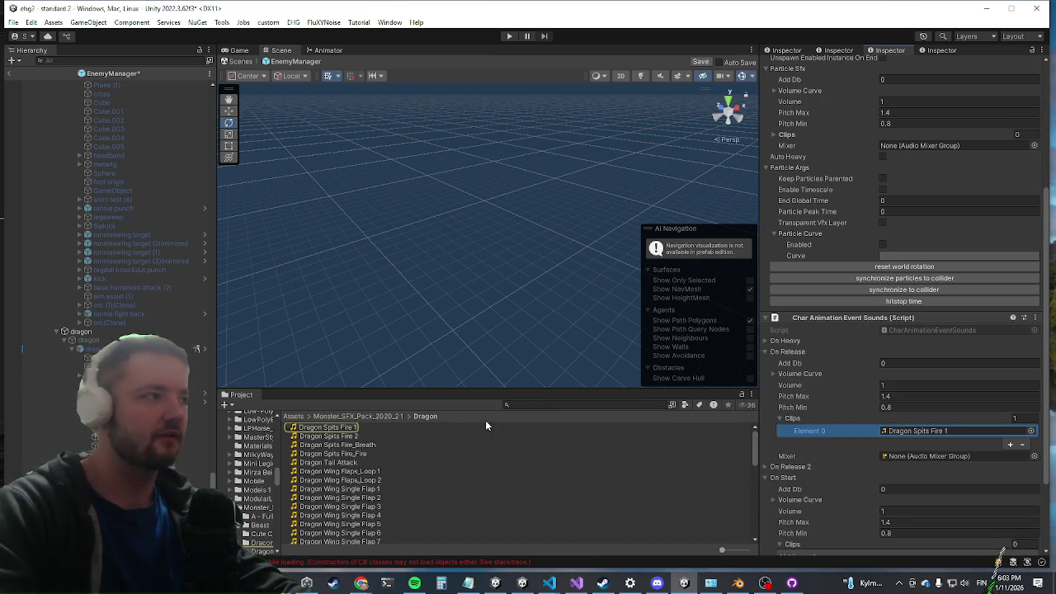
{"action": "left_click", "coordinate": [922, 394]}
{"action": "type", "text": "1"}
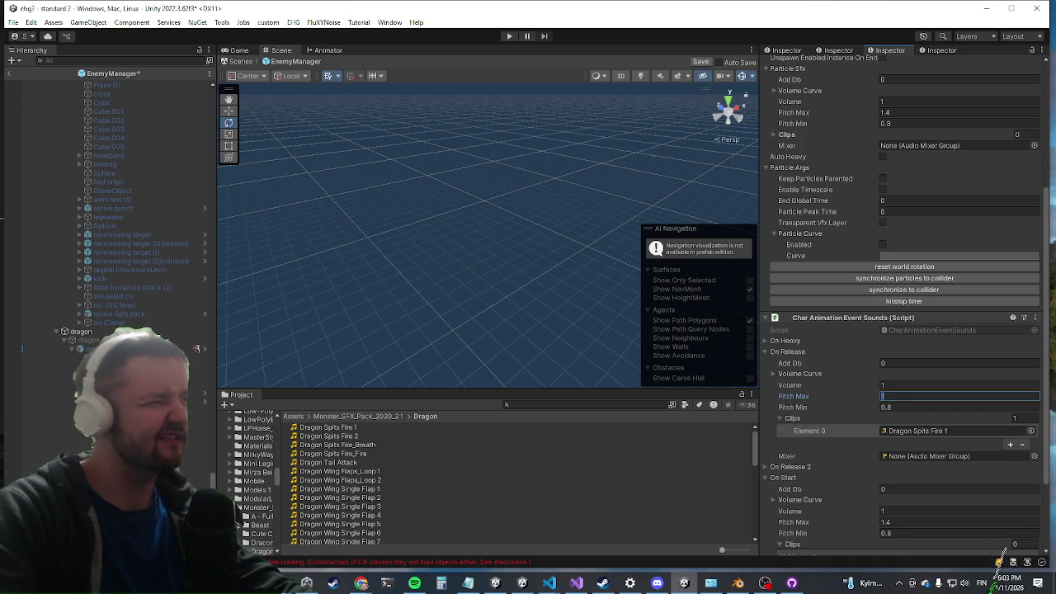
{"action": "key", "text": "Return"}
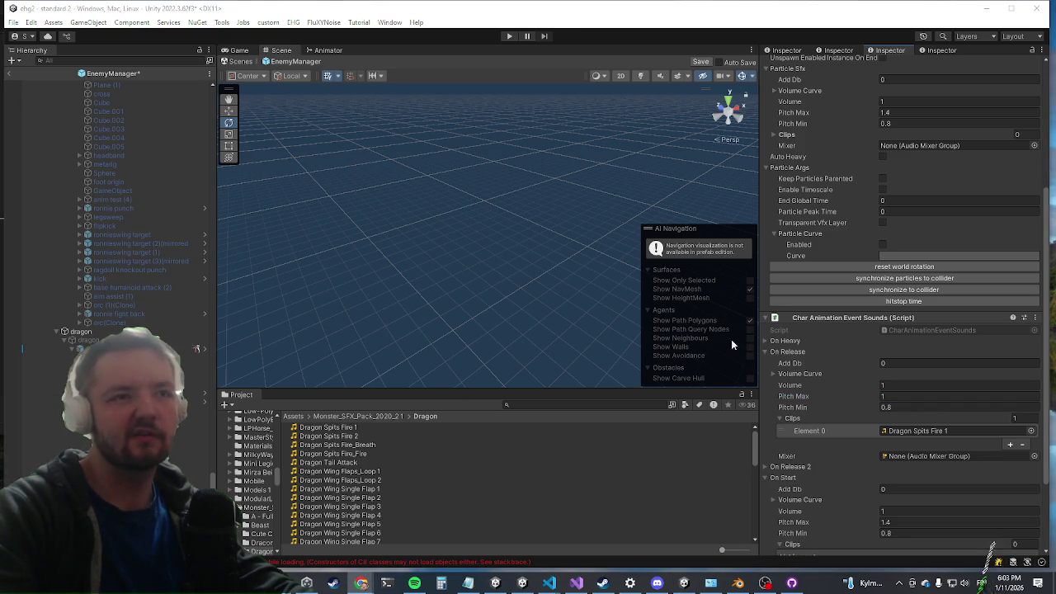
Add the CreatureRoar1 clip to On Start
{"action": "scroll", "coordinate": [949, 371], "scroll_direction": "down", "scroll_amount": 3}
{"action": "left_click", "coordinate": [1012, 481]}
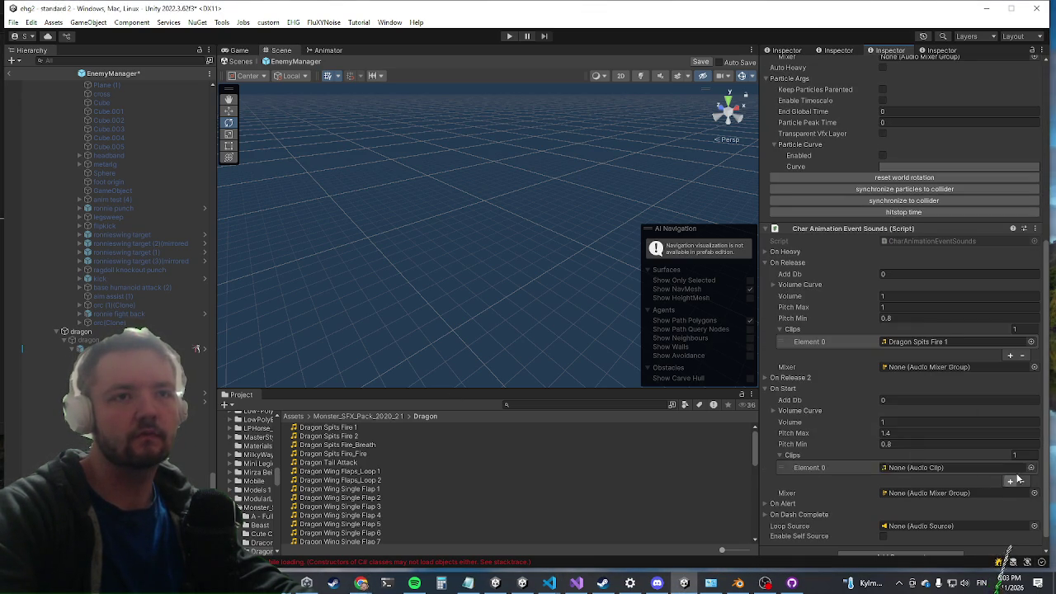
{"action": "left_click", "coordinate": [1031, 467]}
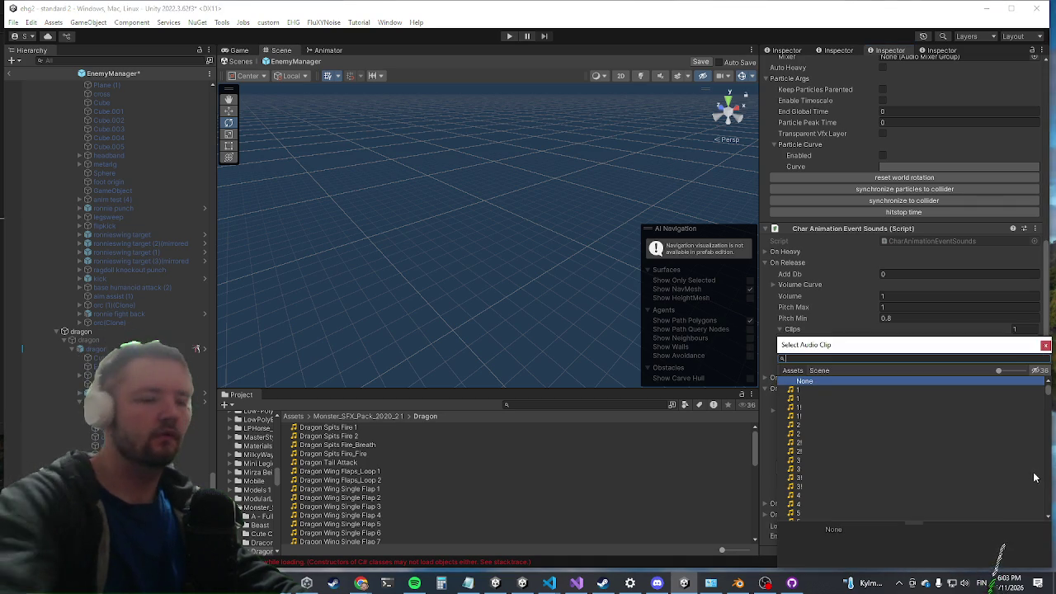
{"action": "type", "text": "roar"}
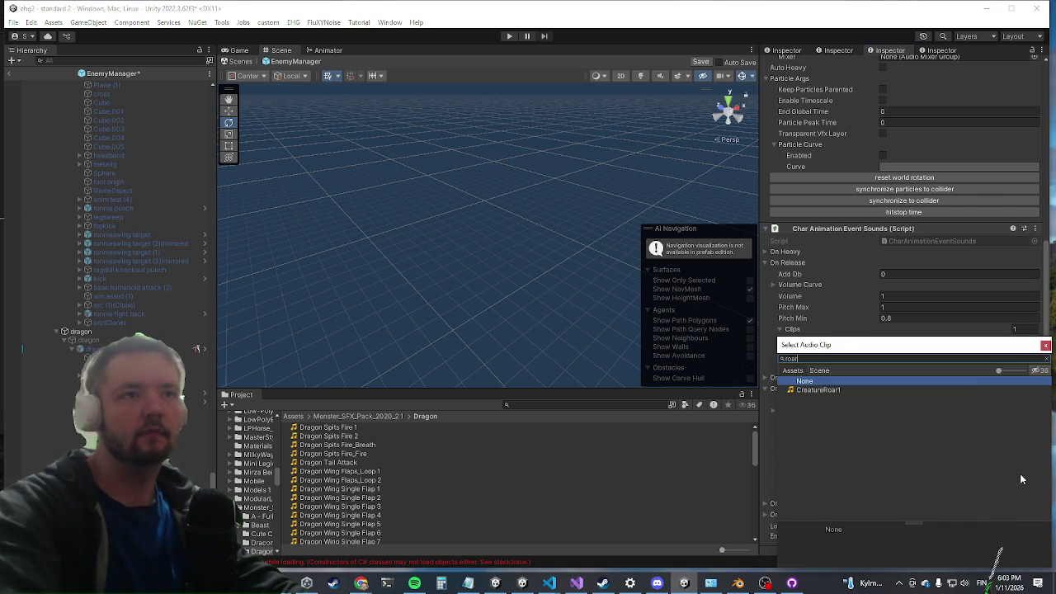
{"action": "key", "text": "Down"}
{"action": "key", "text": "Return"}
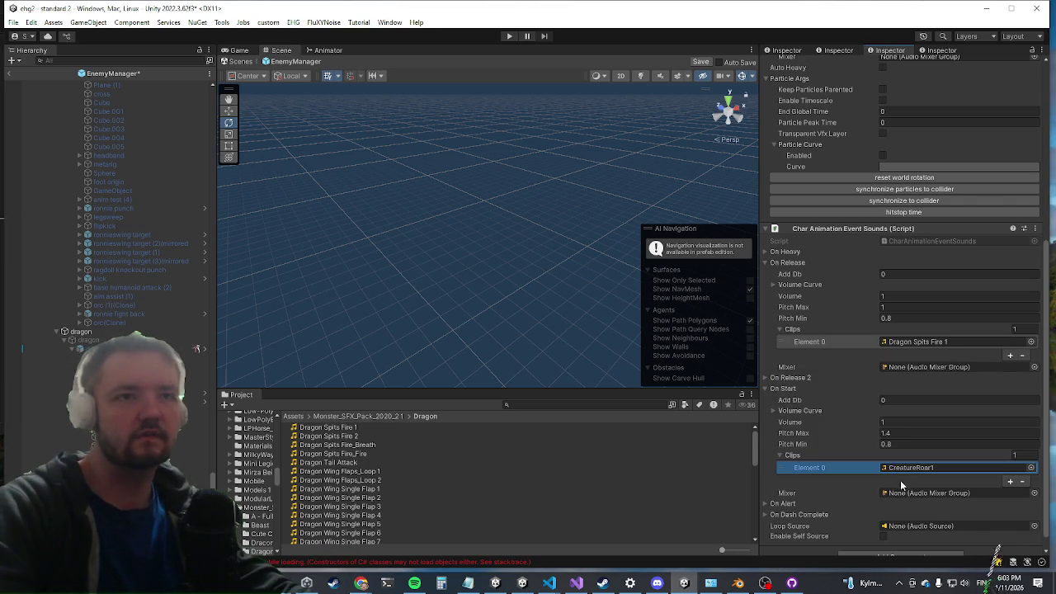
{"action": "left_click", "coordinate": [913, 471]}
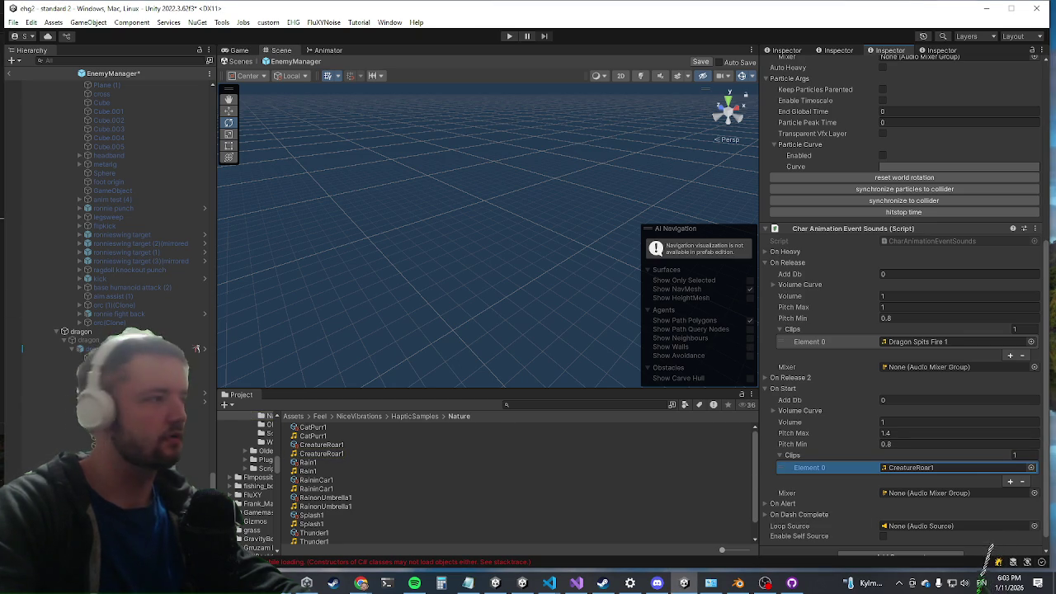
Add the Beast Growl_1 clip to On Alert
{"action": "scroll", "coordinate": [845, 411], "scroll_direction": "down", "scroll_amount": 1}
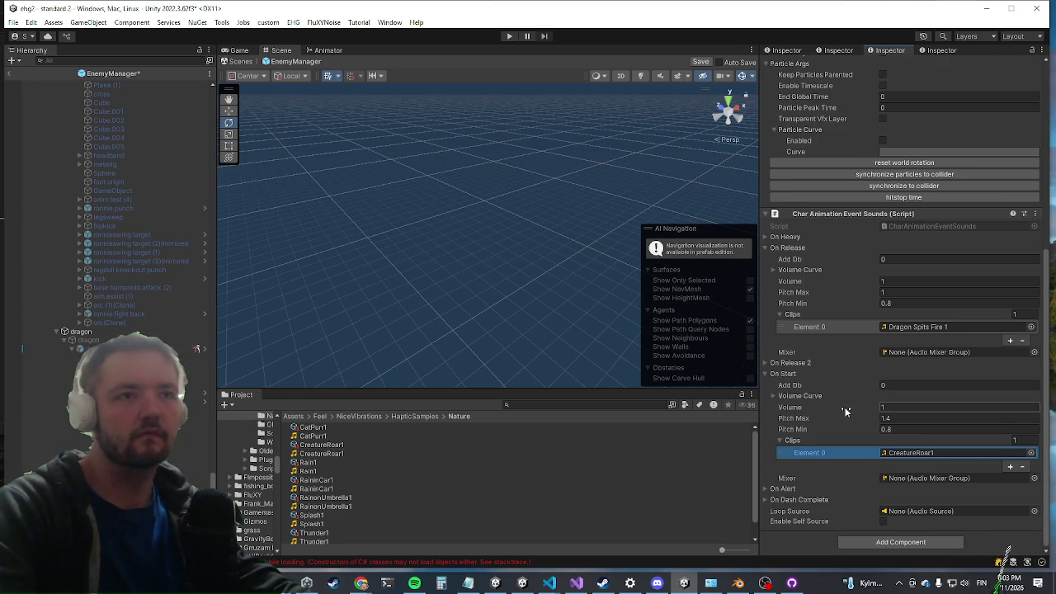
{"action": "left_click", "coordinate": [776, 488]}
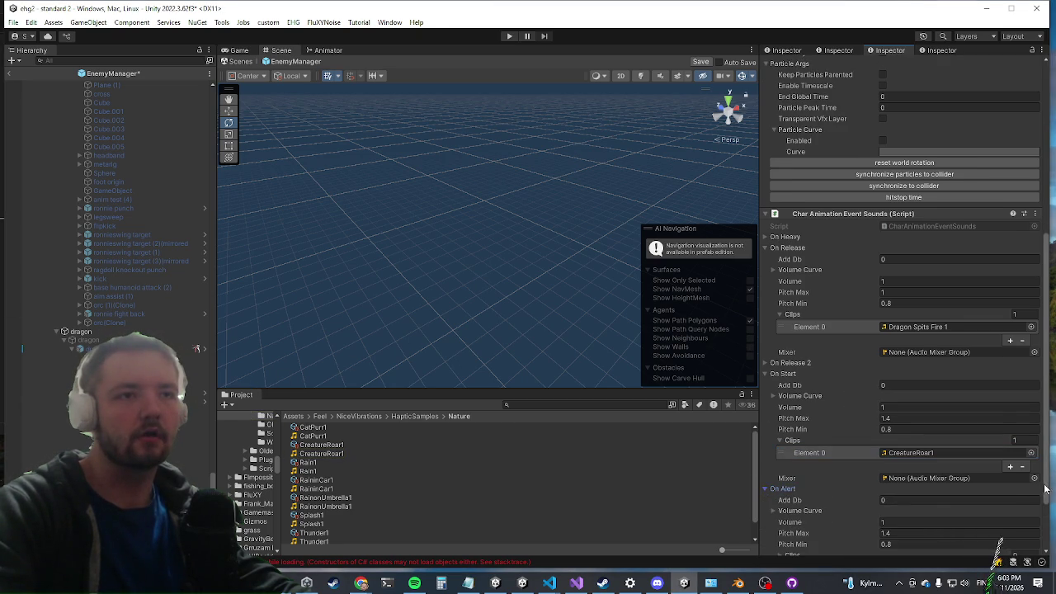
{"action": "scroll", "coordinate": [918, 509], "scroll_direction": "down", "scroll_amount": 2}
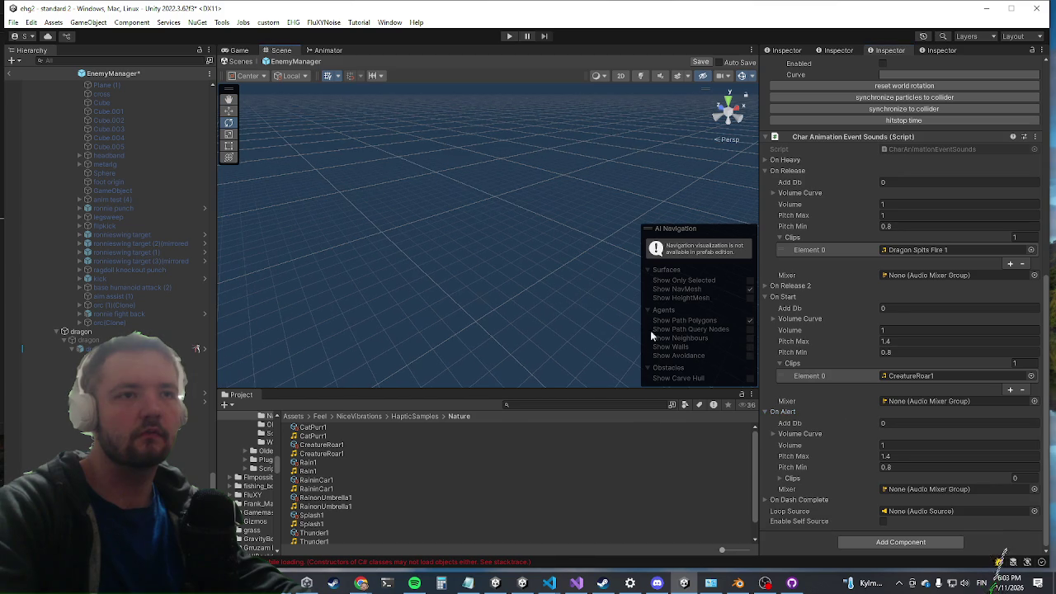
{"action": "left_click", "coordinate": [794, 478]}
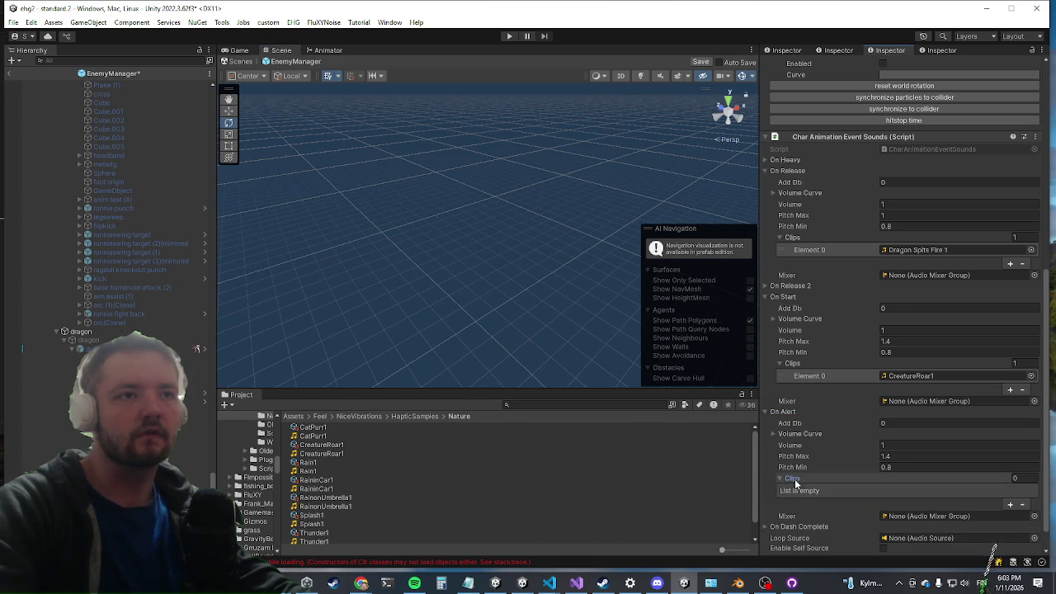
{"action": "left_click", "coordinate": [1010, 504]}
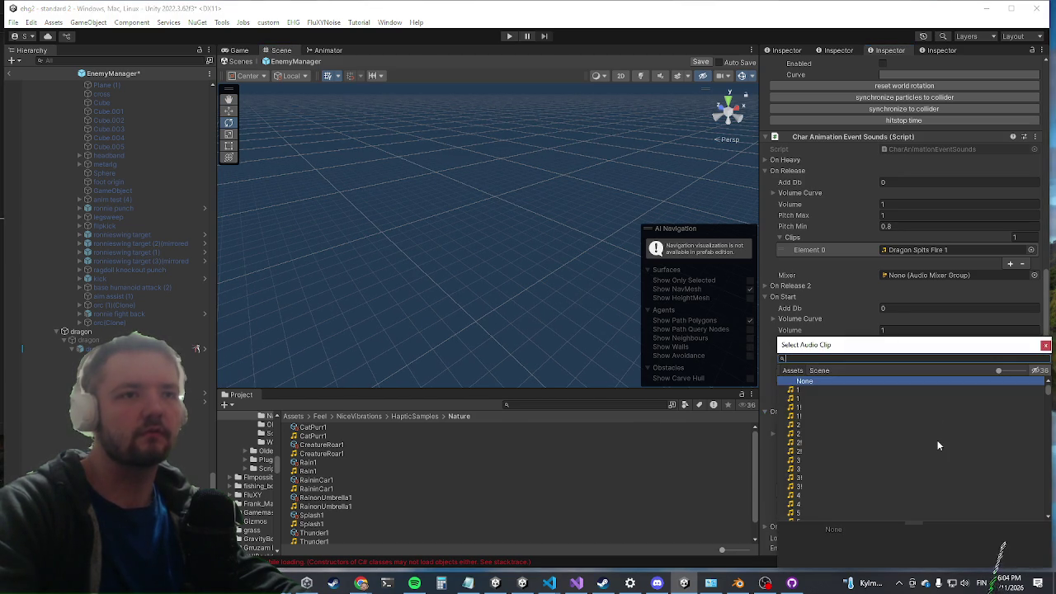
{"action": "type", "text": "growl"}
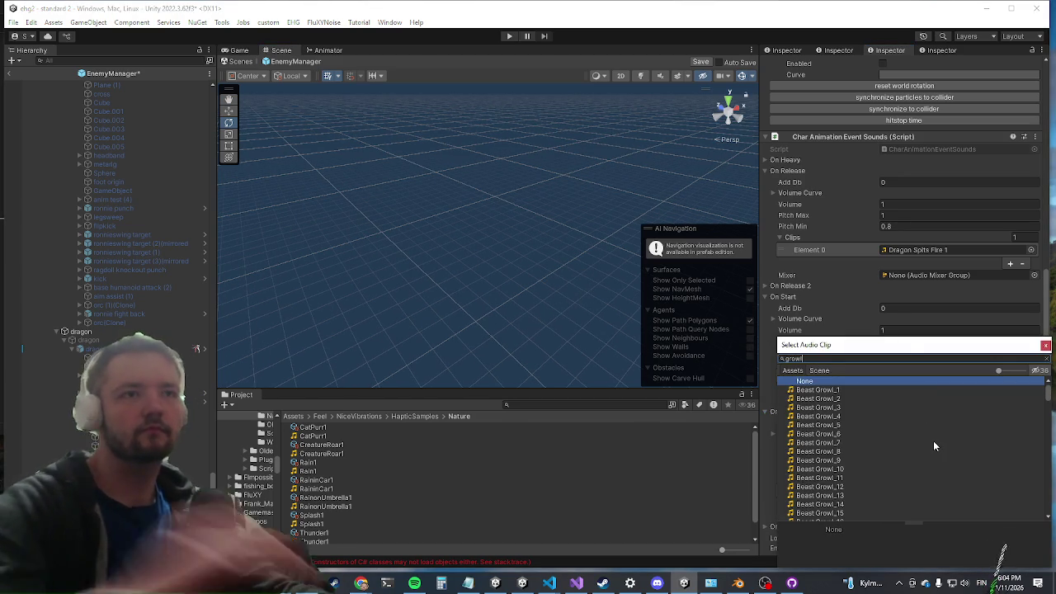
{"action": "double_click", "coordinate": [816, 391]}
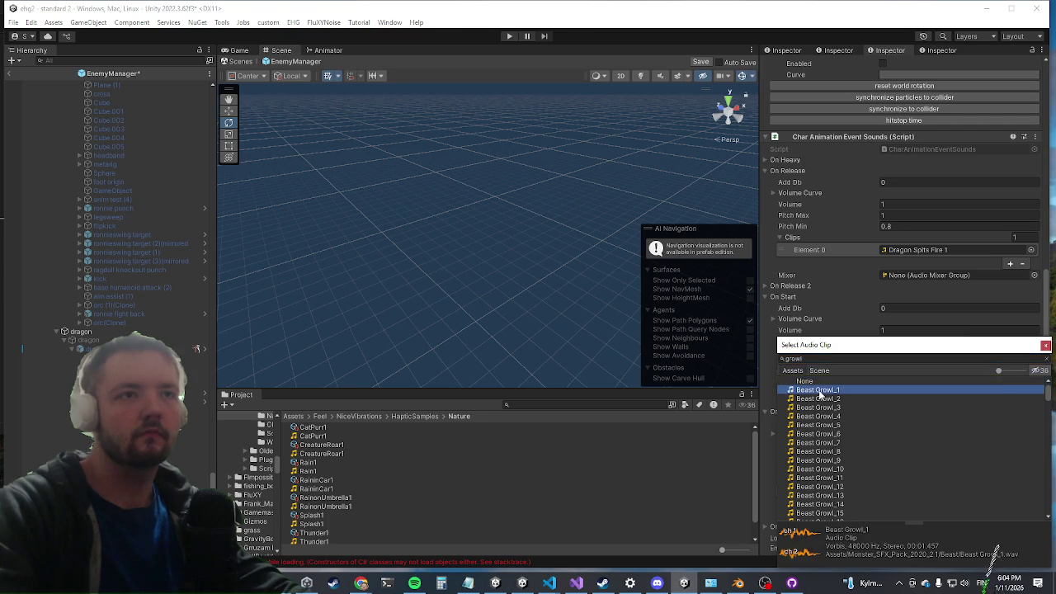
{"action": "left_click", "coordinate": [913, 490]}
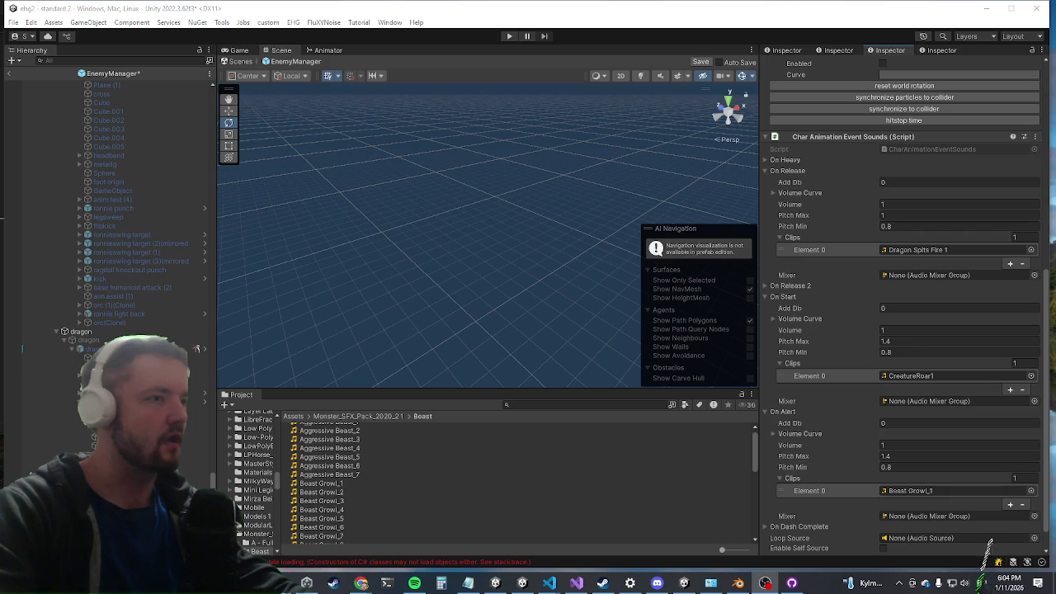
{"action": "left_click", "coordinate": [919, 489]}
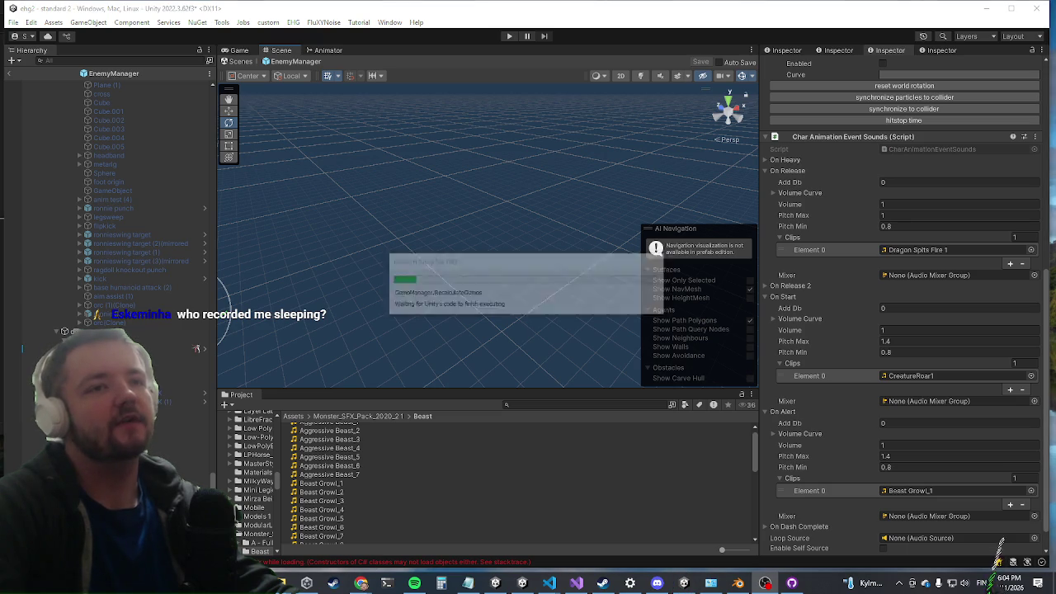
Exit prefab mode back to the scene and enter Play mode
{"action": "left_click", "coordinate": [12, 74]}
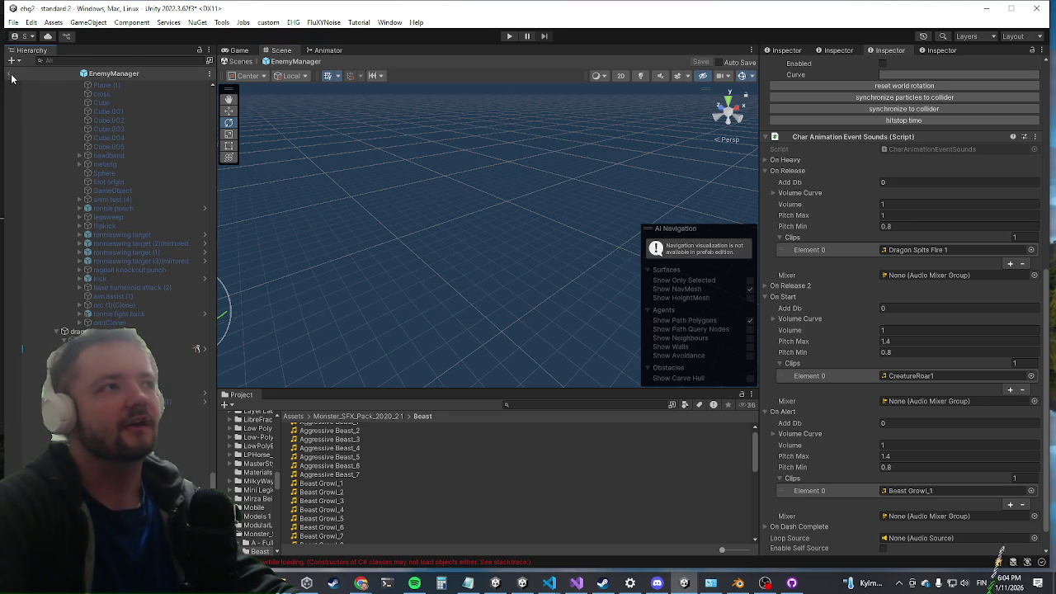
{"action": "left_click", "coordinate": [508, 37]}
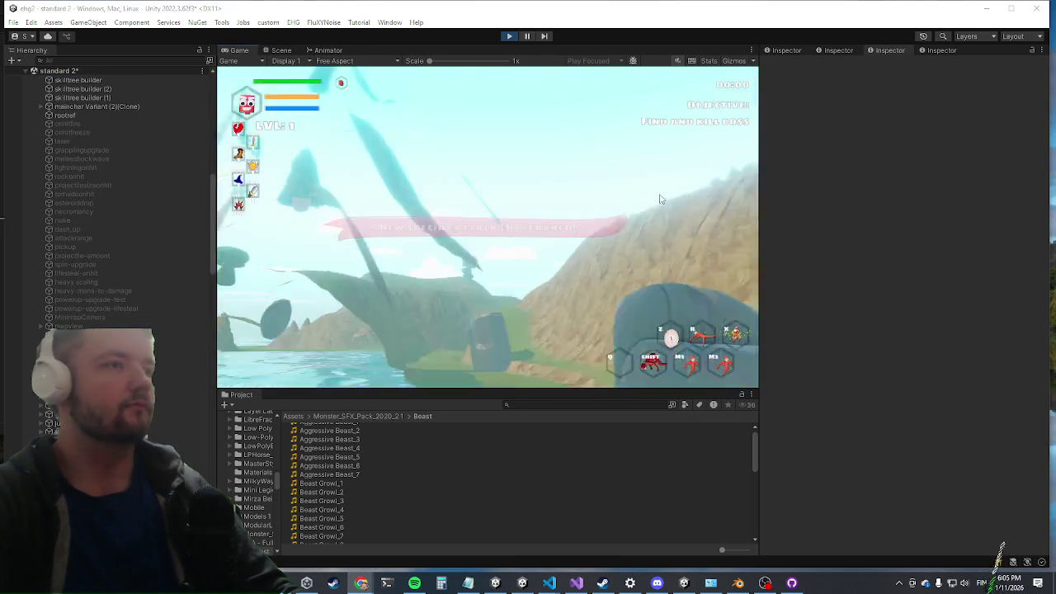
Skip the intro, move forward, and clear the wave with the killwave console command
{"action": "key", "text": "shift+space"}
{"action": "key", "text": "w"}
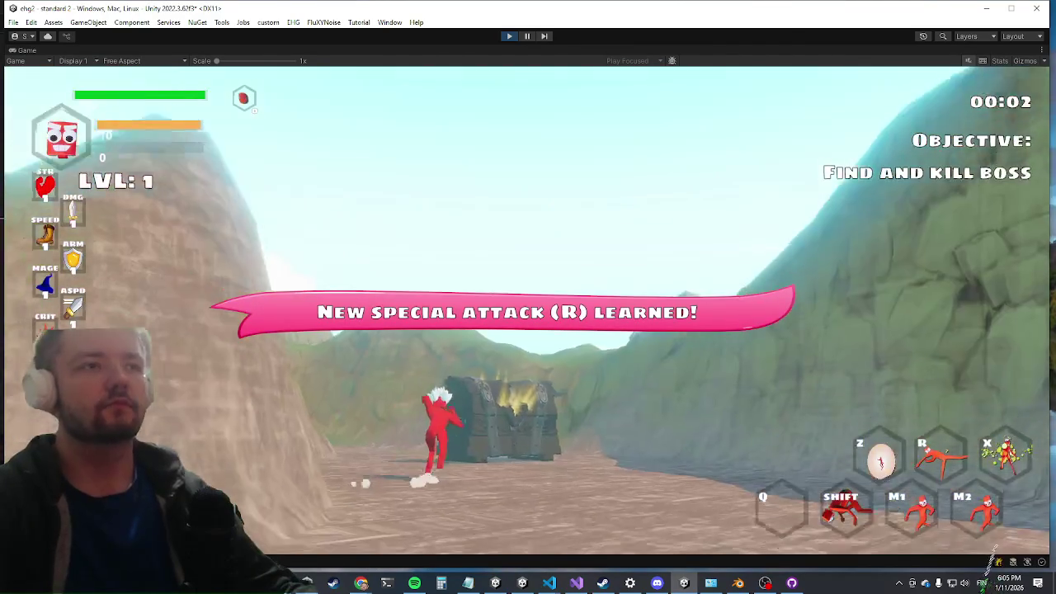
{"action": "key", "text": "shift"}
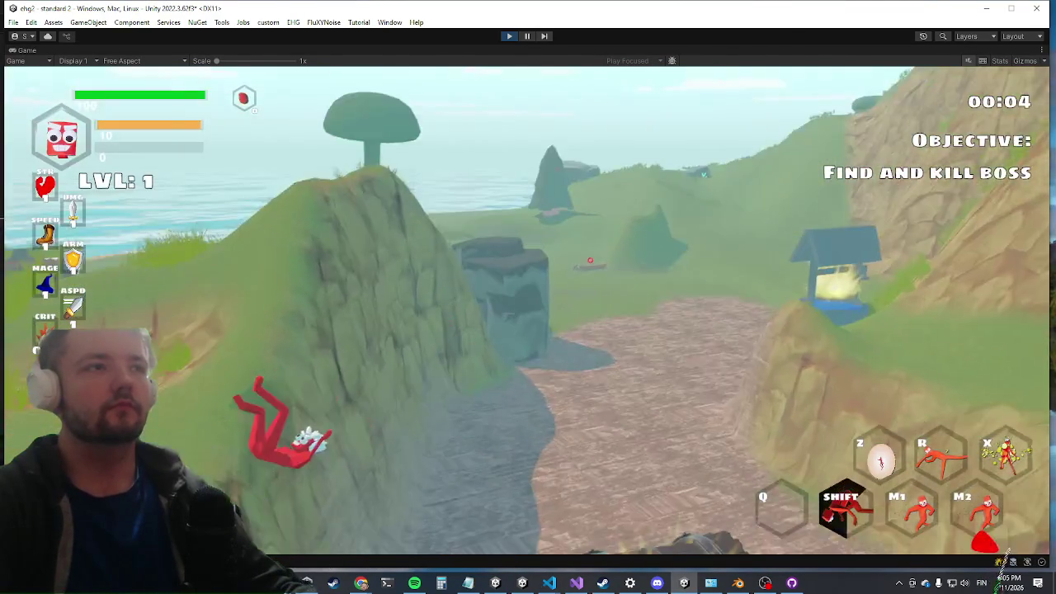
{"action": "key", "text": "grave"}
{"action": "type", "text": "killwave"}
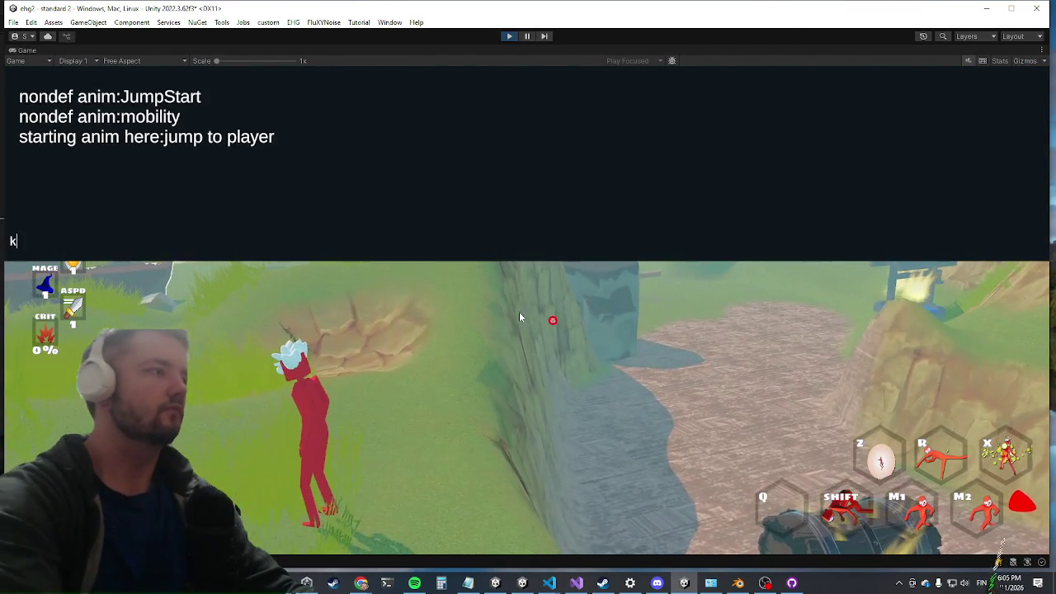
{"action": "key", "text": "Return"}
{"action": "key", "text": "grave"}
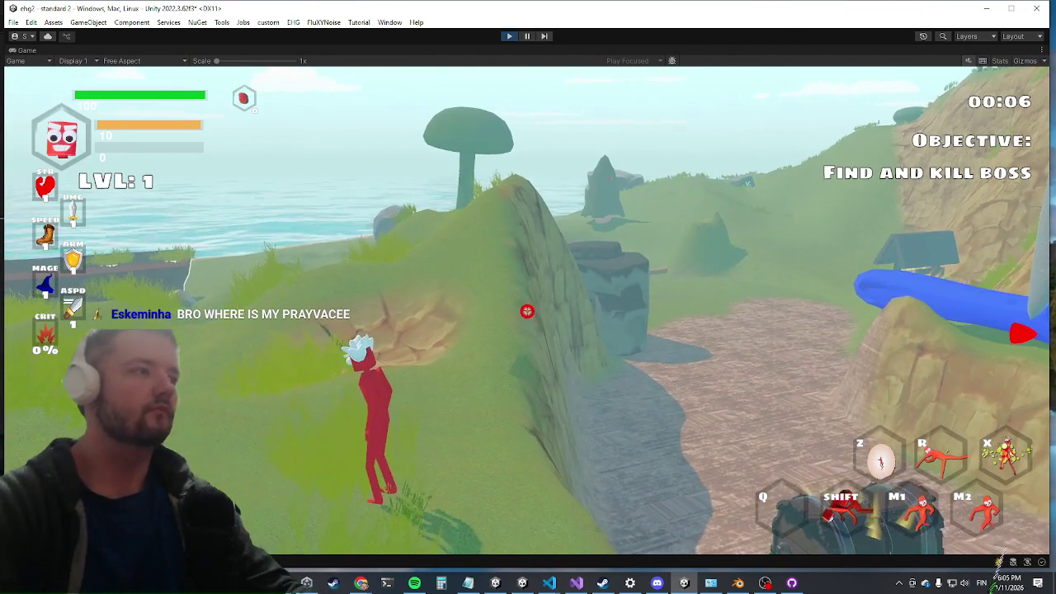
{"action": "key", "text": "super"}
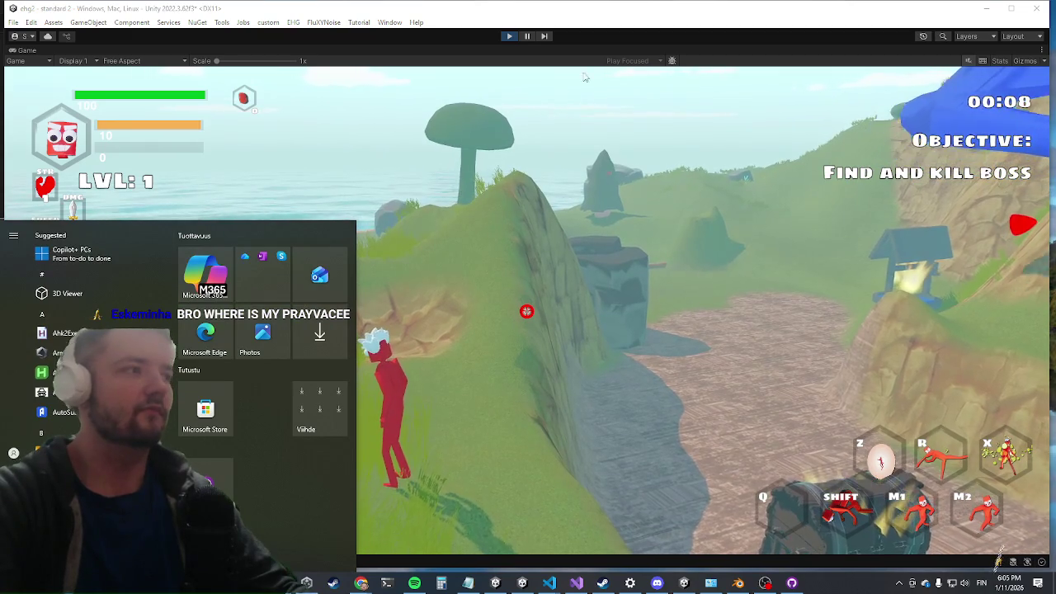
{"action": "key", "text": "super"}
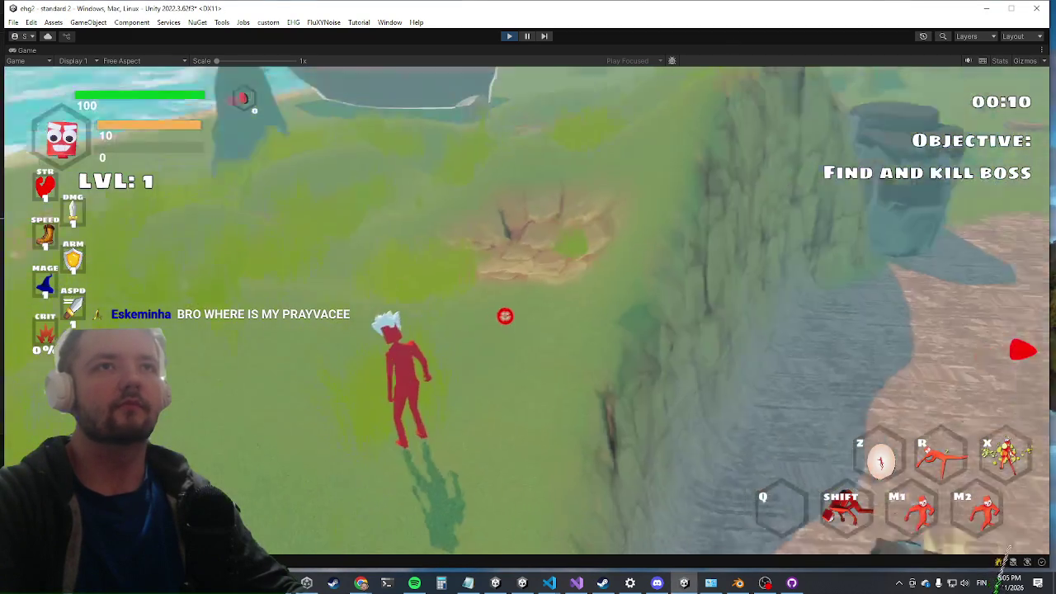
Run and climb to the dragon boss, watch its fire breath, then stop play mode
{"action": "key", "text": "w"}
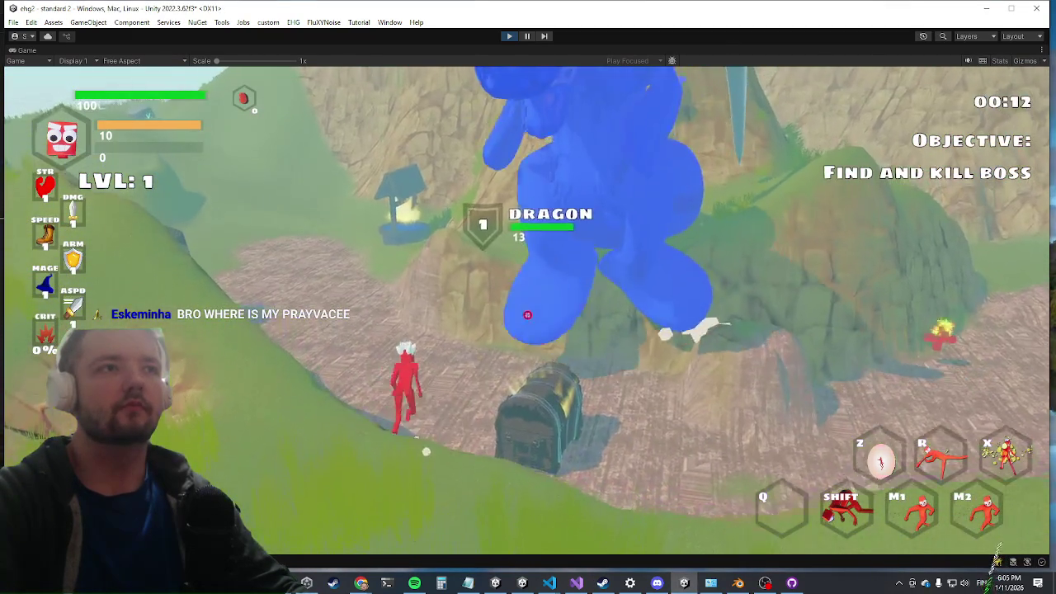
{"action": "key", "text": "w"}
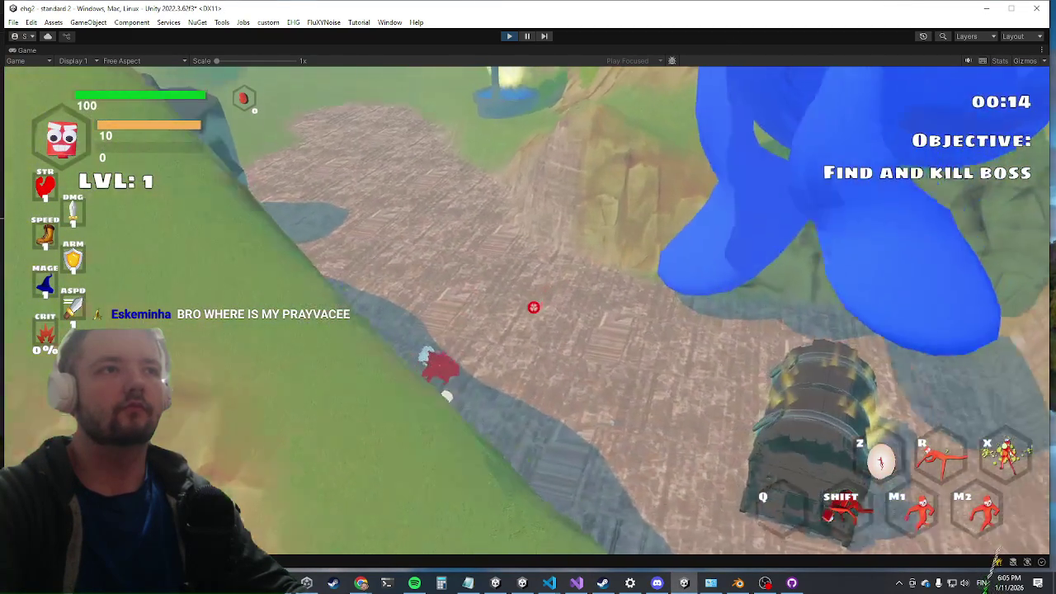
{"action": "key", "text": "w"}
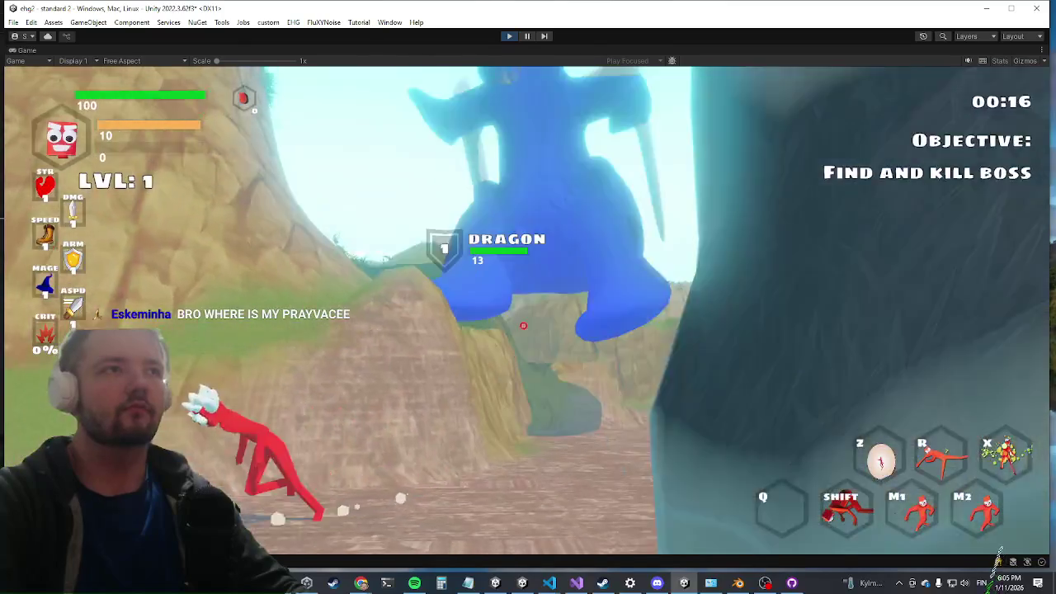
{"action": "key", "text": "w"}
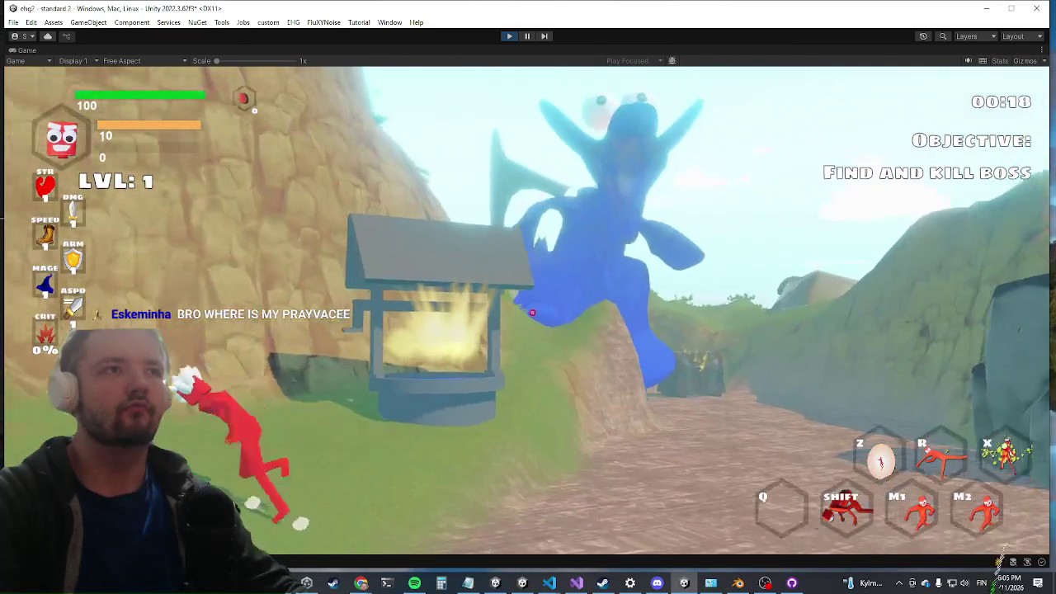
{"action": "key", "text": "w"}
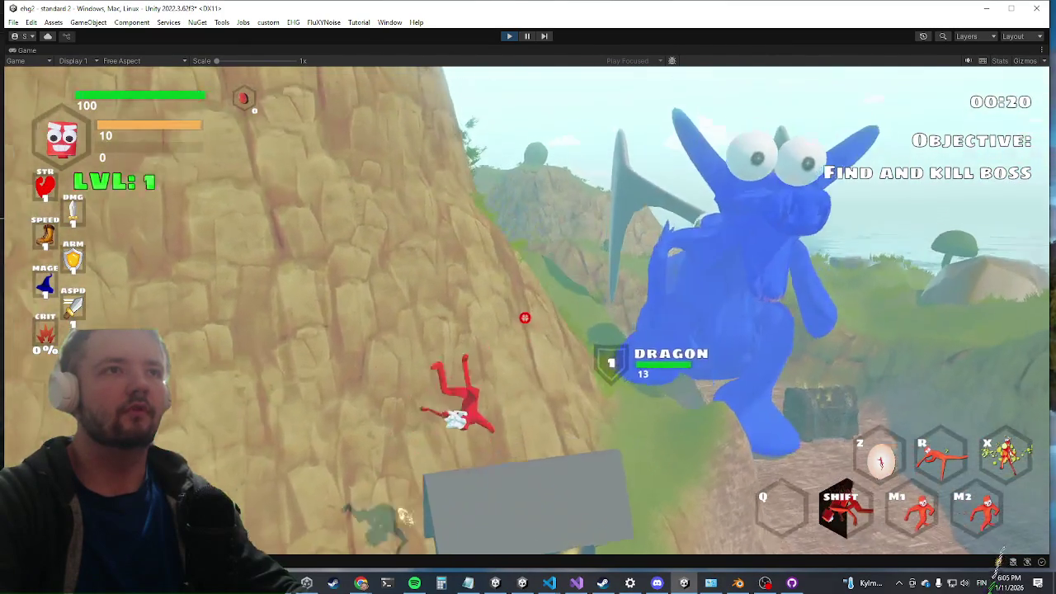
{"action": "key", "text": "w"}
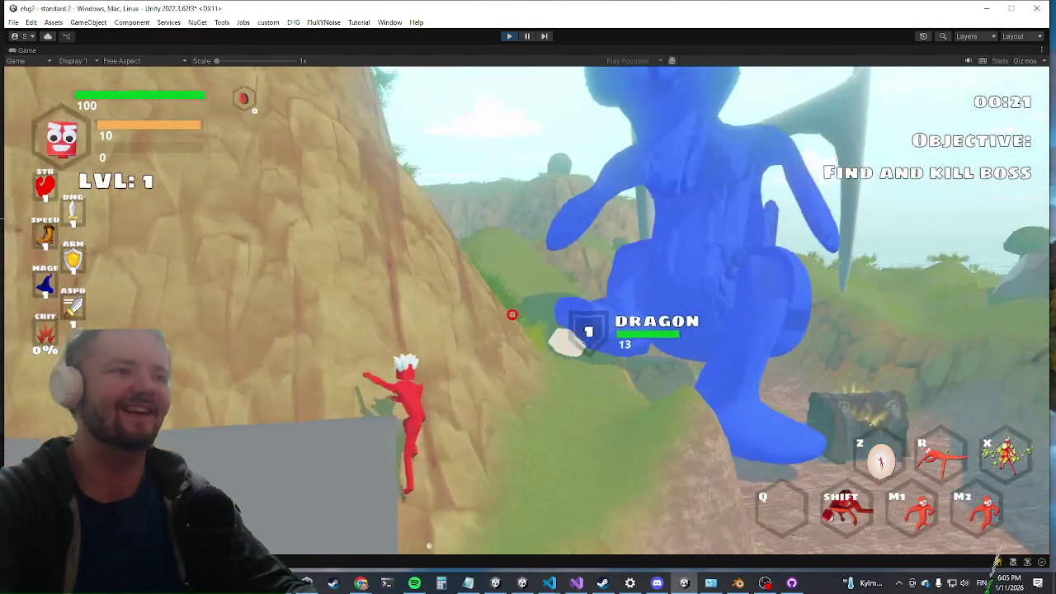
{"action": "key", "text": "w"}
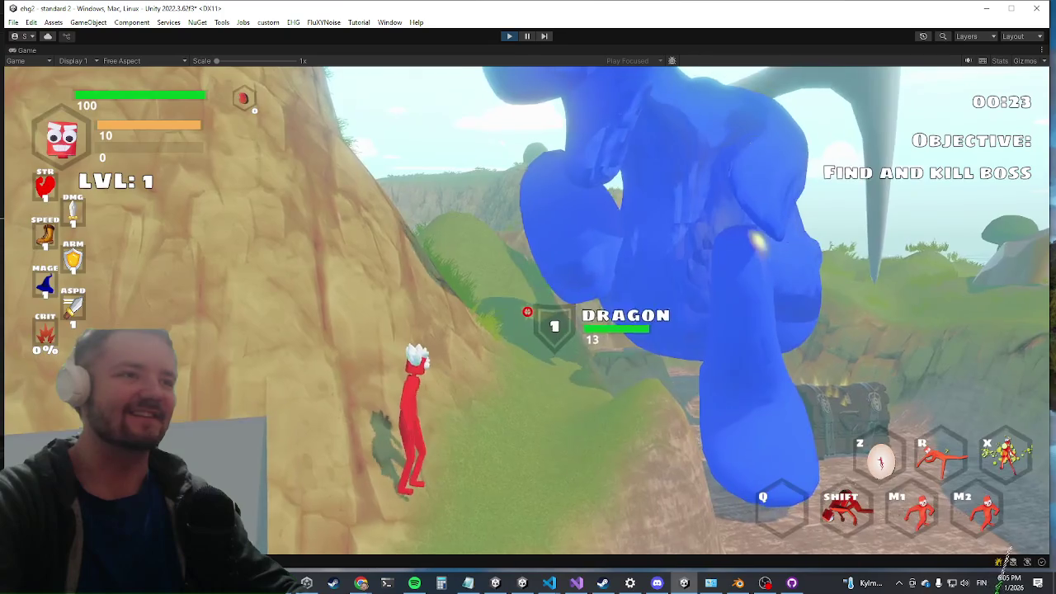
{"action": "key", "text": "w"}
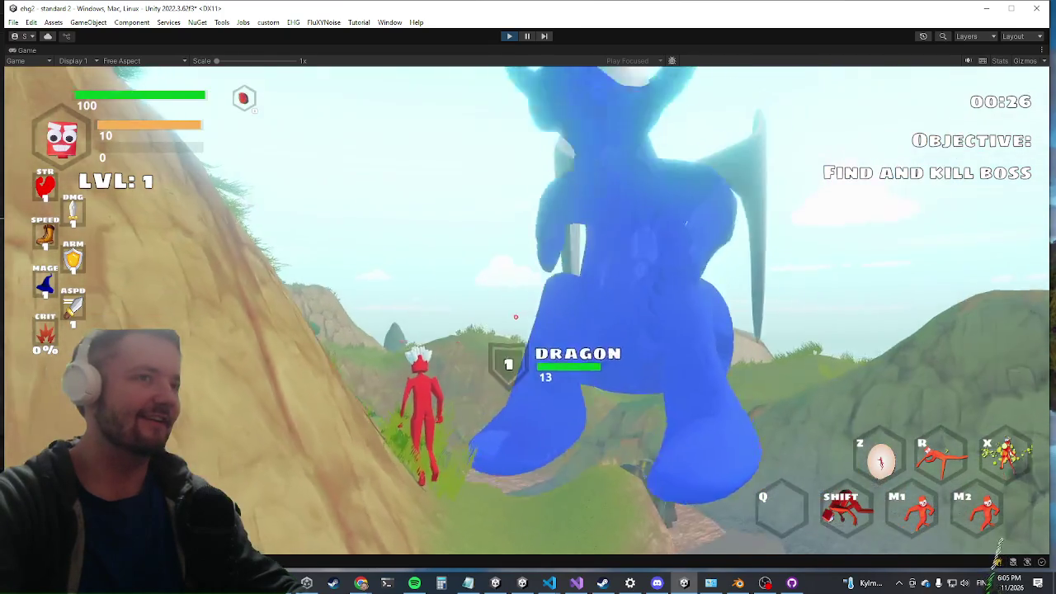
{"action": "key", "text": "w"}
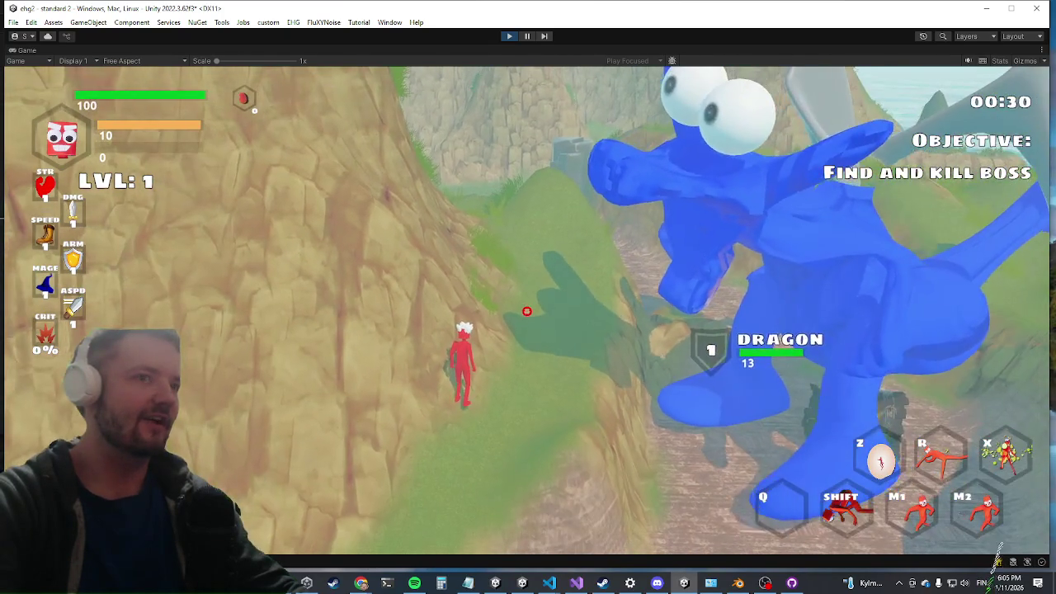
{"action": "key", "text": "super"}
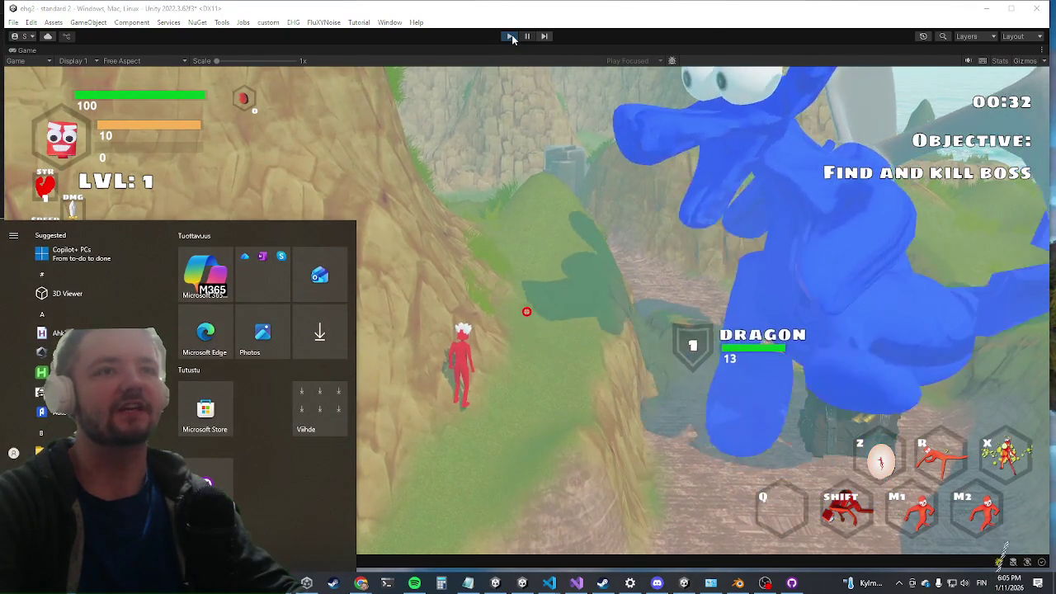
{"action": "left_click", "coordinate": [508, 66]}
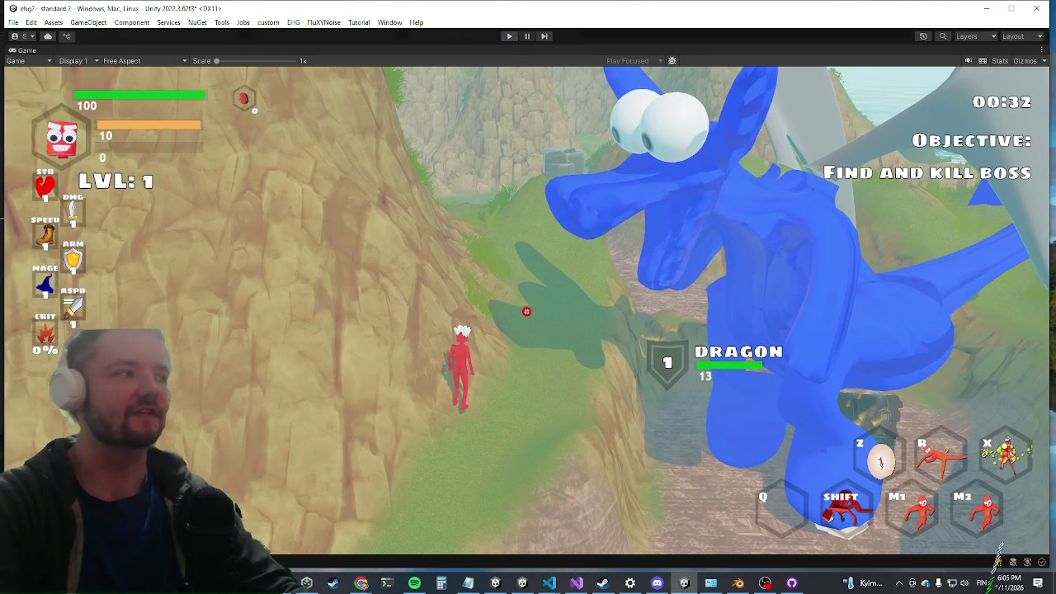
{"action": "key", "text": "alt+Tab"}
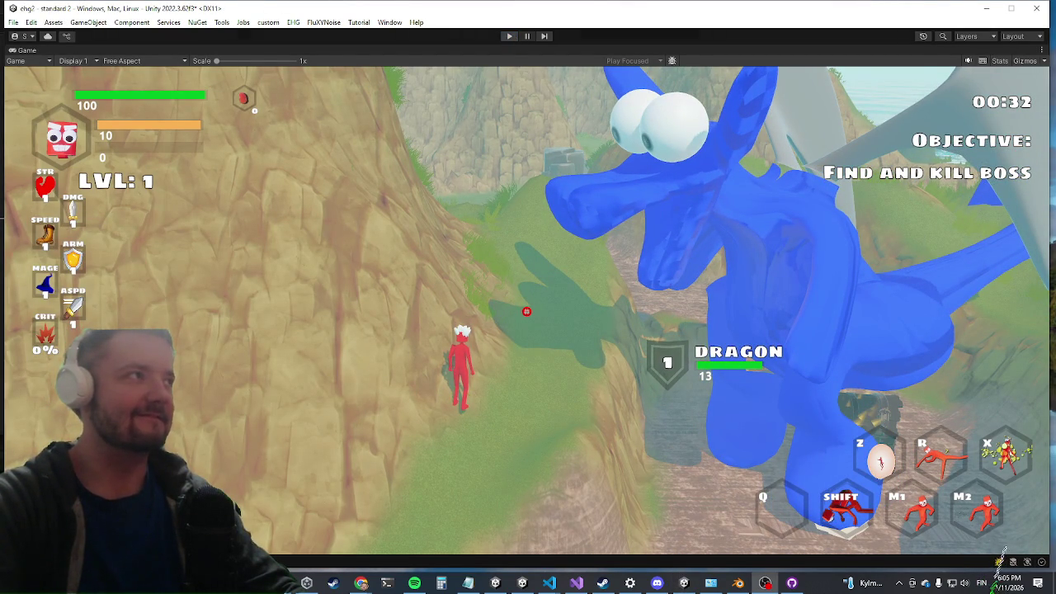
{"action": "key", "text": "ctrl+p"}
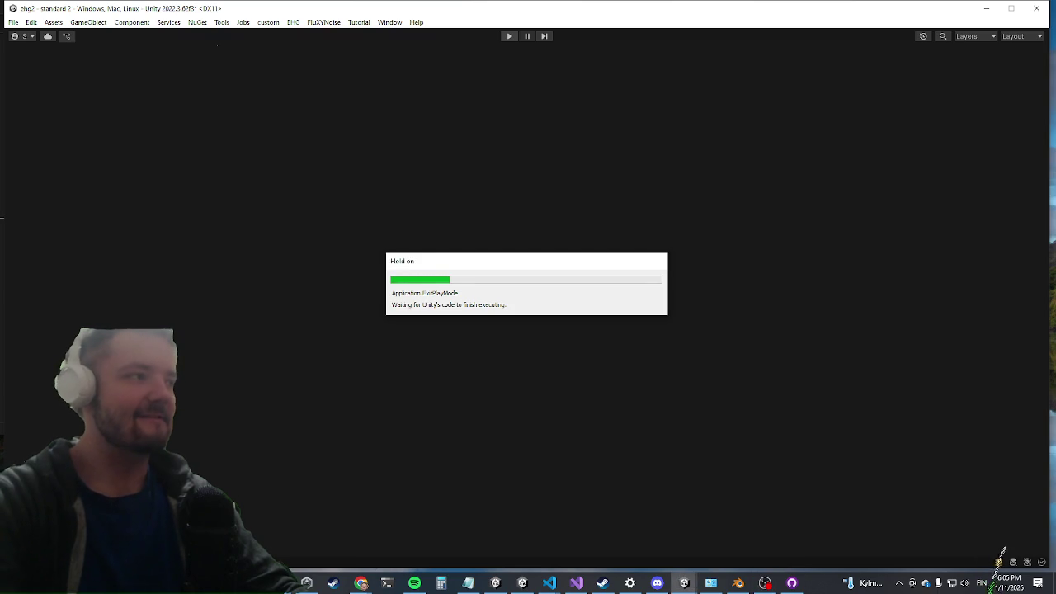
Reopen the EnemyManager prefab via an 'enemy mana' search and select an object in the dragon group
{"action": "key", "text": "alt+Tab"}
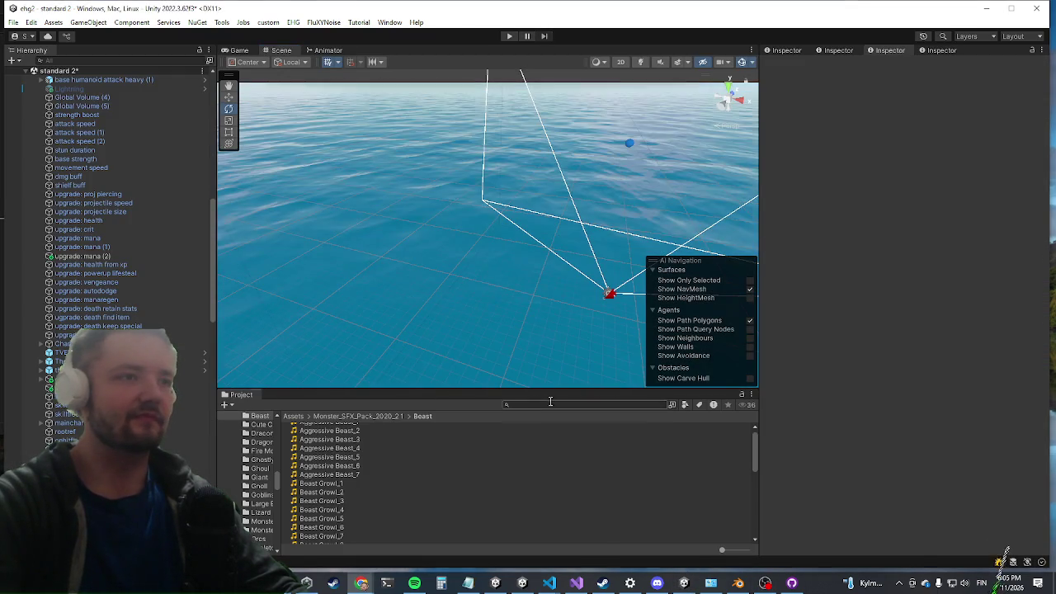
{"action": "left_click", "coordinate": [540, 404]}
{"action": "type", "text": "enem"}
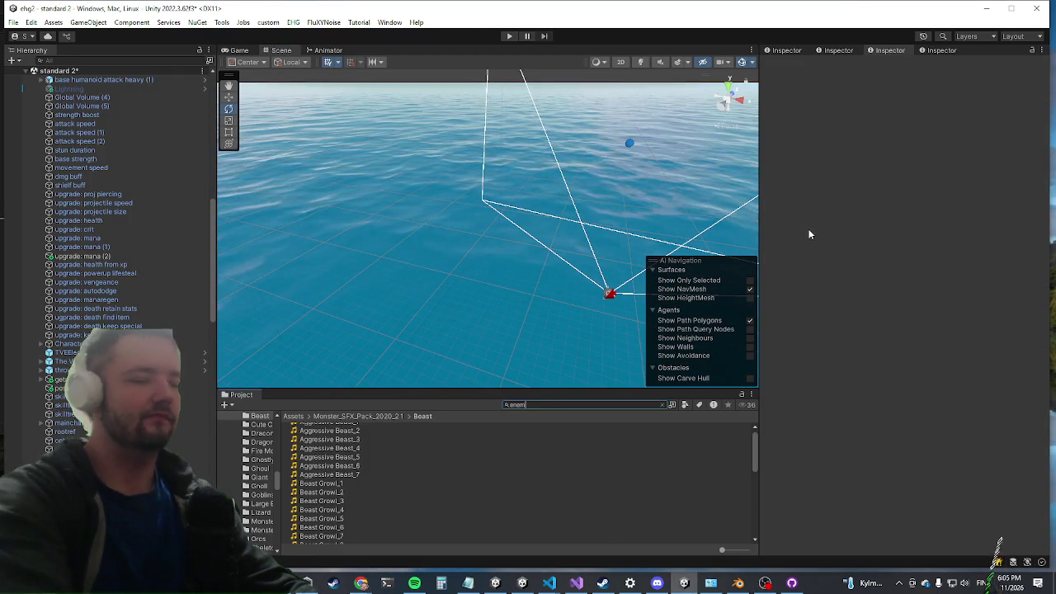
{"action": "type", "text": "y mana"}
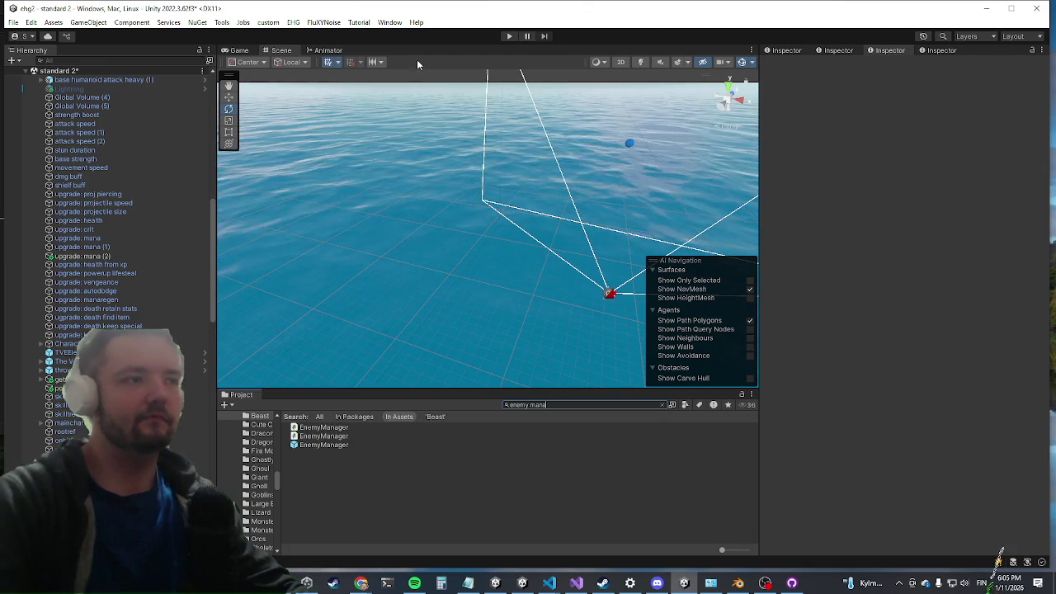
{"action": "left_click", "coordinate": [323, 447]}
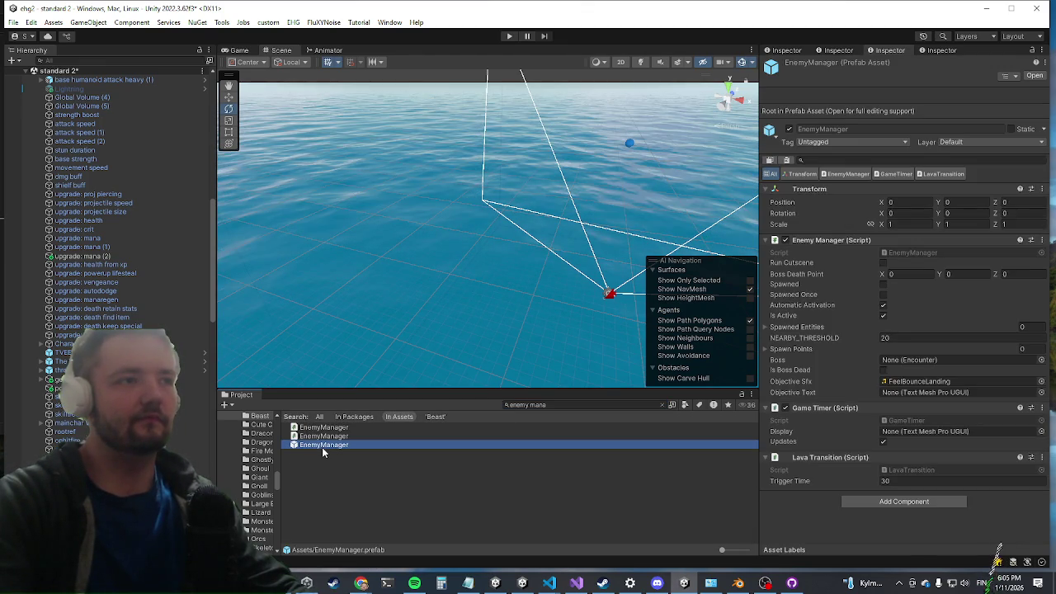
{"action": "double_click", "coordinate": [322, 447]}
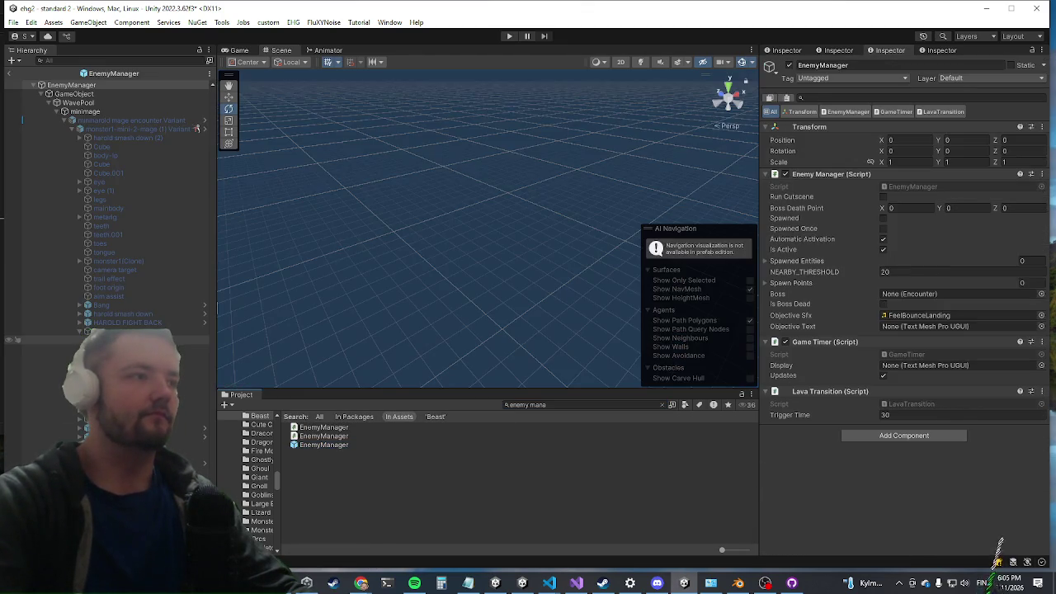
{"action": "scroll", "coordinate": [120, 316], "scroll_direction": "down", "scroll_amount": 5}
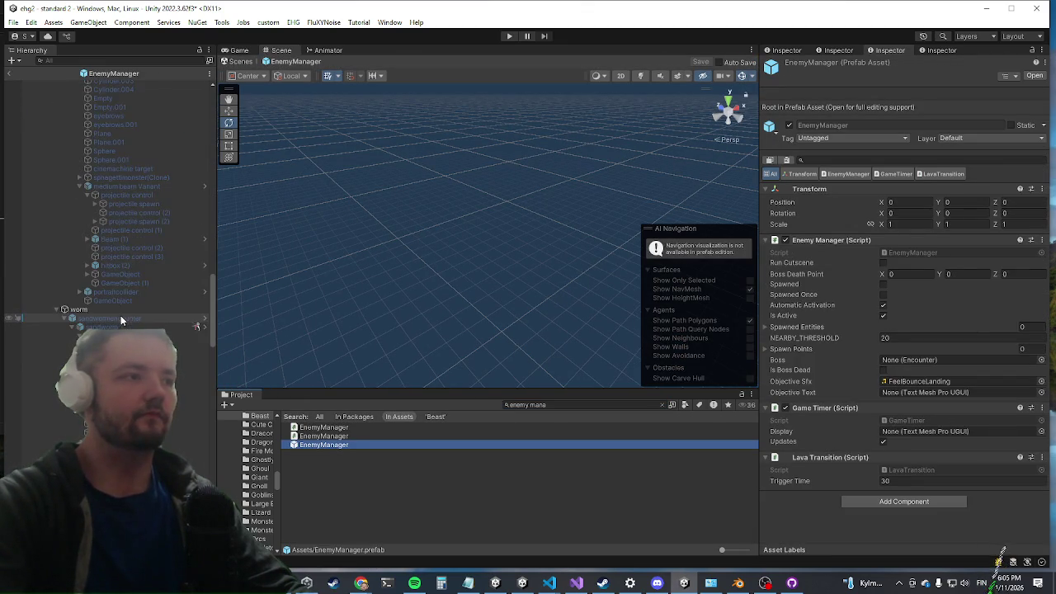
{"action": "scroll", "coordinate": [120, 315], "scroll_direction": "down", "scroll_amount": 10}
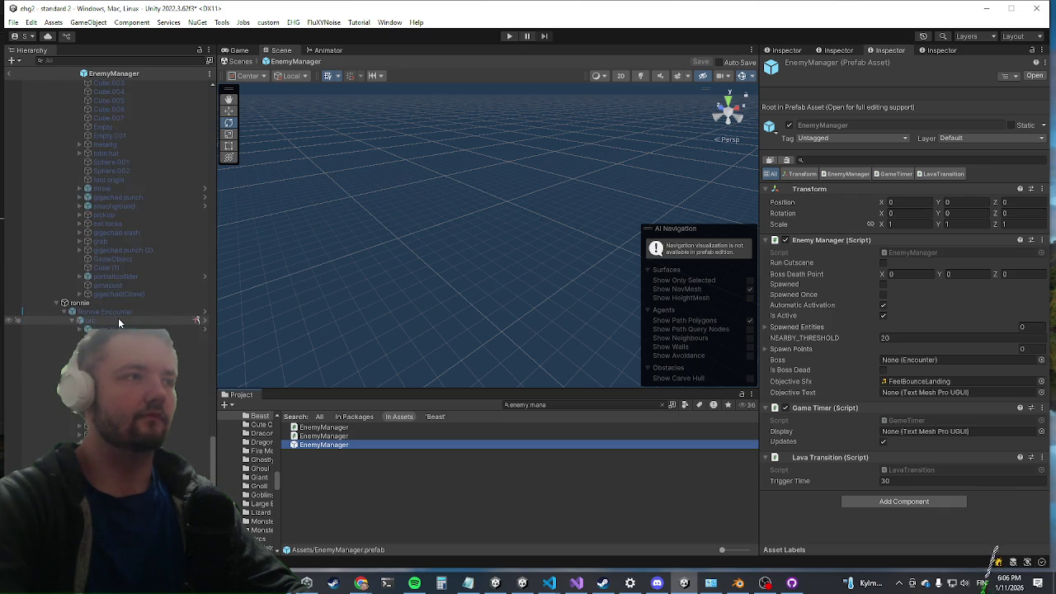
{"action": "scroll", "coordinate": [120, 315], "scroll_direction": "down", "scroll_amount": 1}
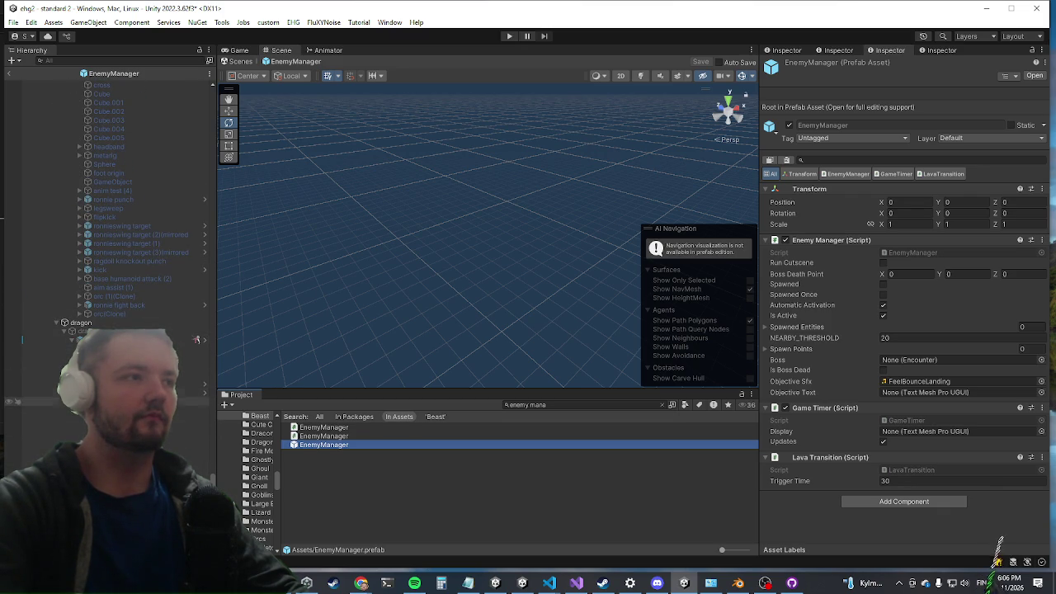
{"action": "left_click", "coordinate": [196, 339]}
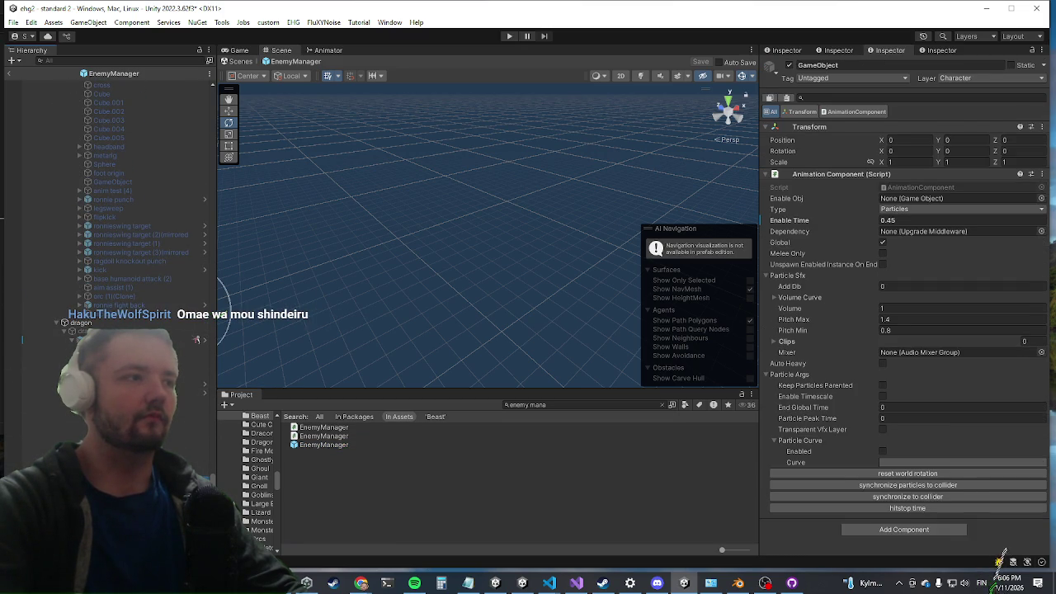
Select the dragon object and make it active in the prefab
{"action": "key", "text": "Down"}
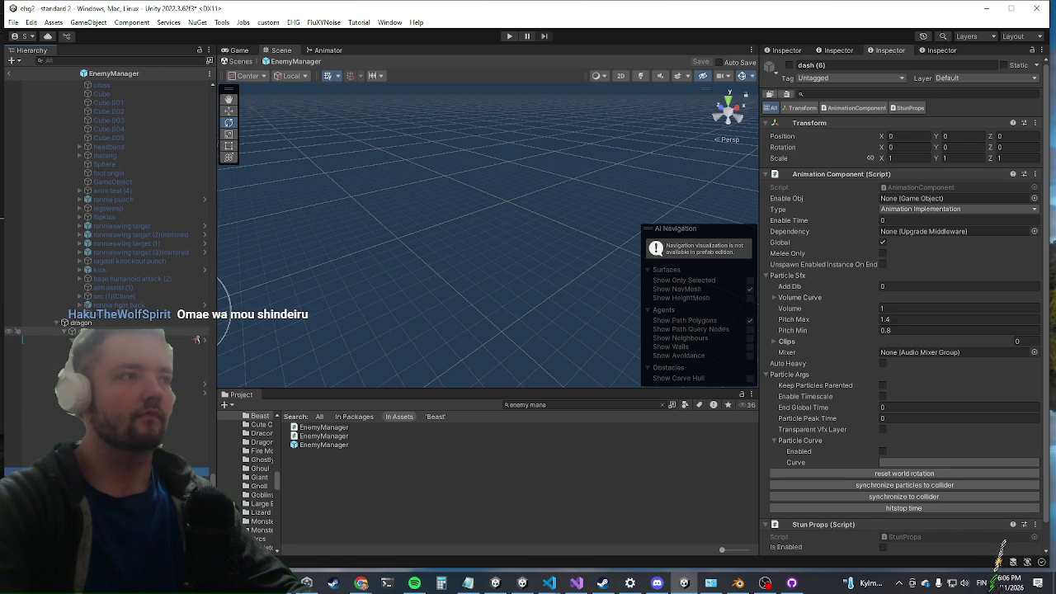
{"action": "key", "text": "Up"}
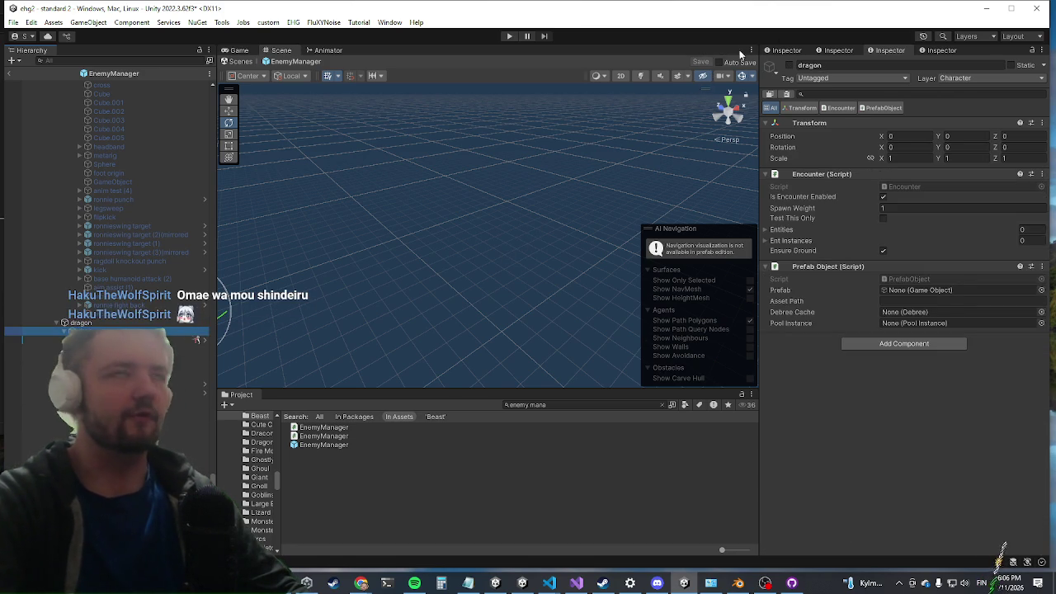
{"action": "left_click", "coordinate": [790, 66]}
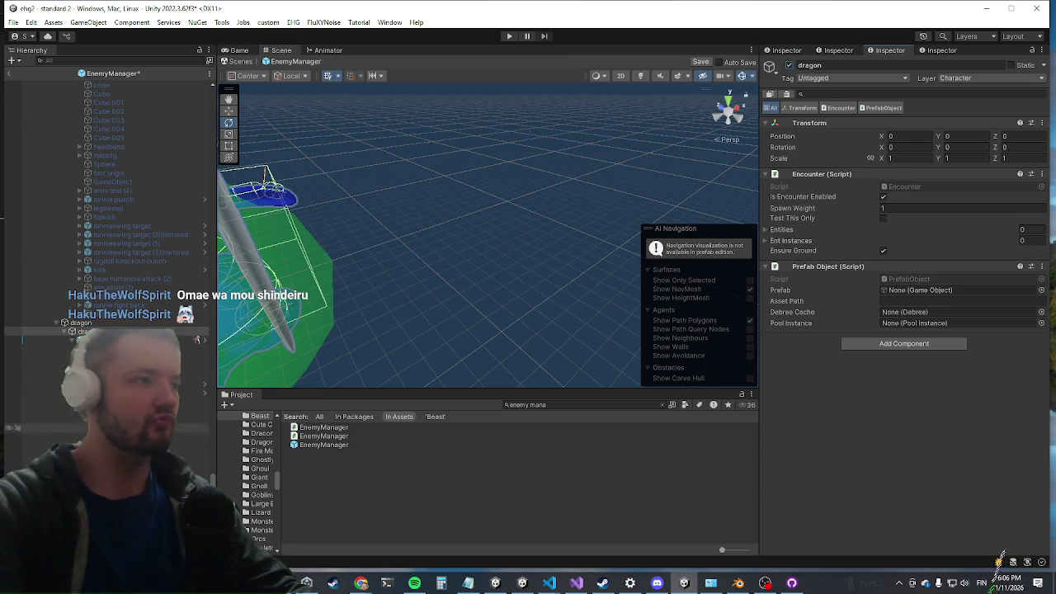
Set GameObject (1)'s Animation Component Type to Animation Implementation, then exit prefab mode
{"action": "left_click", "coordinate": [202, 426]}
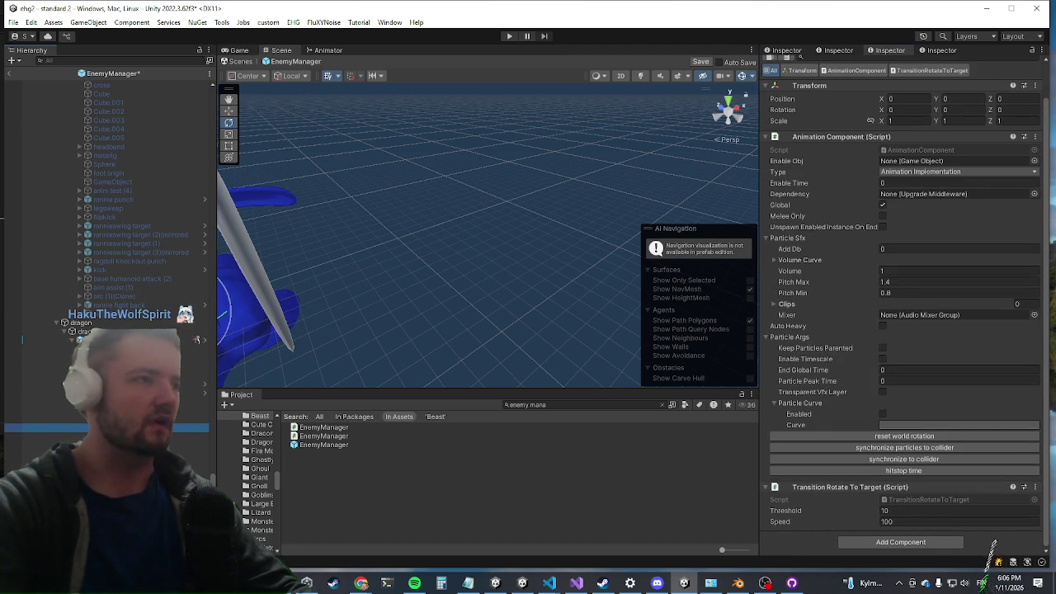
{"action": "scroll", "coordinate": [917, 319], "scroll_direction": "down", "scroll_amount": 5}
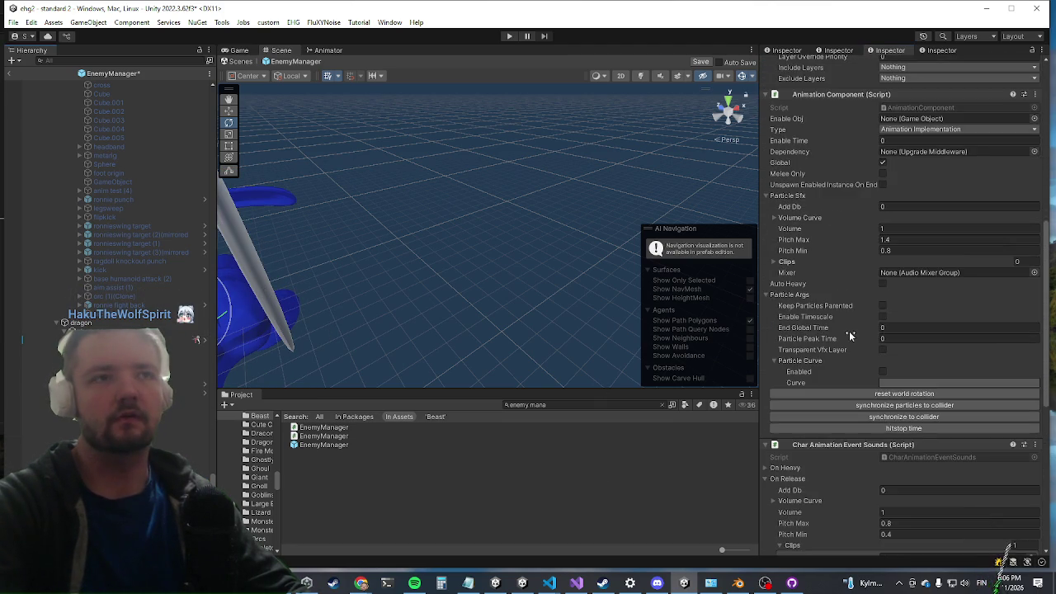
{"action": "scroll", "coordinate": [842, 336], "scroll_direction": "up", "scroll_amount": 10}
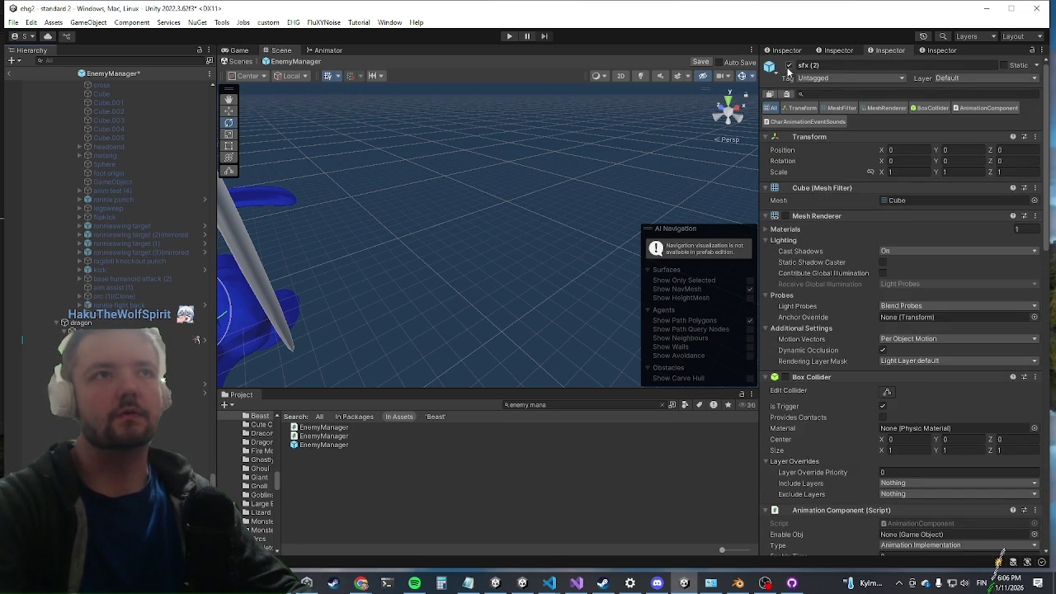
{"action": "scroll", "coordinate": [831, 304], "scroll_direction": "down", "scroll_amount": 10}
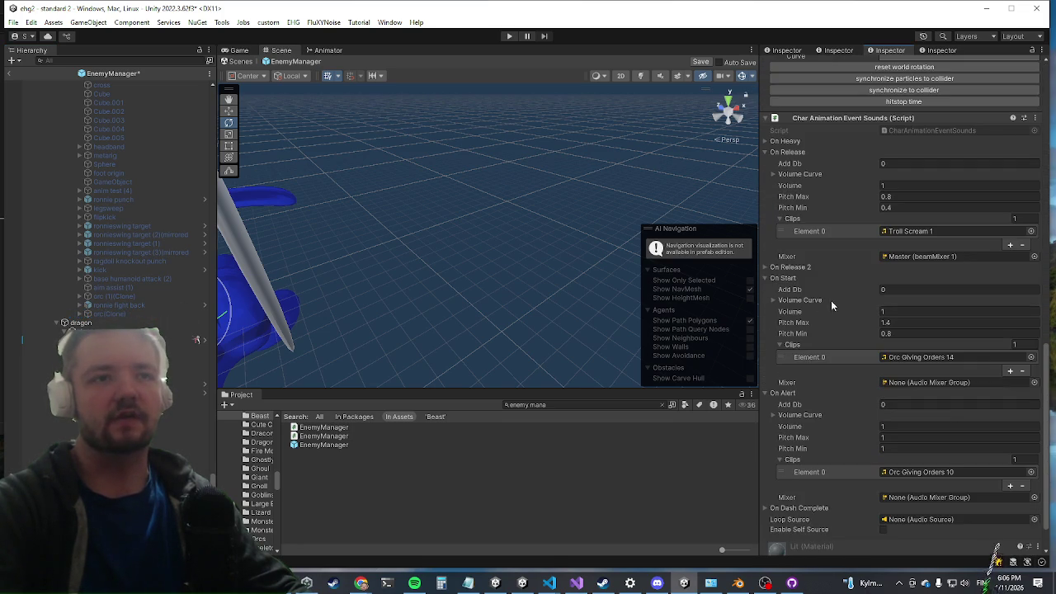
{"action": "scroll", "coordinate": [836, 293], "scroll_direction": "down", "scroll_amount": 1}
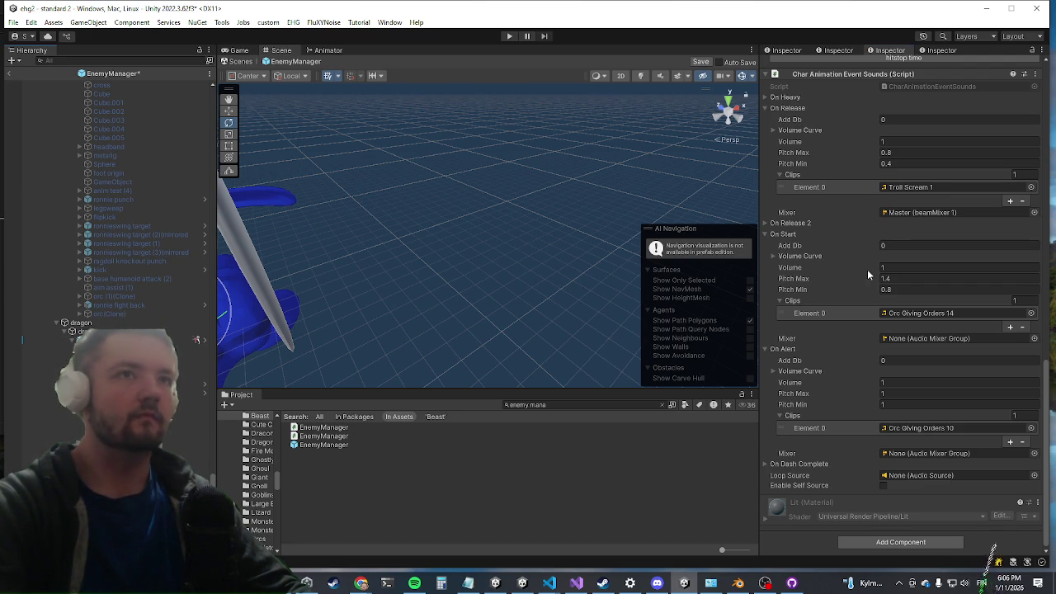
{"action": "scroll", "coordinate": [882, 282], "scroll_direction": "up", "scroll_amount": 10}
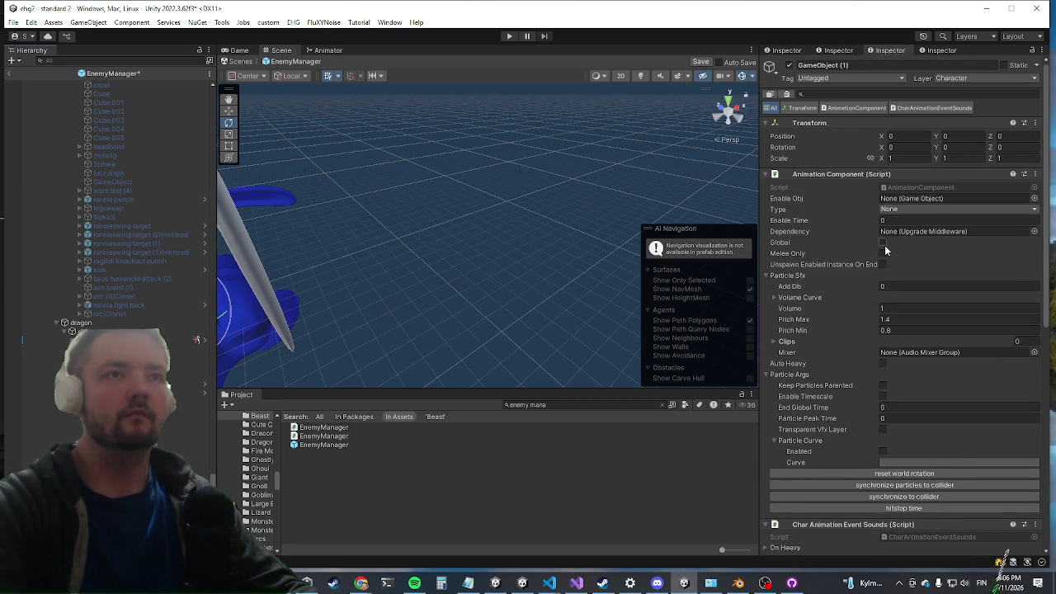
{"action": "left_click", "coordinate": [885, 210]}
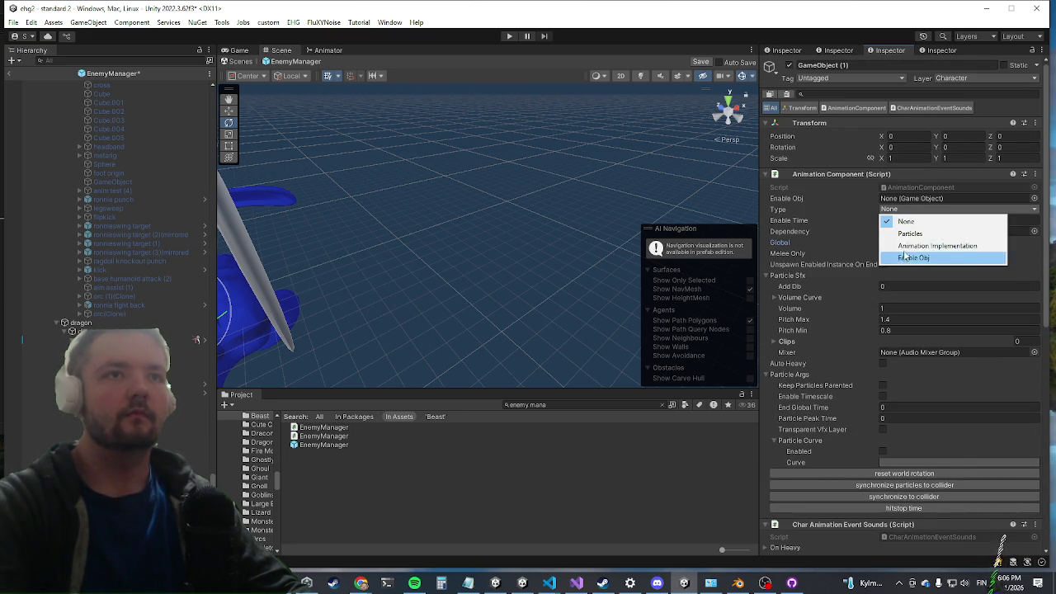
{"action": "left_click", "coordinate": [908, 244]}
{"action": "left_click_drag", "start_coordinate": [490, 215], "coordinate": [607, 233]}
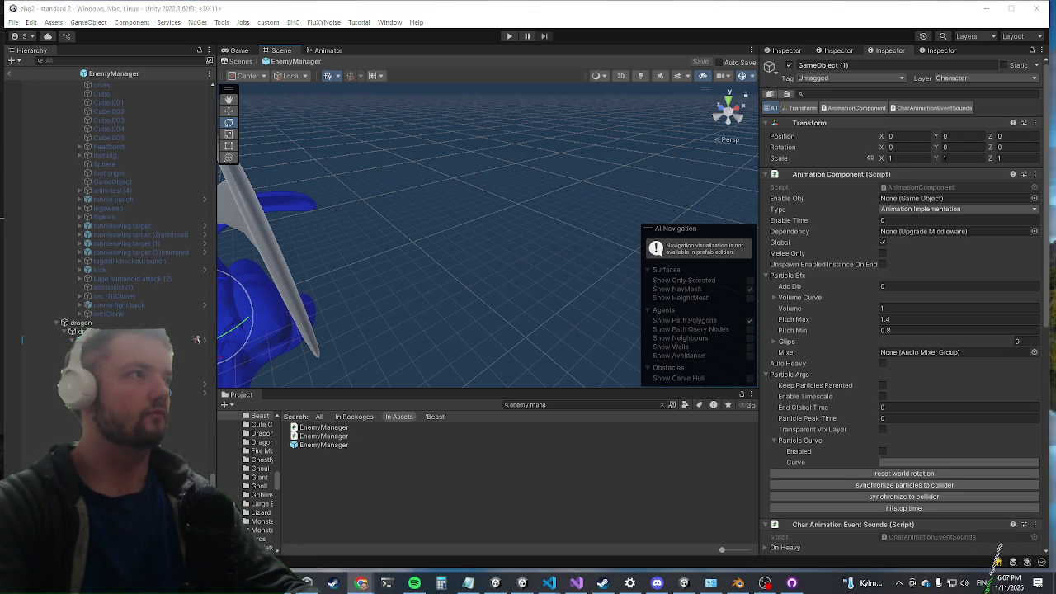
{"action": "left_click", "coordinate": [8, 74]}
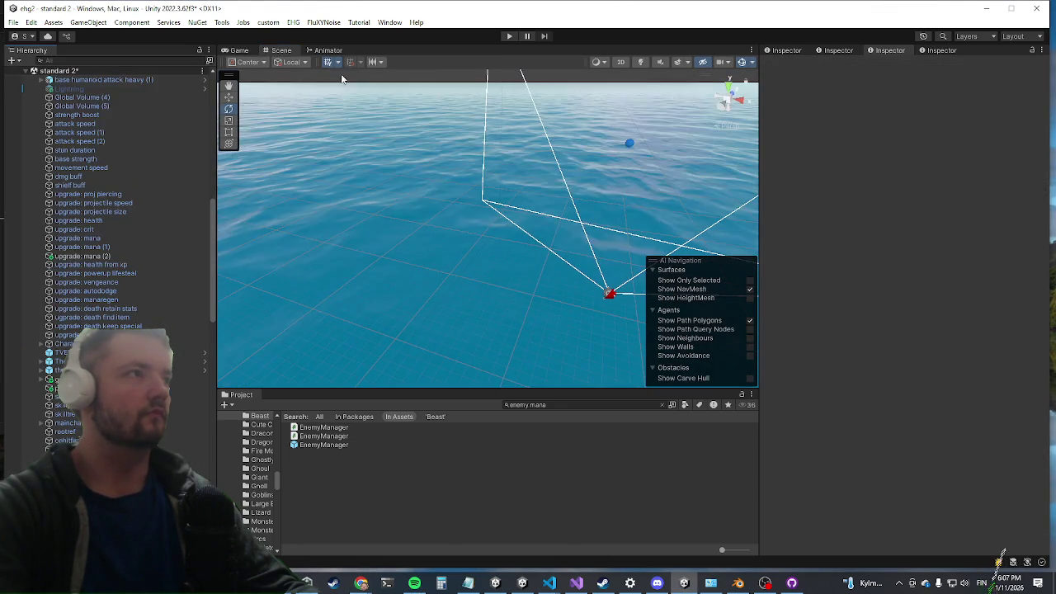
Start Play mode, maximize the Game view, and run killwave in the in-game console
{"action": "left_click", "coordinate": [508, 37]}
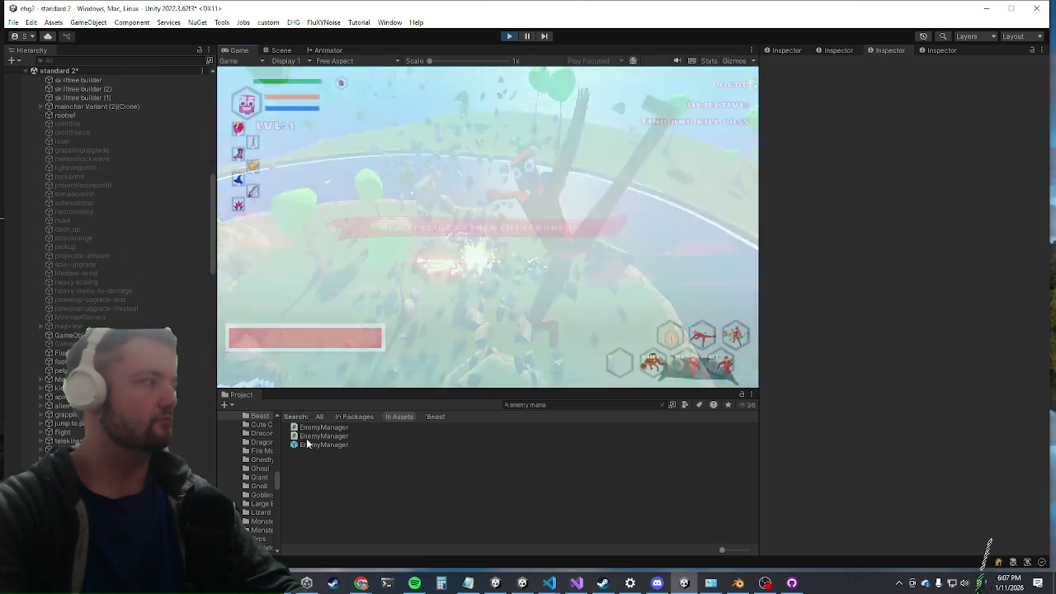
{"action": "key", "text": "shift+space"}
{"action": "key", "text": "w"}
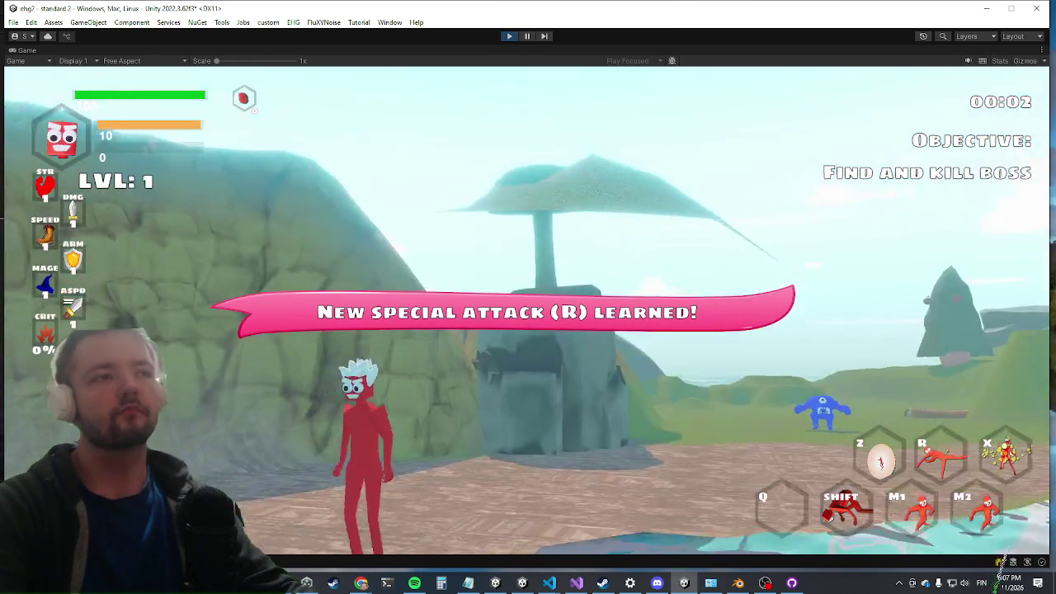
{"action": "key", "text": "w"}
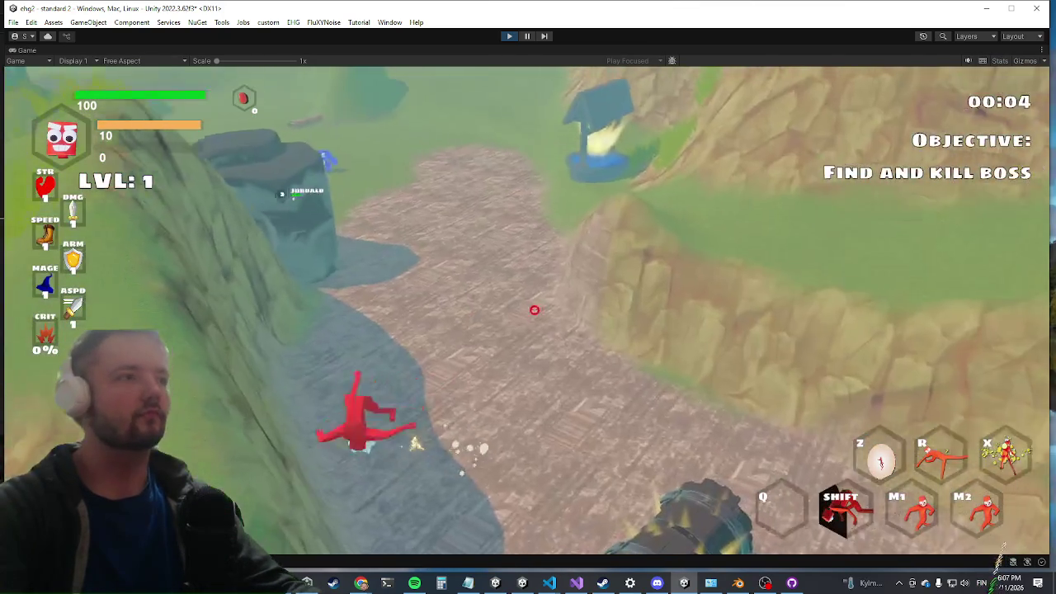
{"action": "key", "text": "grave"}
{"action": "type", "text": "killwave"}
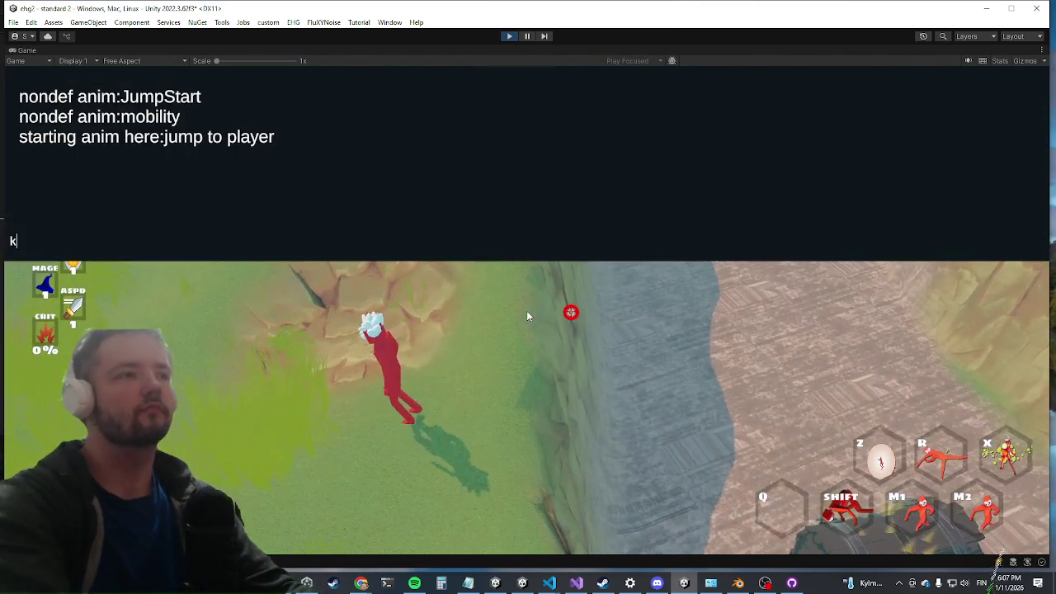
{"action": "key", "text": "Return"}
{"action": "key", "text": "grave"}
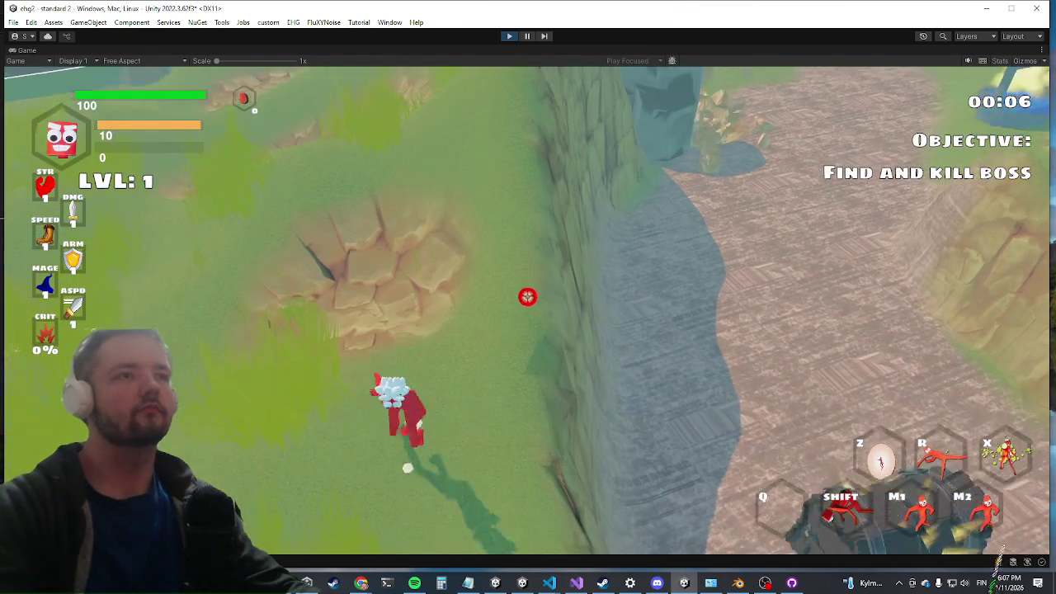
Run the character across the hillside toward the cliffs, then stop the game
{"action": "key", "text": "w"}
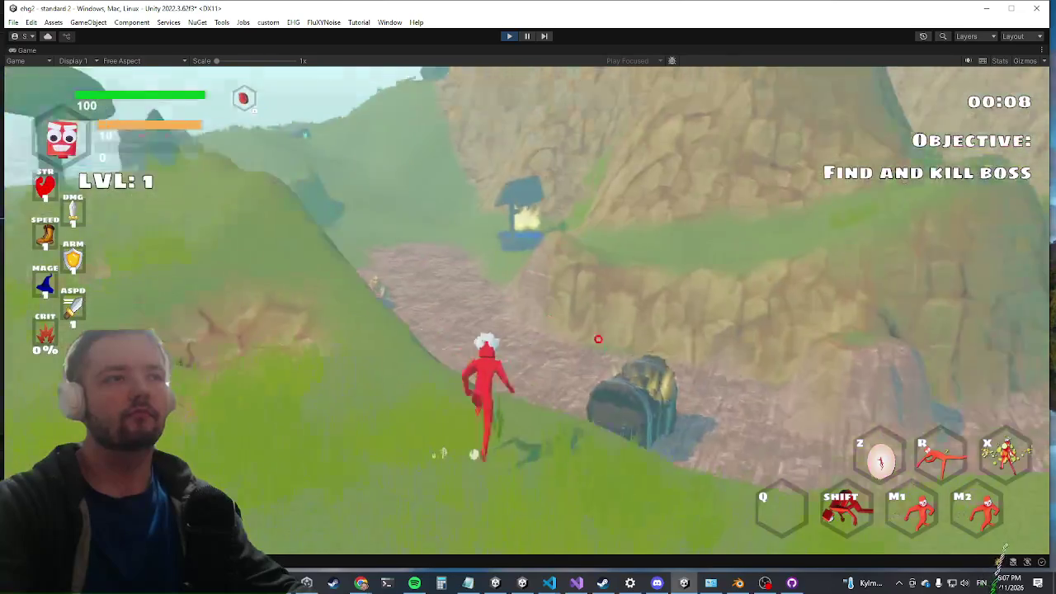
{"action": "key", "text": "w"}
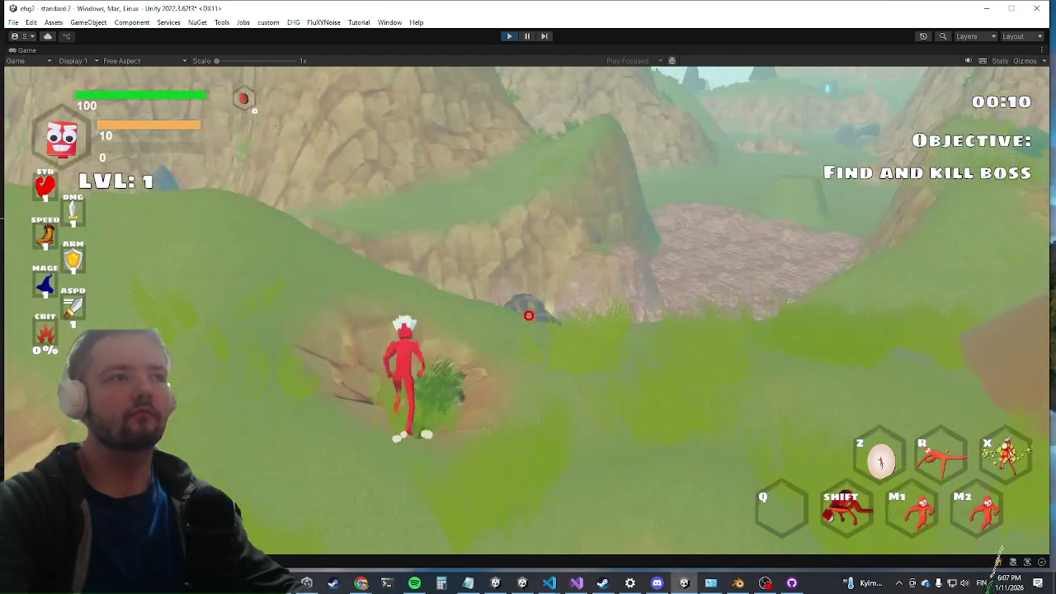
{"action": "key", "text": "w"}
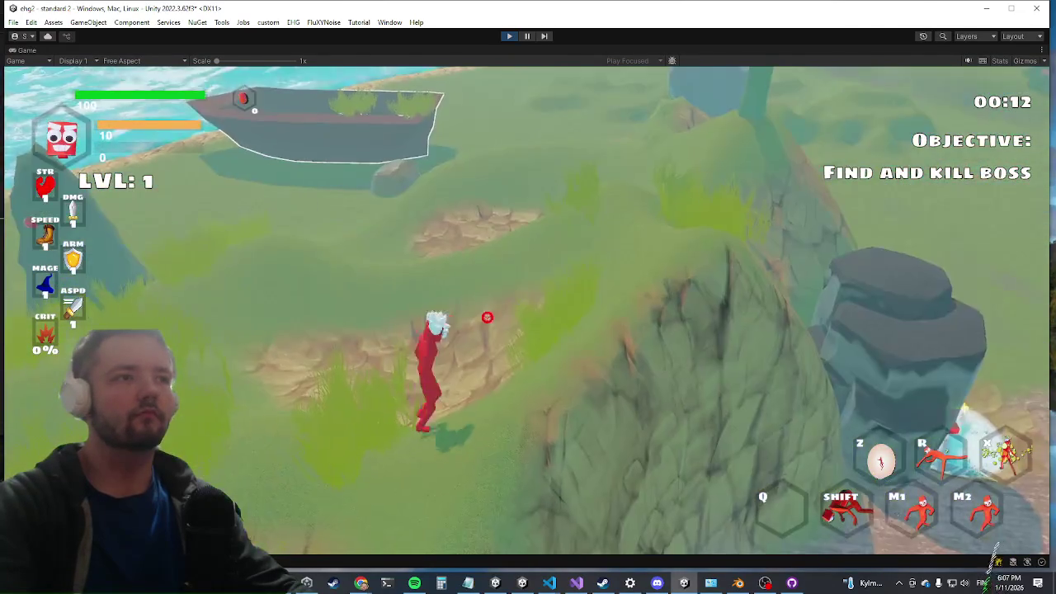
{"action": "key", "text": "w"}
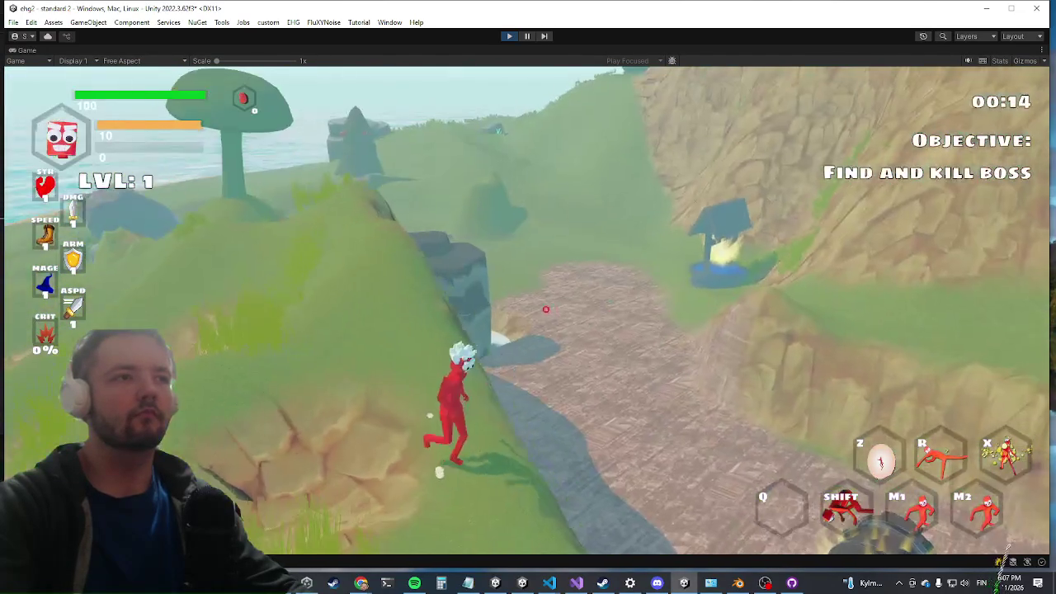
{"action": "key", "text": "super"}
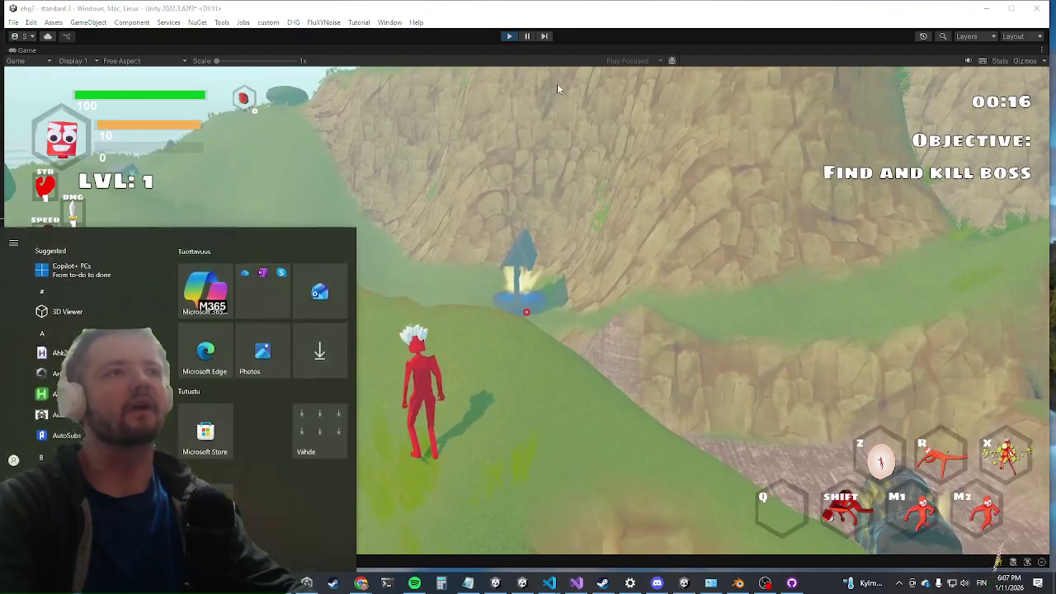
{"action": "left_click", "coordinate": [509, 36]}
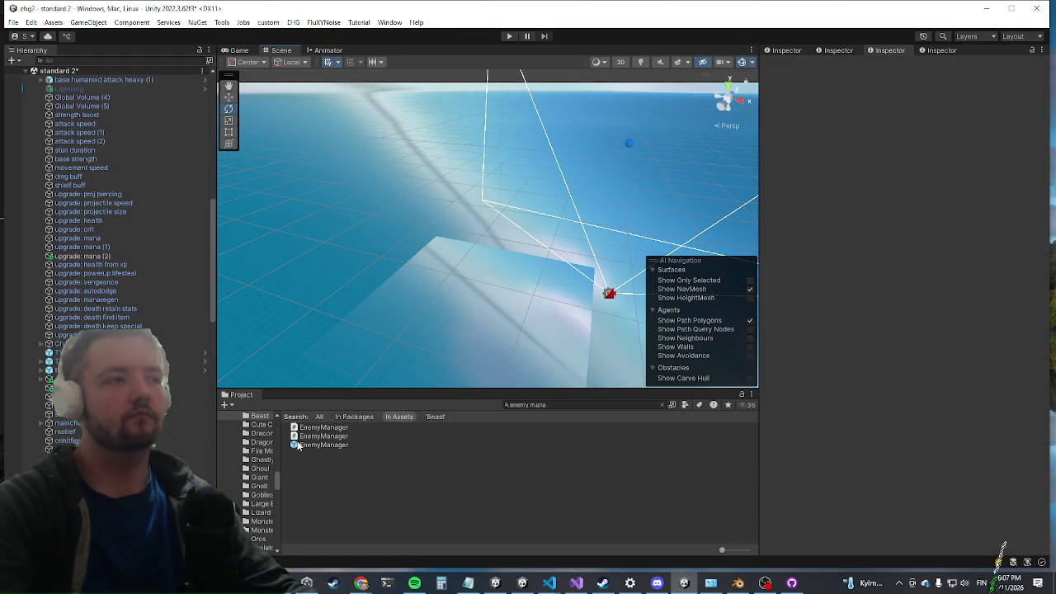
Deactivate the dragon child in the EnemyManager prefab, then start Play mode again
{"action": "double_click", "coordinate": [299, 446]}
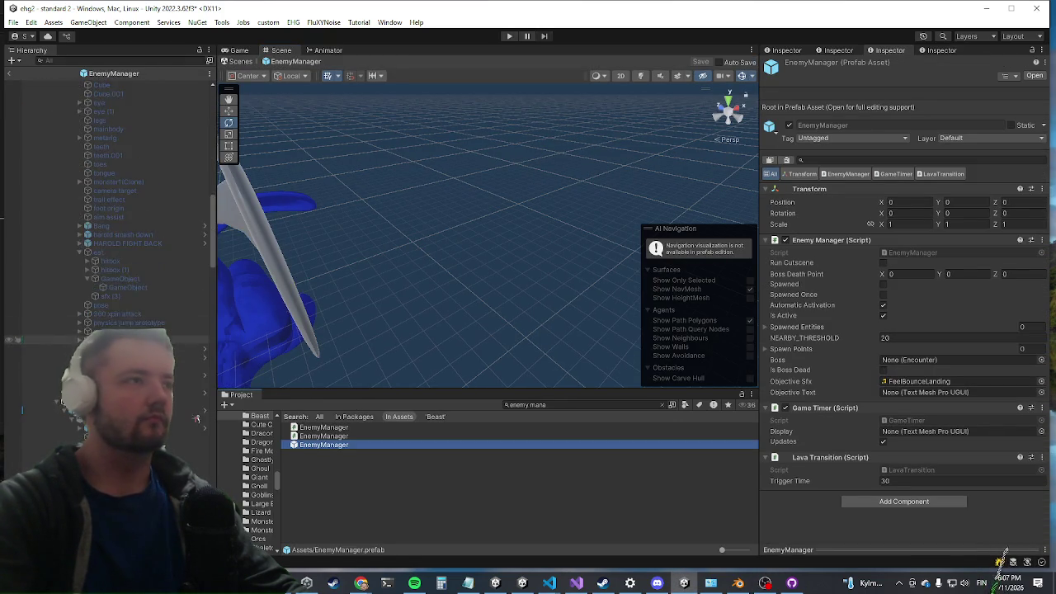
{"action": "scroll", "coordinate": [153, 319], "scroll_direction": "down", "scroll_amount": 10}
{"action": "scroll", "coordinate": [153, 319], "scroll_direction": "down", "scroll_amount": 10}
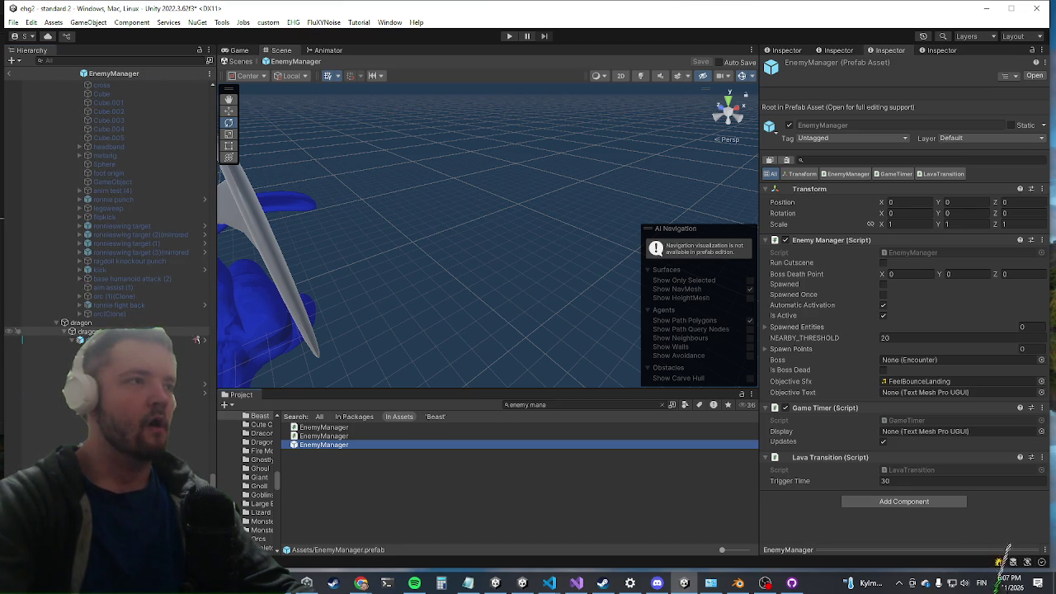
{"action": "left_click", "coordinate": [87, 331]}
{"action": "left_click", "coordinate": [789, 66]}
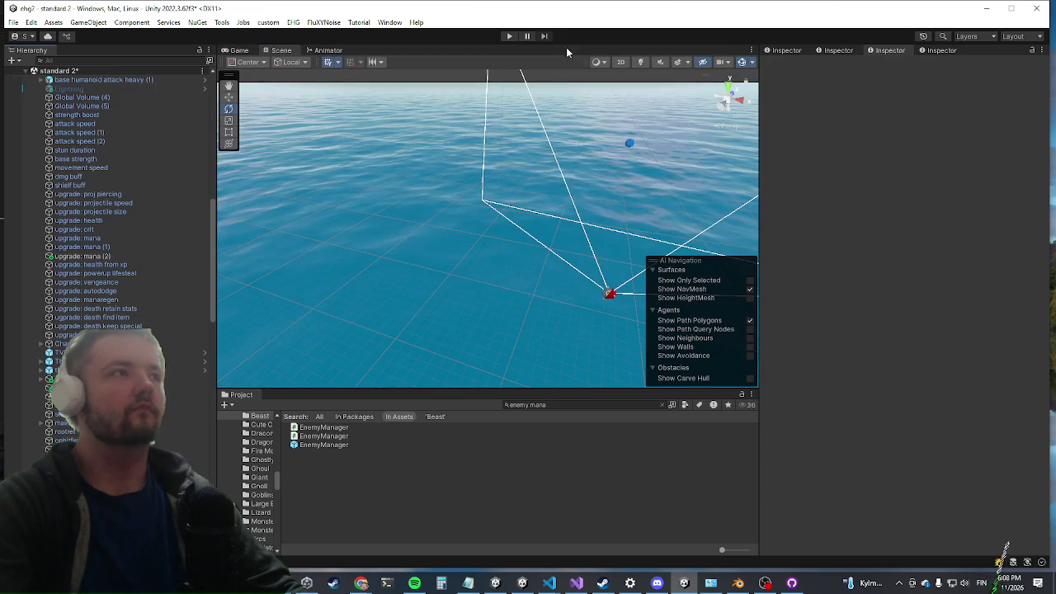
{"action": "left_click", "coordinate": [510, 36]}
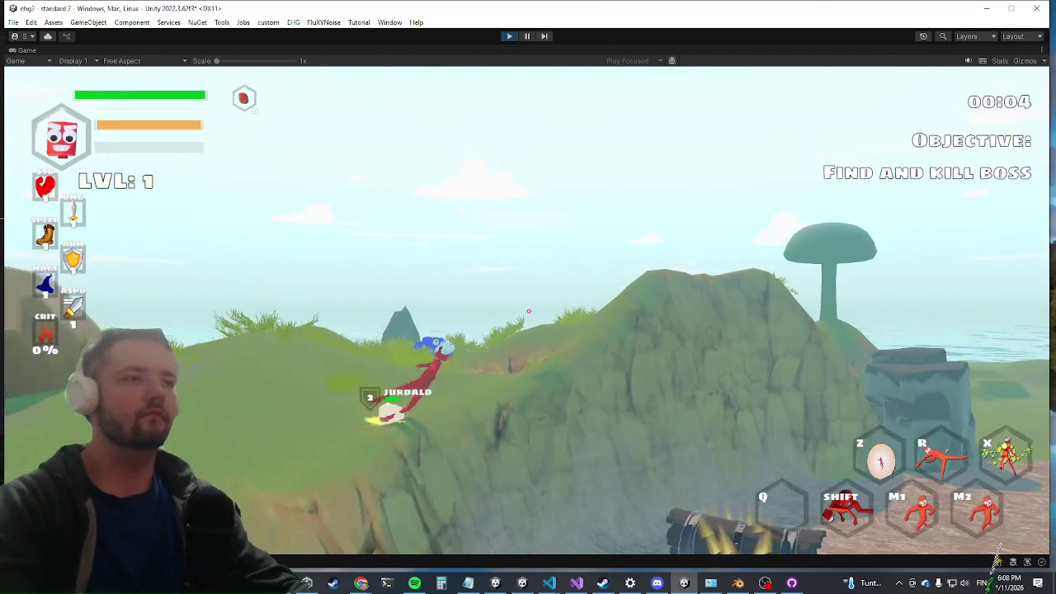
Clear the current wave with the killwave console command so the Dragon boss appears
{"action": "key", "text": "grave"}
{"action": "type", "text": "killwave"}
{"action": "key", "text": "Return"}
{"action": "key", "text": "grave"}
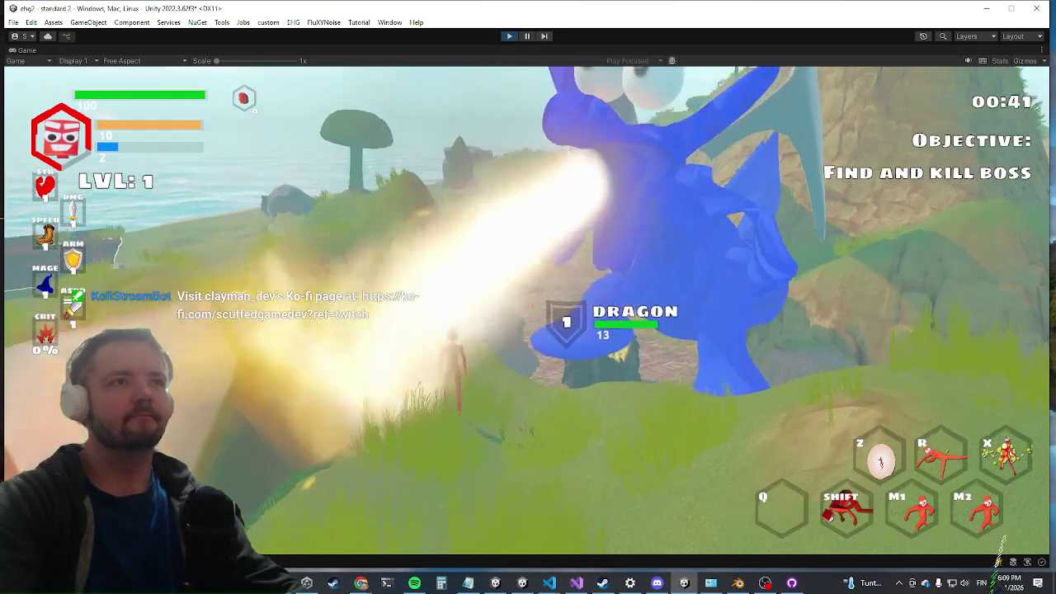
Leave the running game and stop Play mode with Ctrl+P
{"action": "key", "text": "super"}
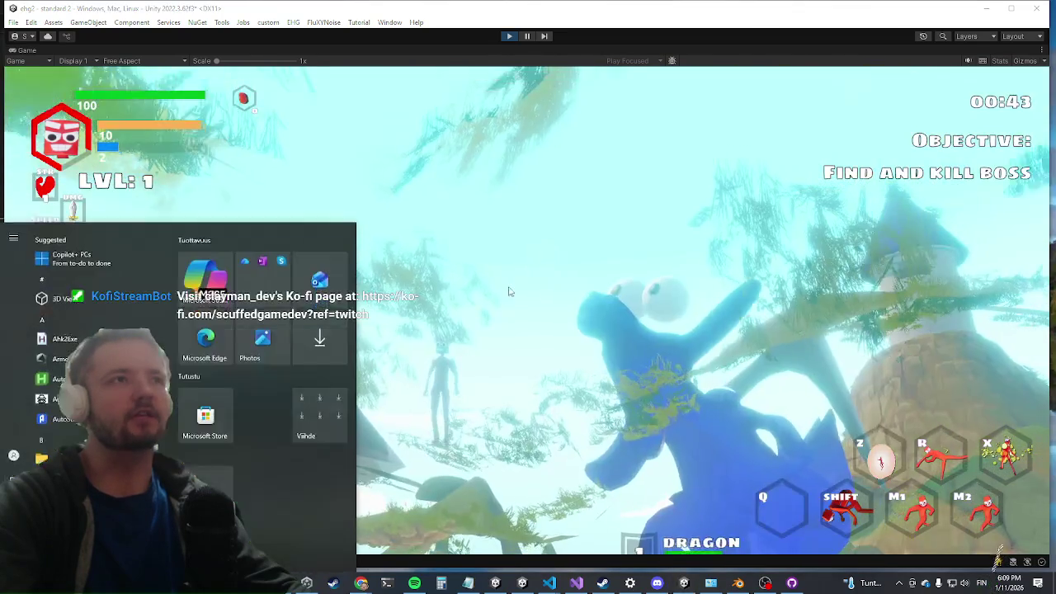
{"action": "key", "text": "super"}
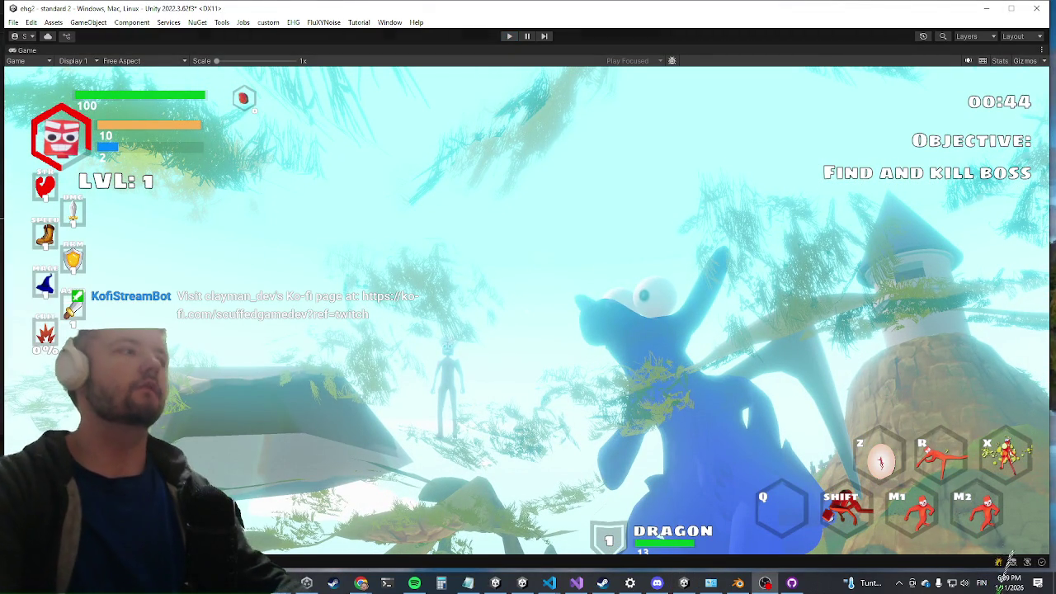
{"action": "key", "text": "ctrl+p"}
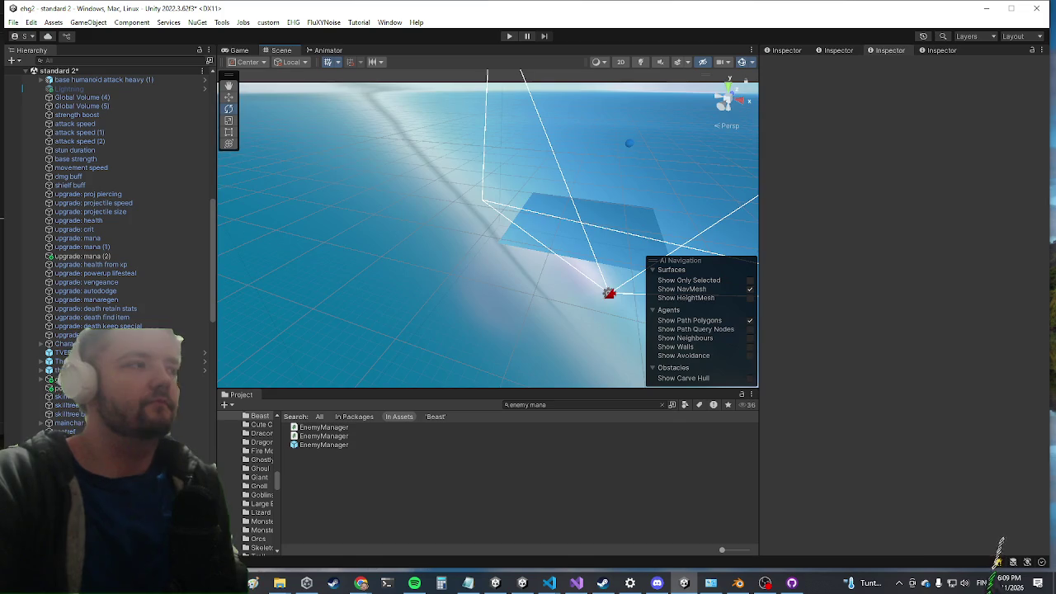
Select the EnemyManager prefab and its dragon child to show the dragon's components
{"action": "left_click", "coordinate": [335, 446]}
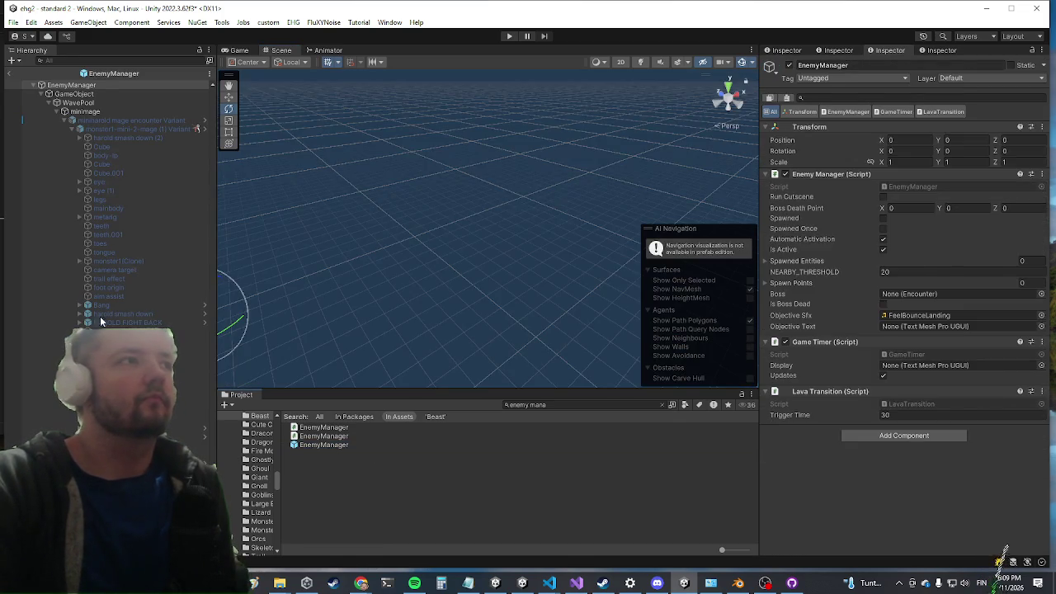
{"action": "scroll", "coordinate": [150, 264], "scroll_direction": "up", "scroll_amount": 2}
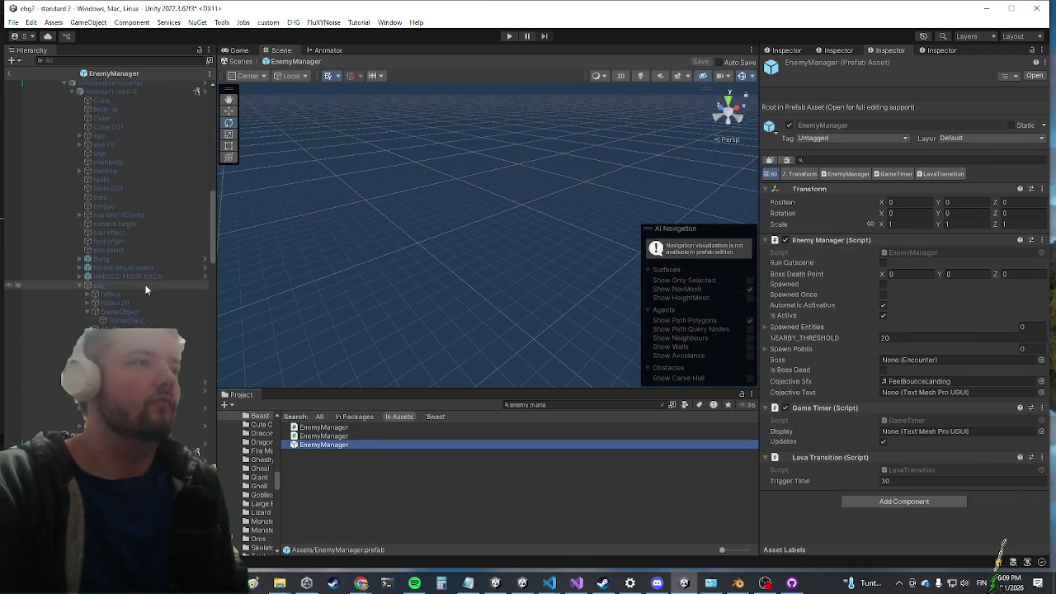
{"action": "scroll", "coordinate": [136, 293], "scroll_direction": "down", "scroll_amount": 5}
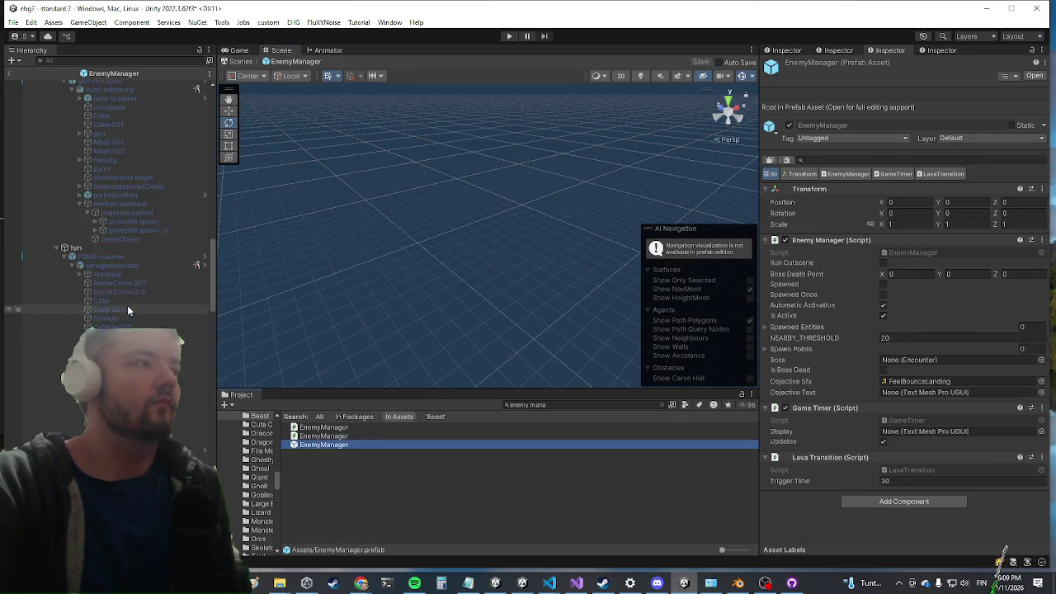
{"action": "scroll", "coordinate": [150, 277], "scroll_direction": "down", "scroll_amount": 5}
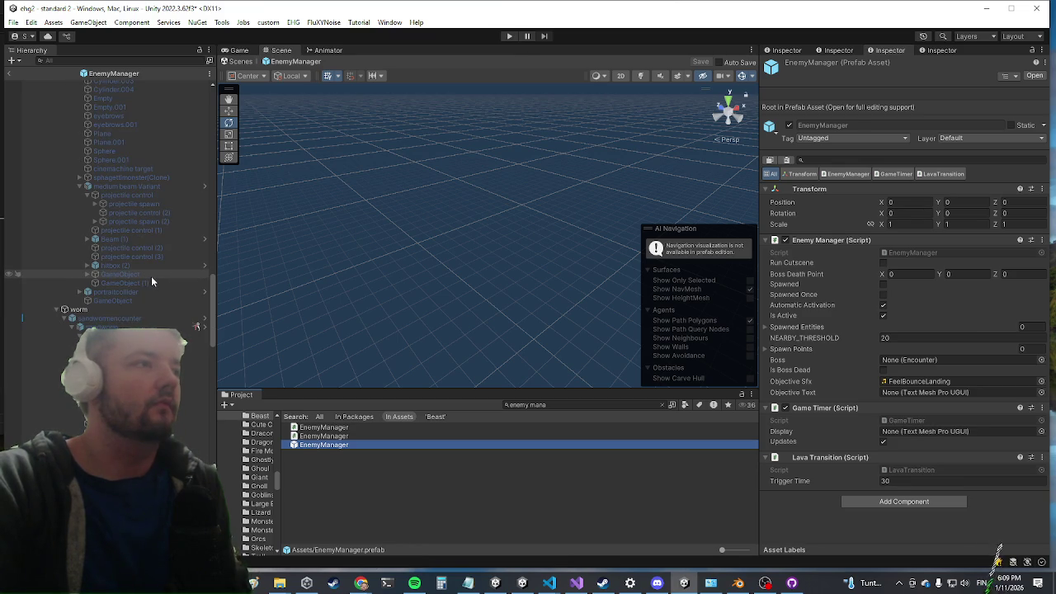
{"action": "scroll", "coordinate": [151, 277], "scroll_direction": "up", "scroll_amount": 10}
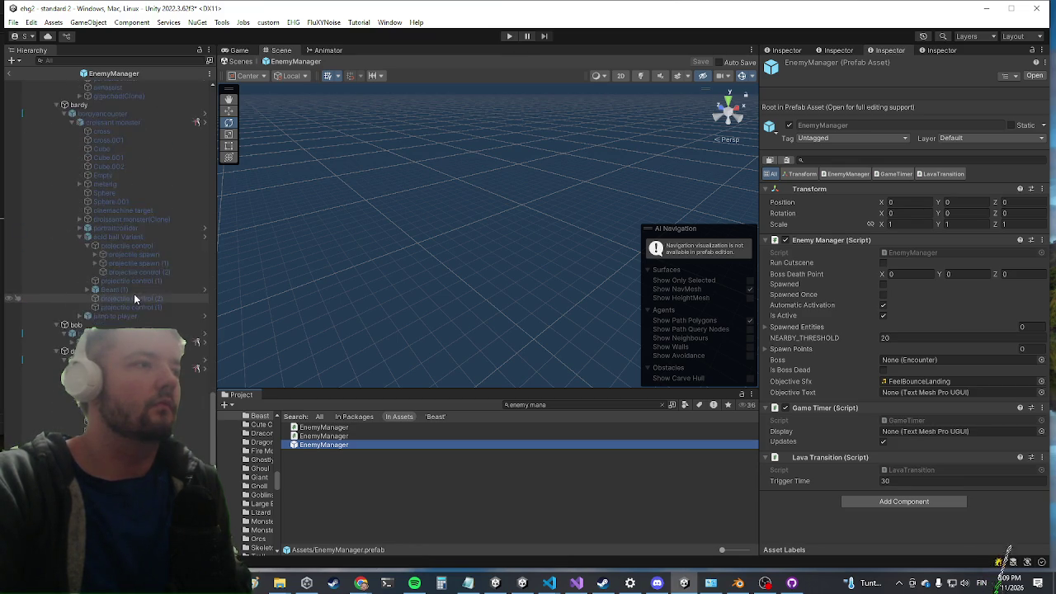
{"action": "scroll", "coordinate": [132, 298], "scroll_direction": "down", "scroll_amount": 2}
{"action": "left_click", "coordinate": [124, 340]}
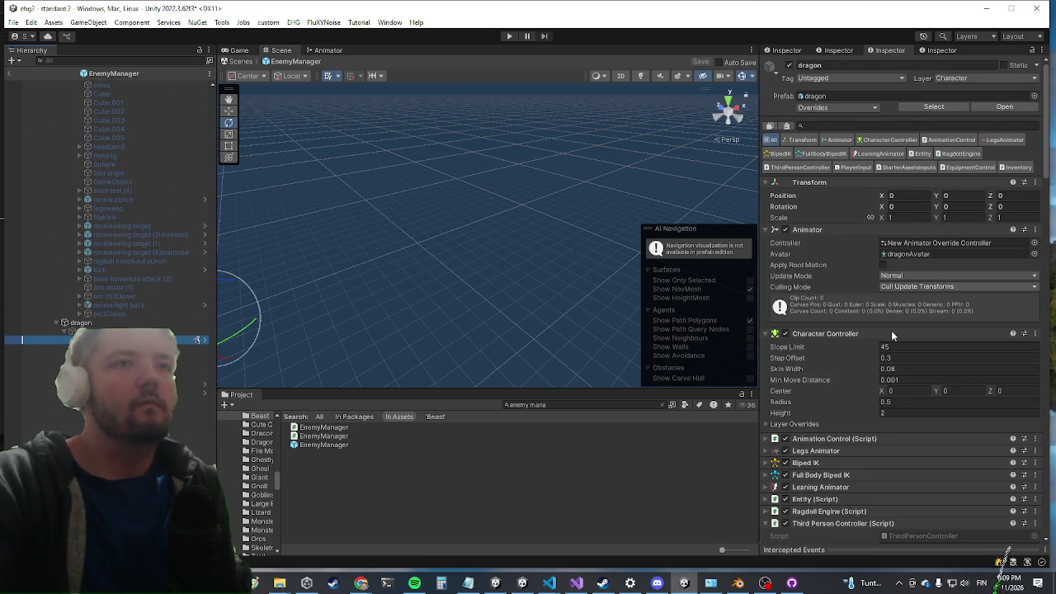
Collapse the dragon's Third Person Controller, Footstep Engine and AI Control components
{"action": "scroll", "coordinate": [856, 341], "scroll_direction": "down", "scroll_amount": 5}
{"action": "left_click", "coordinate": [841, 320]}
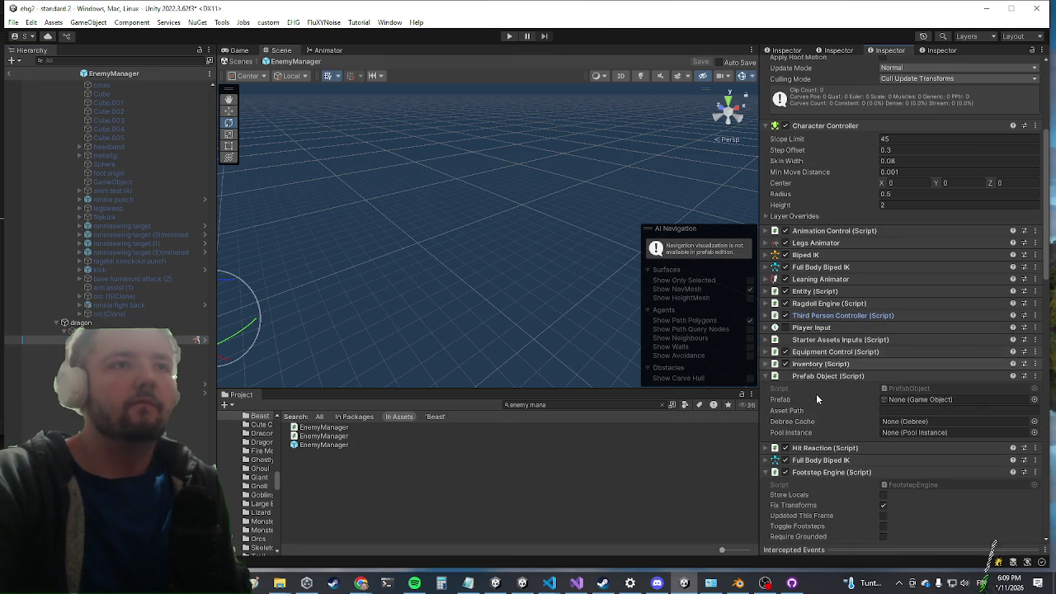
{"action": "scroll", "coordinate": [816, 393], "scroll_direction": "down", "scroll_amount": 5}
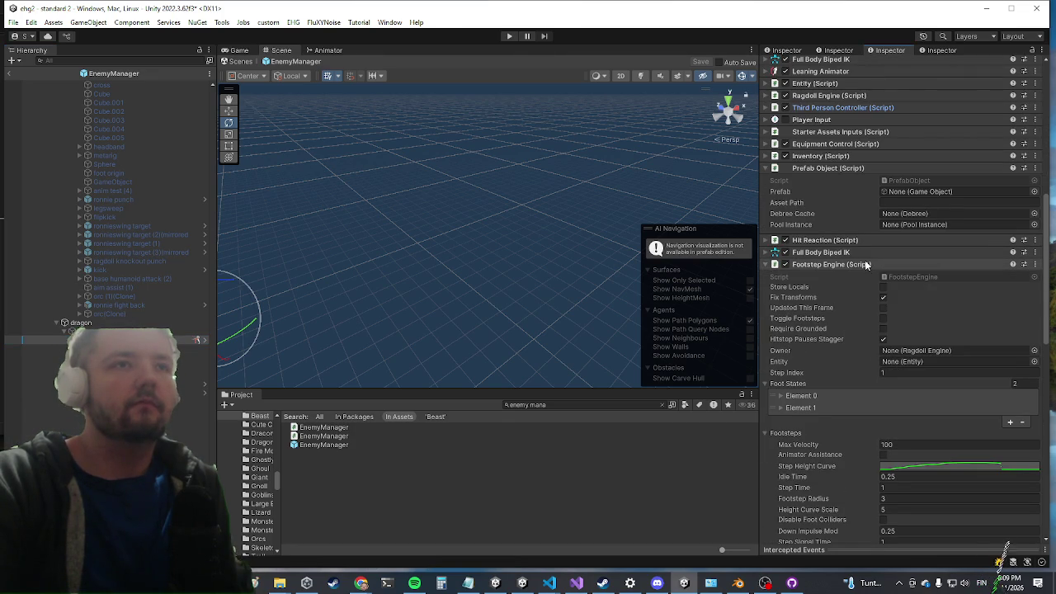
{"action": "left_click", "coordinate": [866, 264]}
{"action": "scroll", "coordinate": [807, 192], "scroll_direction": "up", "scroll_amount": 4}
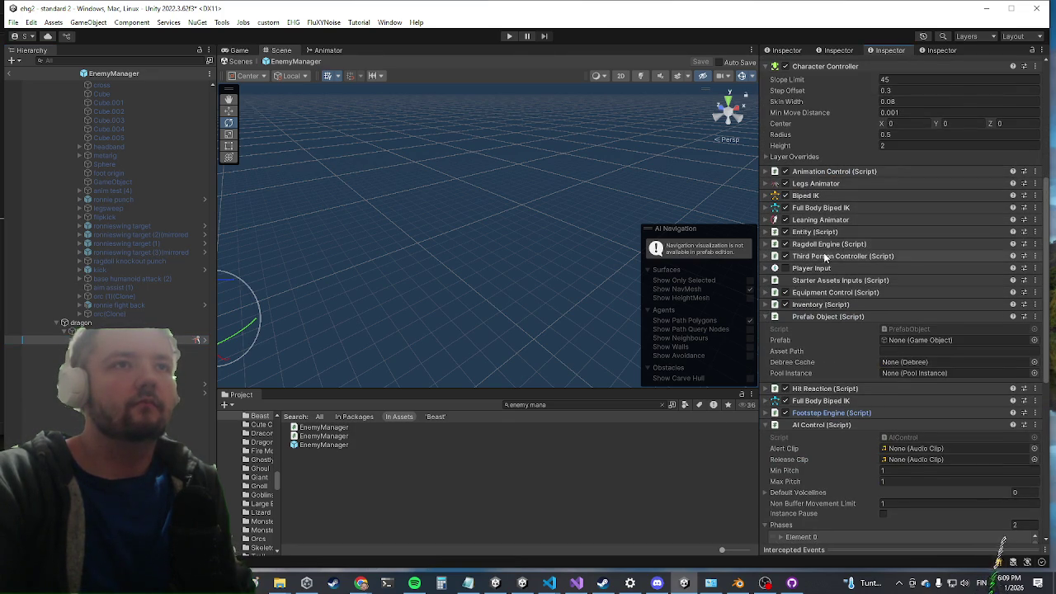
{"action": "left_click", "coordinate": [794, 426]}
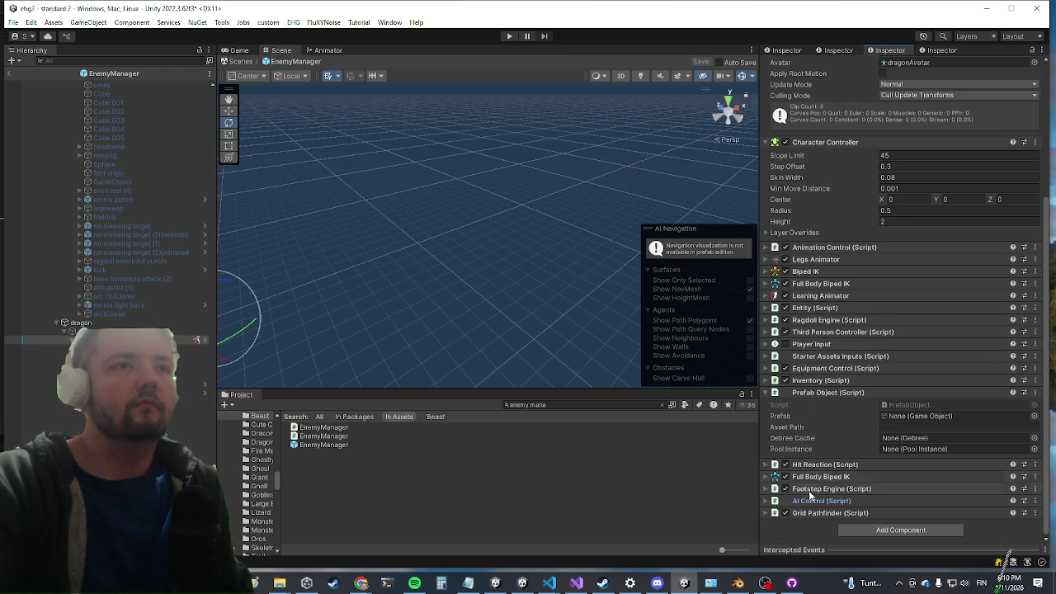
Add an Entity Audio Manager component to the dragon and expand its settings
{"action": "left_click", "coordinate": [884, 536]}
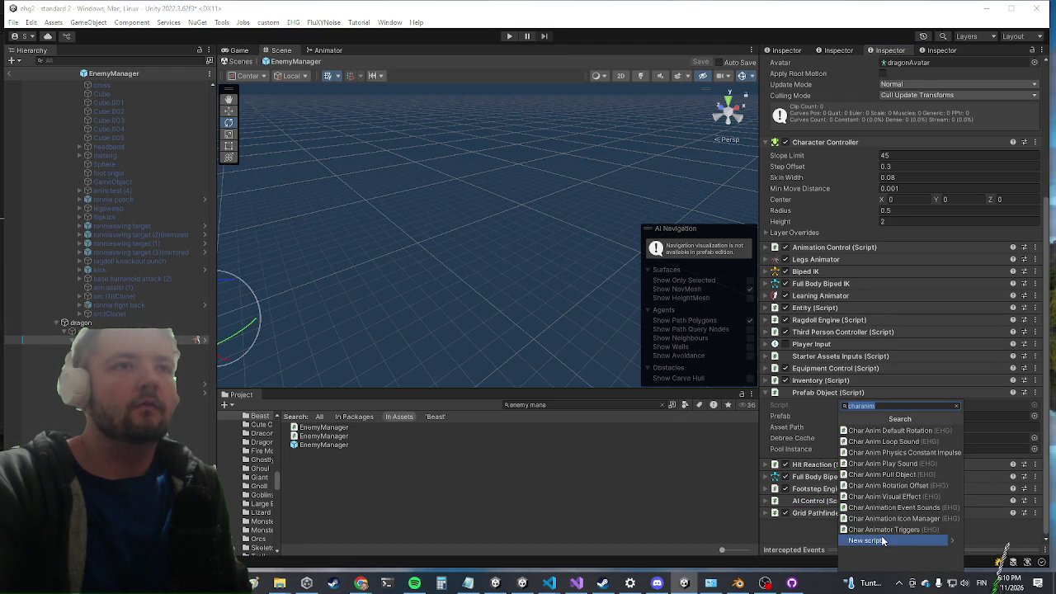
{"action": "key", "text": "ctrl+a"}
{"action": "type", "text": "a"}
{"action": "key", "text": "ctrl+a"}
{"action": "type", "text": "entityaud"}
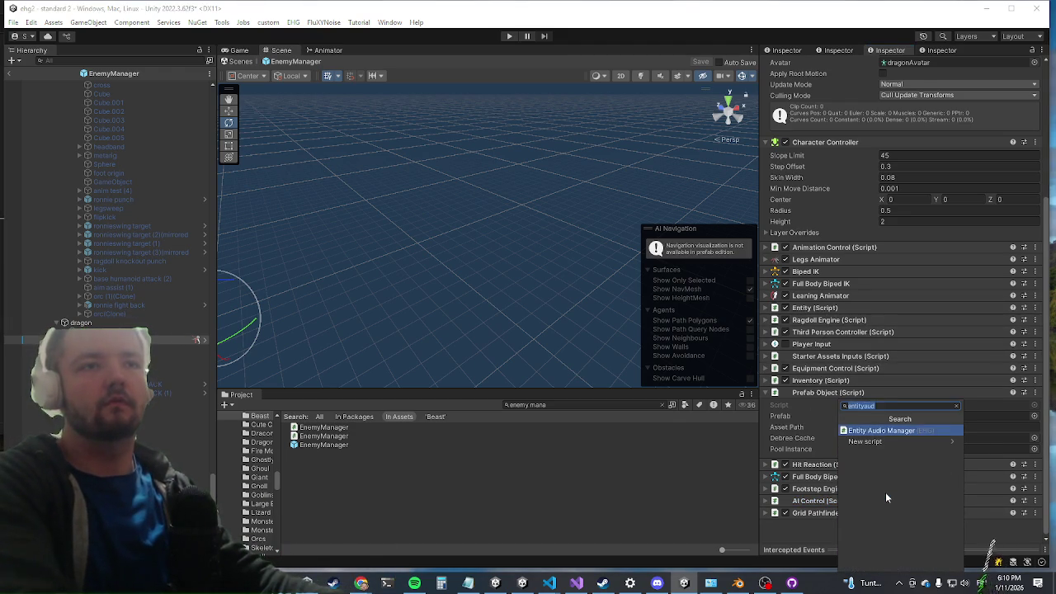
{"action": "key", "text": "Return"}
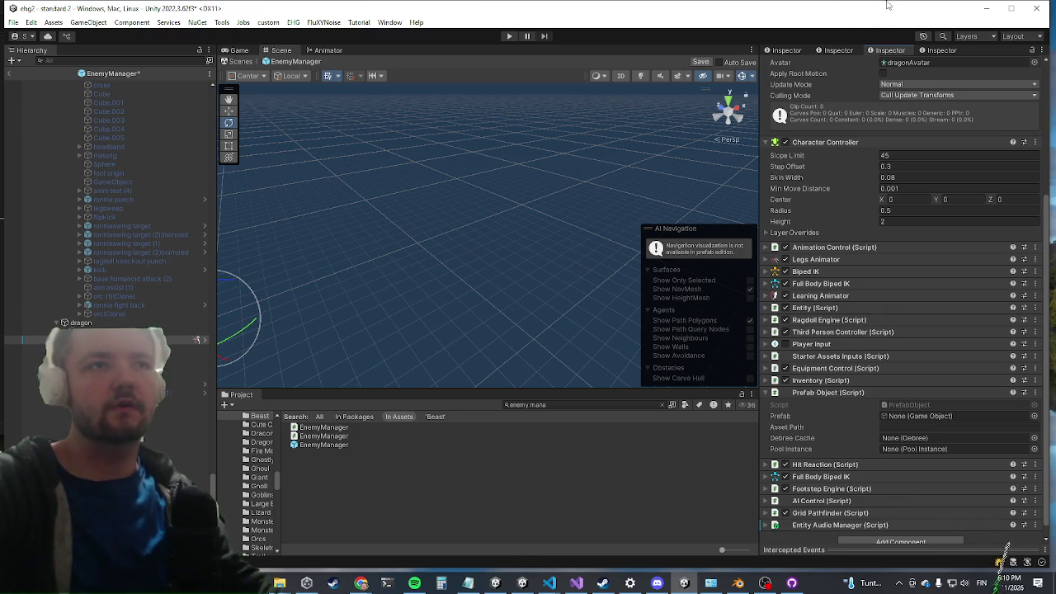
{"action": "left_click", "coordinate": [841, 525]}
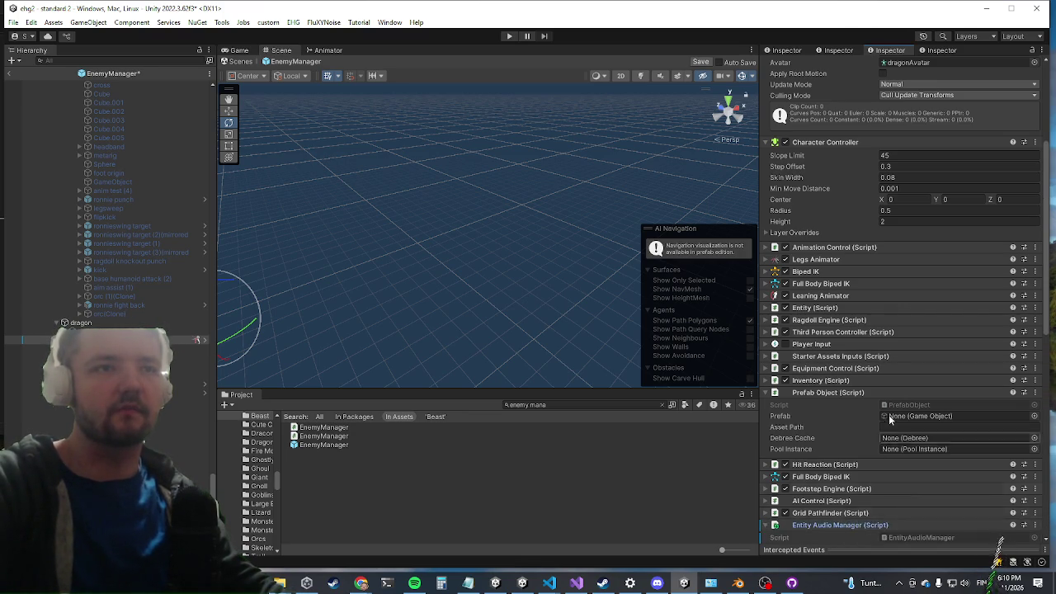
Copy gigachad's Entity Audio Manager component, whose Footsteps Ground list has four sounds
{"action": "scroll", "coordinate": [872, 366], "scroll_direction": "down", "scroll_amount": 10}
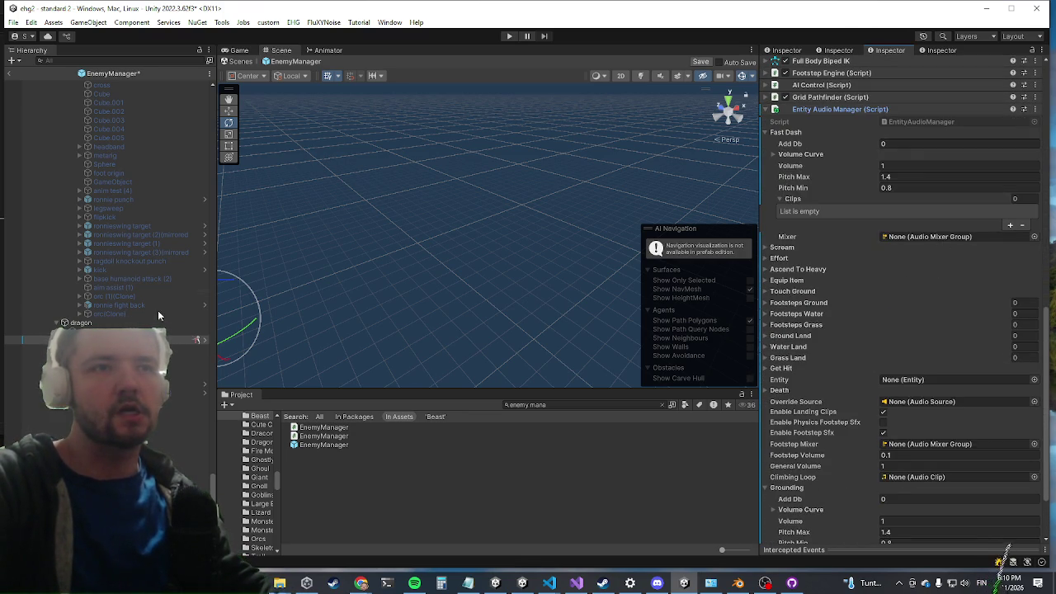
{"action": "scroll", "coordinate": [158, 310], "scroll_direction": "down", "scroll_amount": 3}
{"action": "scroll", "coordinate": [108, 206], "scroll_direction": "down", "scroll_amount": 10}
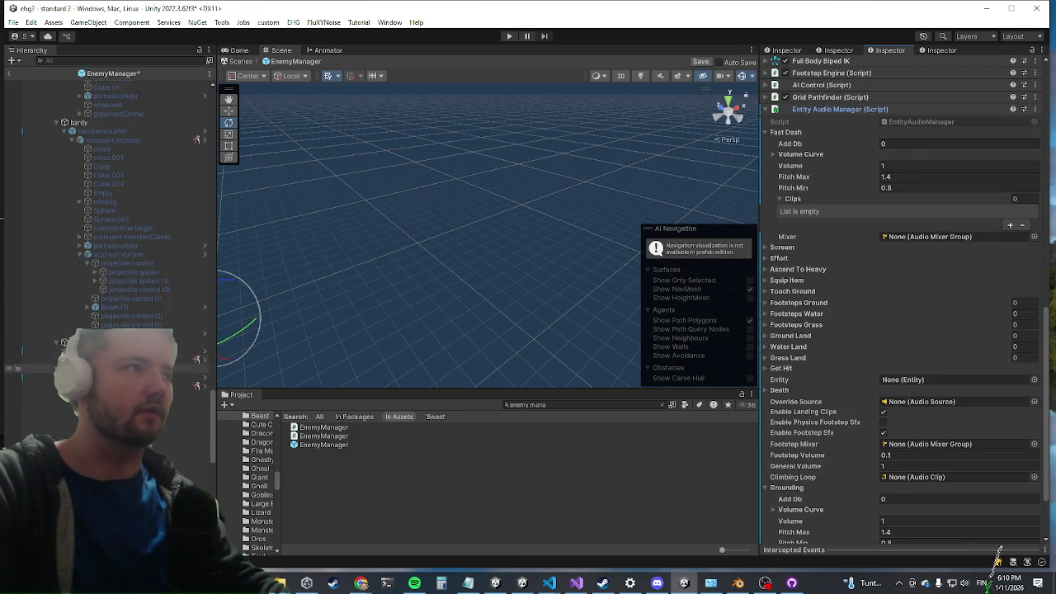
{"action": "scroll", "coordinate": [107, 207], "scroll_direction": "down", "scroll_amount": 15}
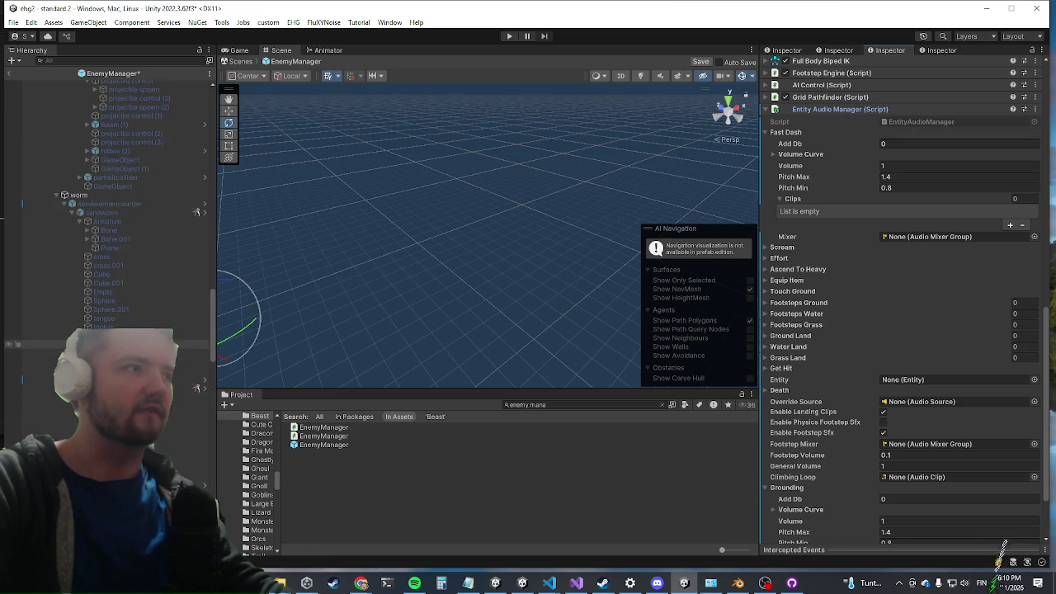
{"action": "scroll", "coordinate": [108, 207], "scroll_direction": "down", "scroll_amount": 15}
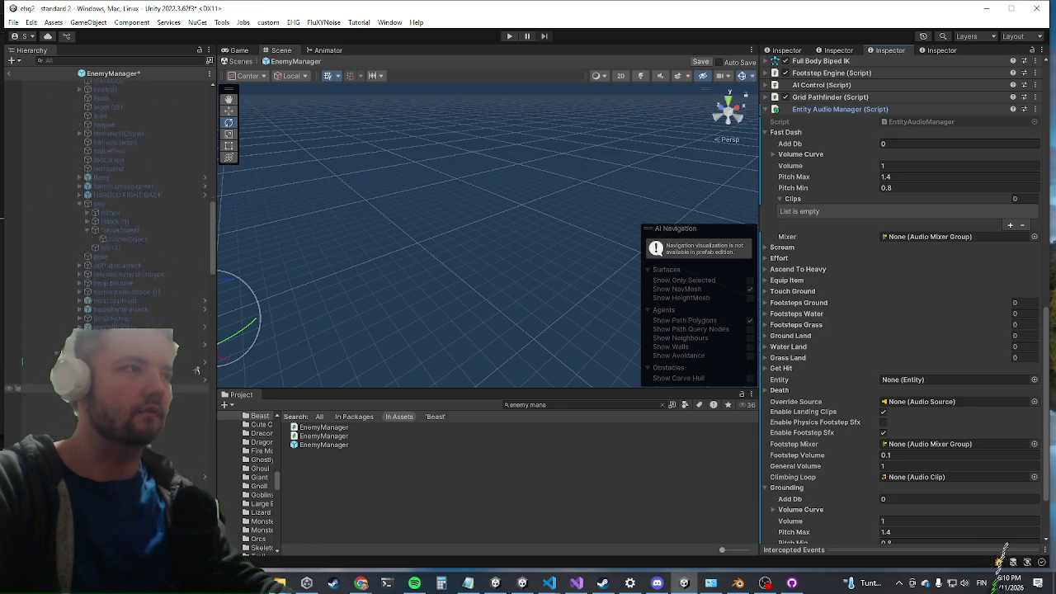
{"action": "scroll", "coordinate": [107, 206], "scroll_direction": "down", "scroll_amount": 10}
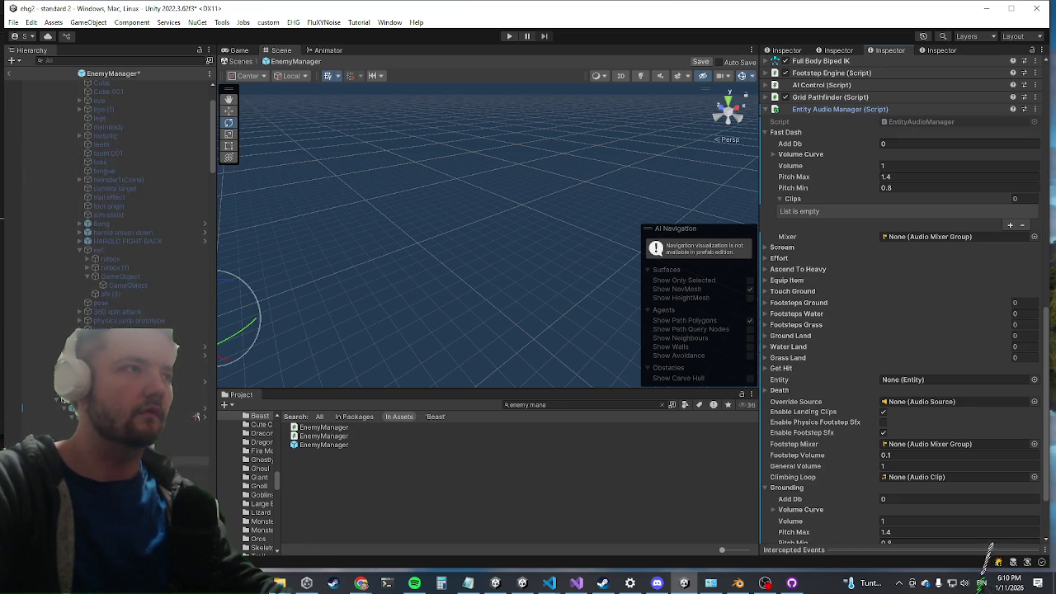
{"action": "scroll", "coordinate": [107, 181], "scroll_direction": "down", "scroll_amount": 10}
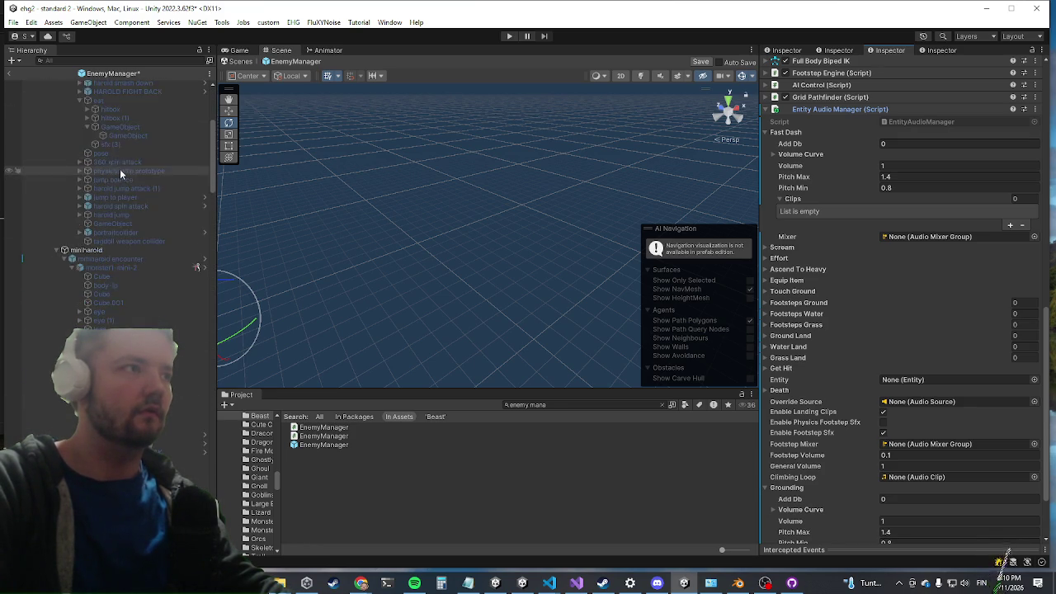
{"action": "scroll", "coordinate": [108, 223], "scroll_direction": "down", "scroll_amount": 10}
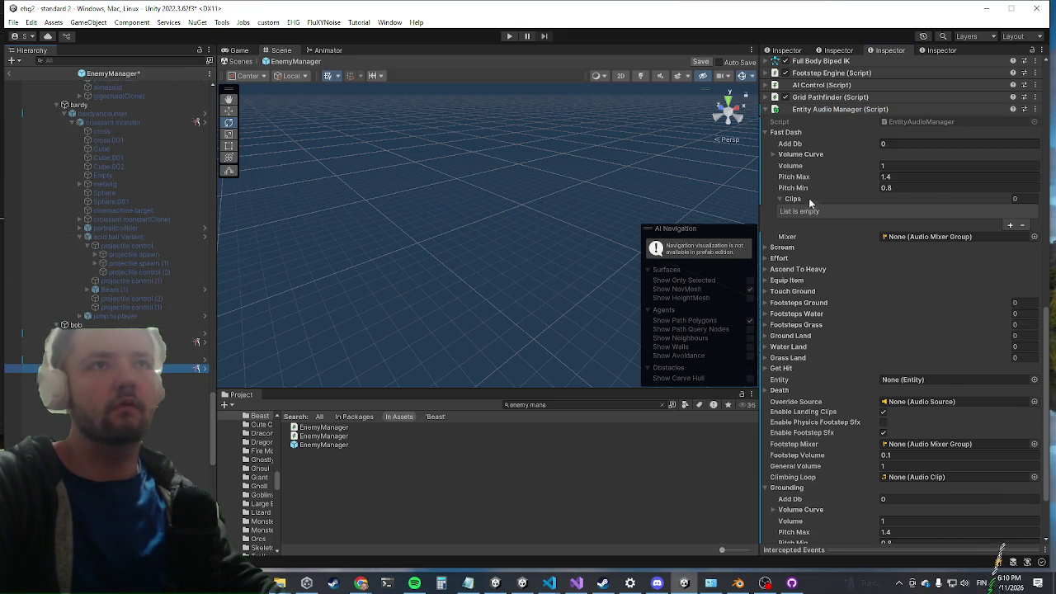
{"action": "scroll", "coordinate": [808, 198], "scroll_direction": "up", "scroll_amount": 10}
{"action": "scroll", "coordinate": [875, 393], "scroll_direction": "up", "scroll_amount": 5}
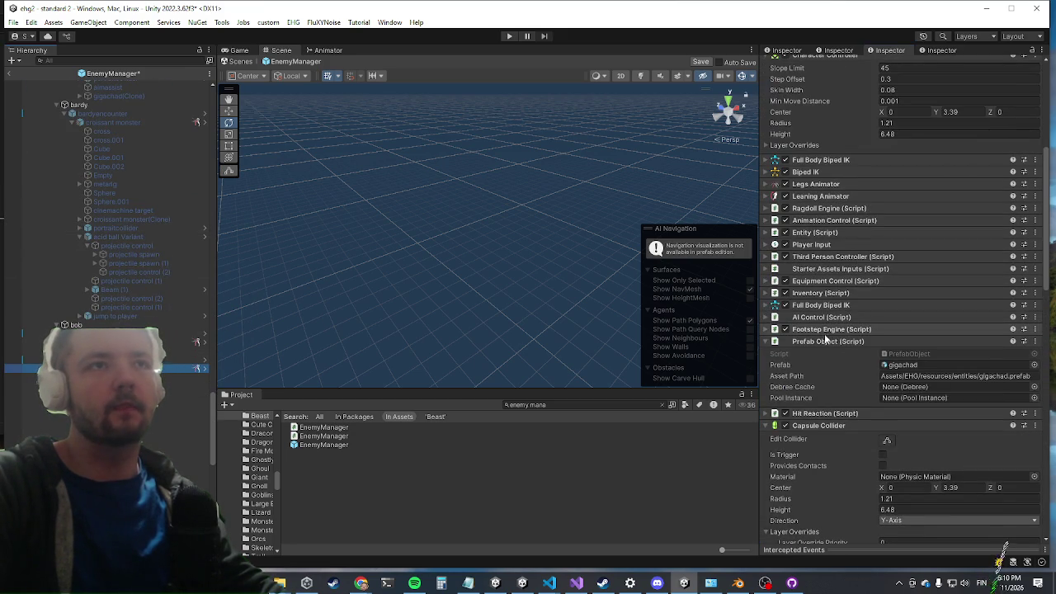
{"action": "scroll", "coordinate": [797, 295], "scroll_direction": "down", "scroll_amount": 12}
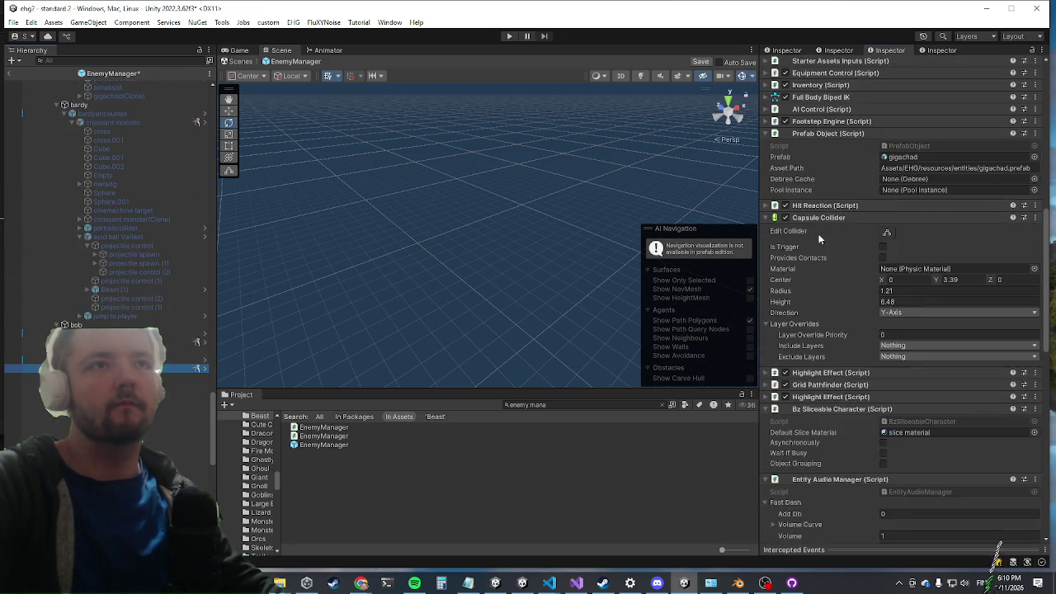
{"action": "right_click", "coordinate": [823, 242]}
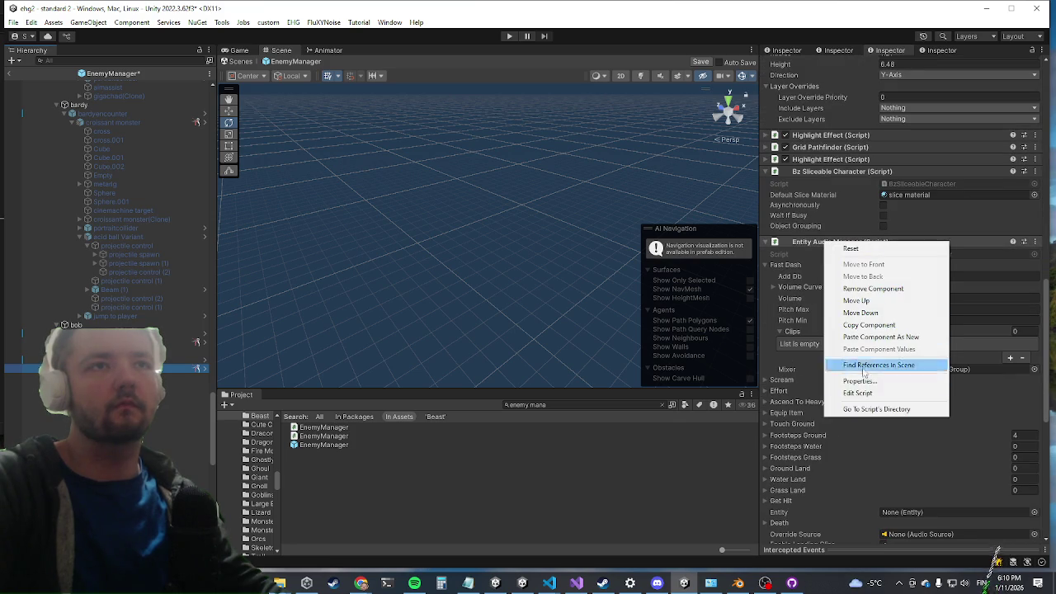
{"action": "left_click", "coordinate": [871, 327]}
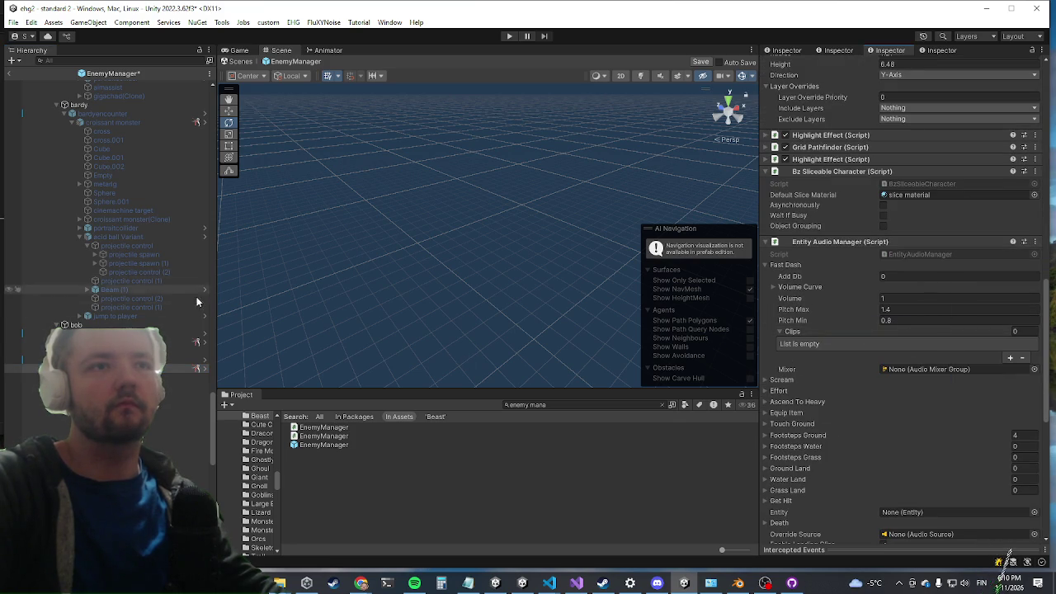
Paste the copied component values onto the dragon's Entity Audio Manager
{"action": "scroll", "coordinate": [54, 401], "scroll_direction": "down", "scroll_amount": 5}
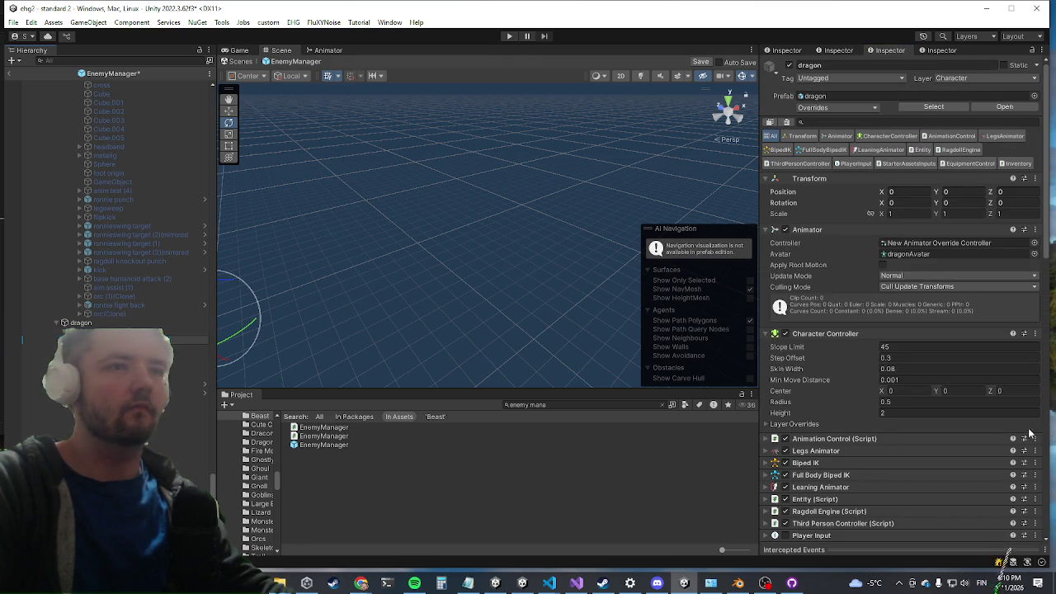
{"action": "scroll", "coordinate": [830, 352], "scroll_direction": "down", "scroll_amount": 10}
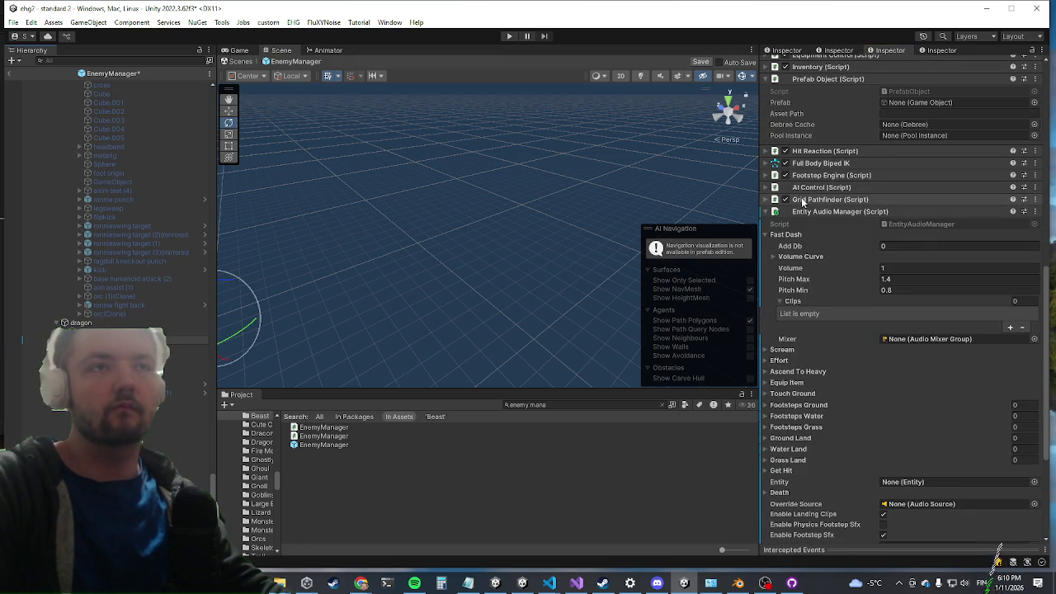
{"action": "right_click", "coordinate": [804, 211]}
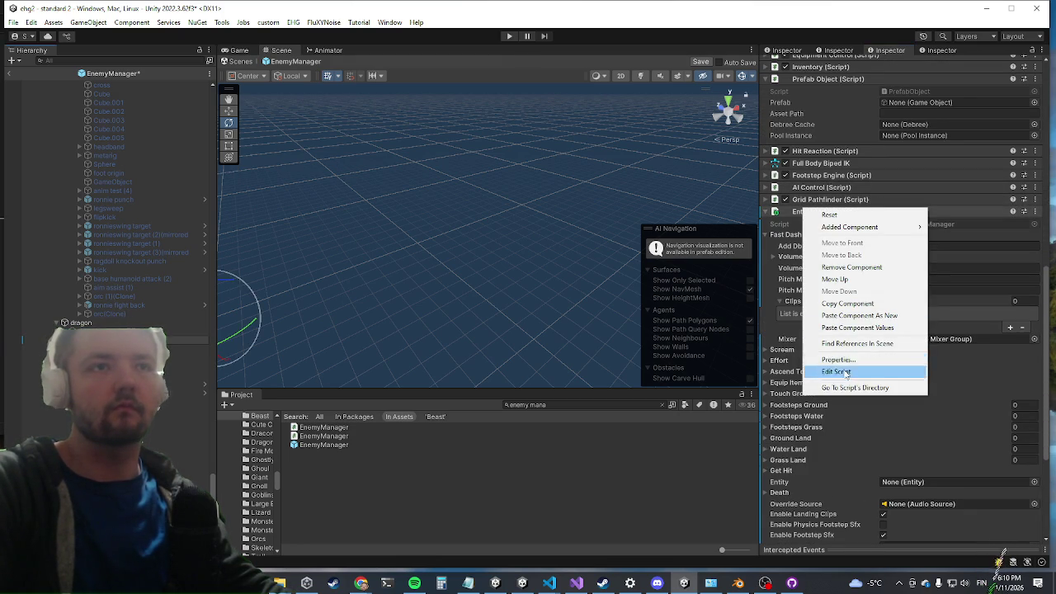
{"action": "left_click", "coordinate": [854, 328]}
Verify the dragon's Footsteps Ground lists Giant Footstep Single 1–4, collapsing Grounding
{"action": "scroll", "coordinate": [883, 293], "scroll_direction": "down", "scroll_amount": 5}
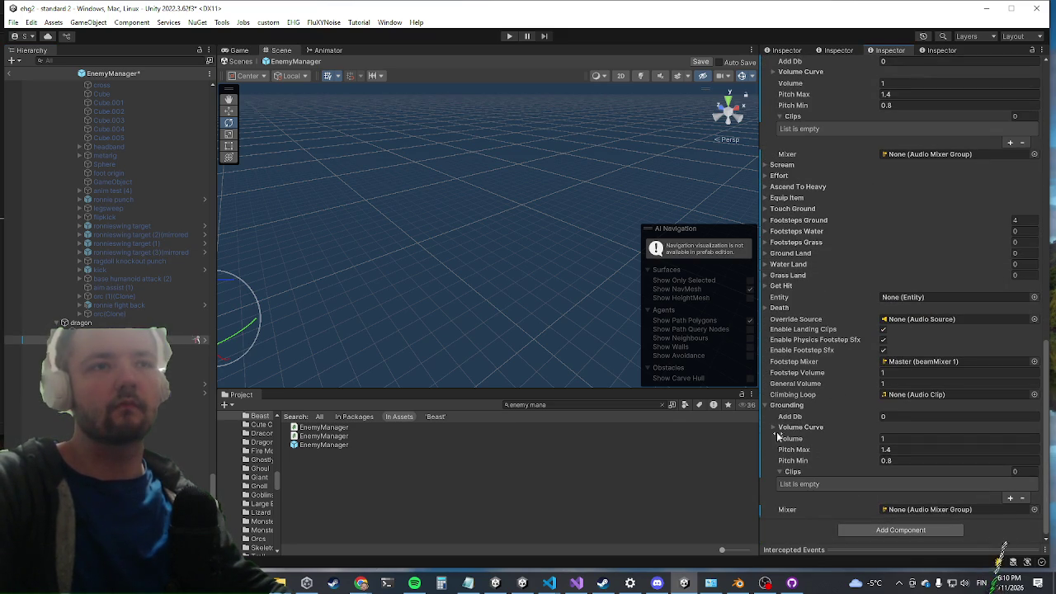
{"action": "left_click", "coordinate": [774, 405]}
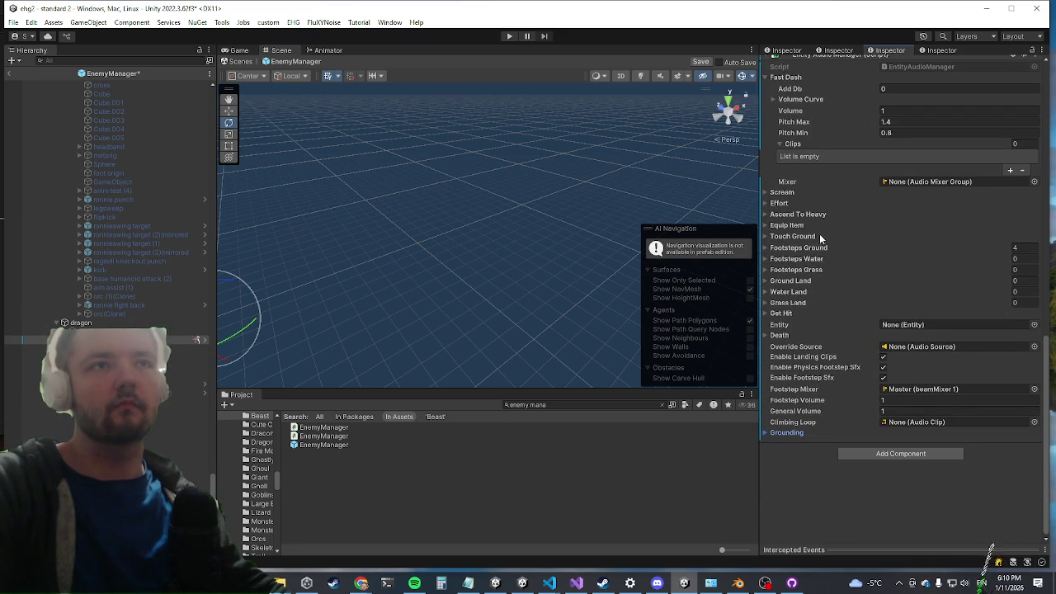
{"action": "scroll", "coordinate": [794, 243], "scroll_direction": "up", "scroll_amount": 5}
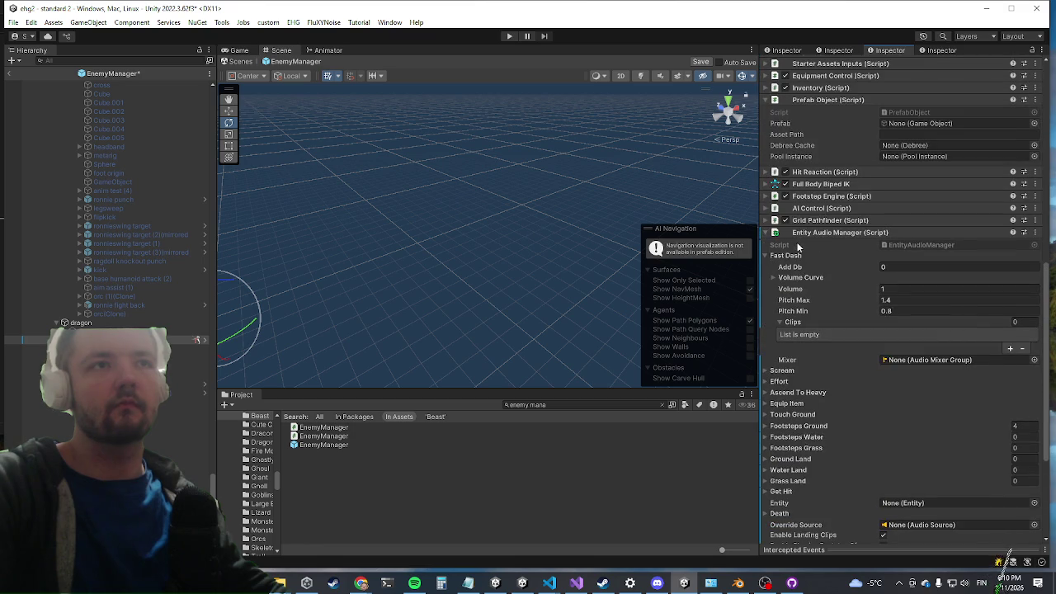
{"action": "scroll", "coordinate": [813, 311], "scroll_direction": "down", "scroll_amount": 4}
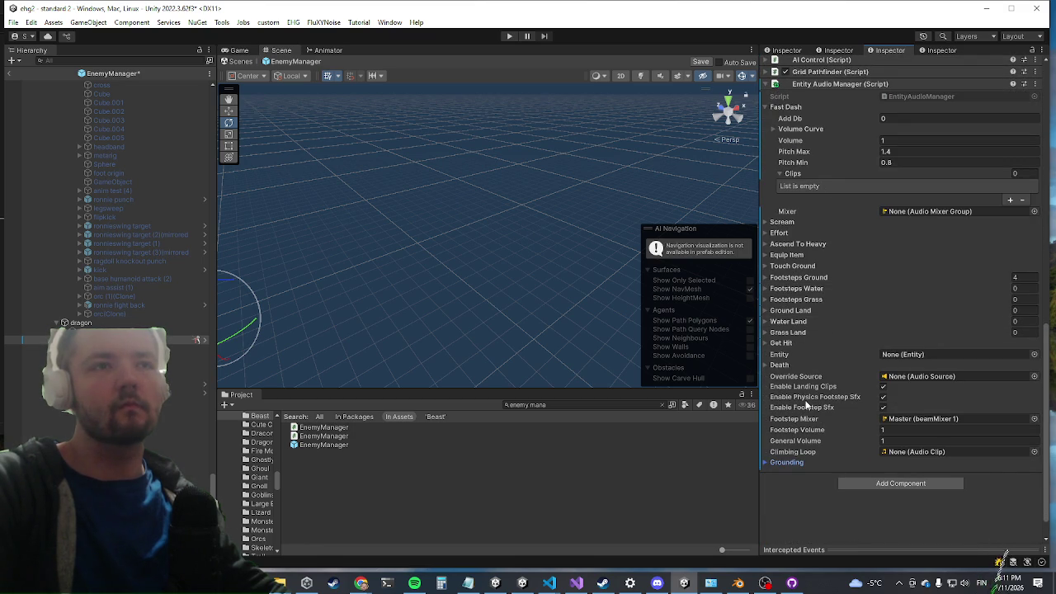
{"action": "left_click", "coordinate": [805, 278]}
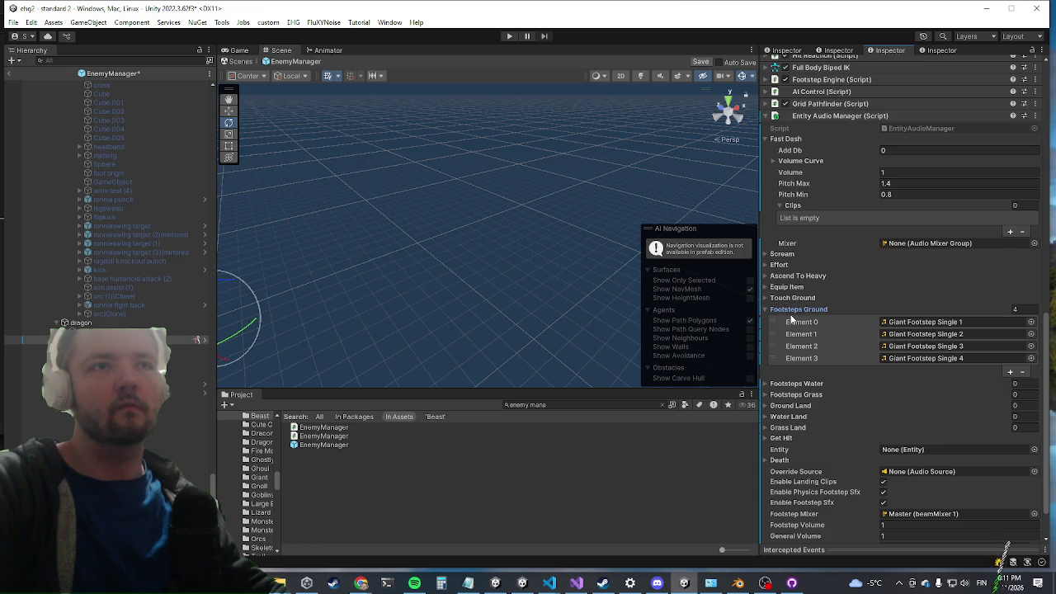
{"action": "left_click", "coordinate": [796, 312]}
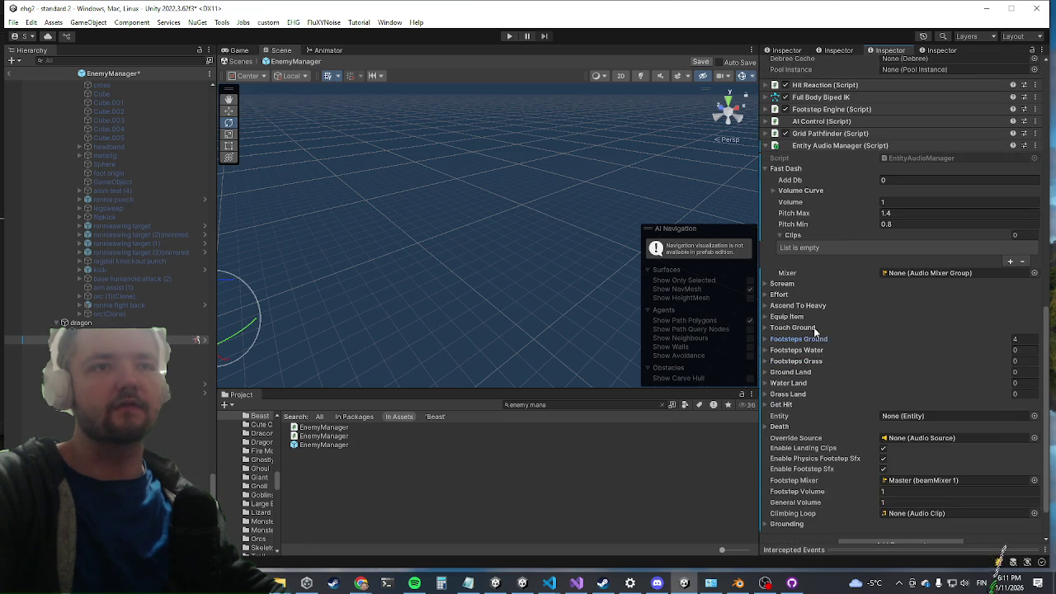
{"action": "scroll", "coordinate": [818, 365], "scroll_direction": "up", "scroll_amount": 10}
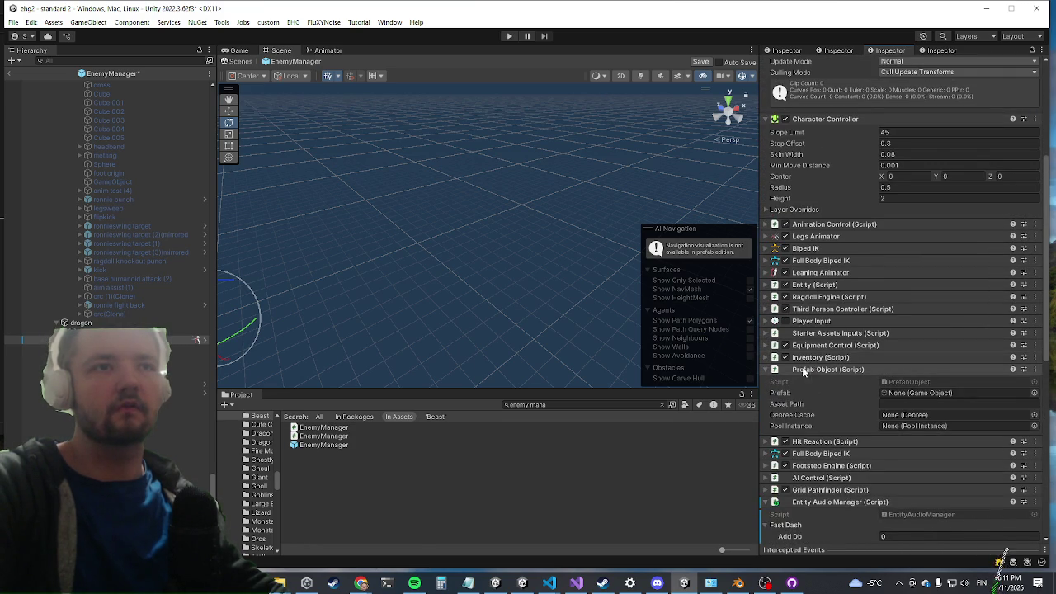
{"action": "scroll", "coordinate": [802, 368], "scroll_direction": "up", "scroll_amount": 2}
{"action": "scroll", "coordinate": [802, 370], "scroll_direction": "down", "scroll_amount": 6}
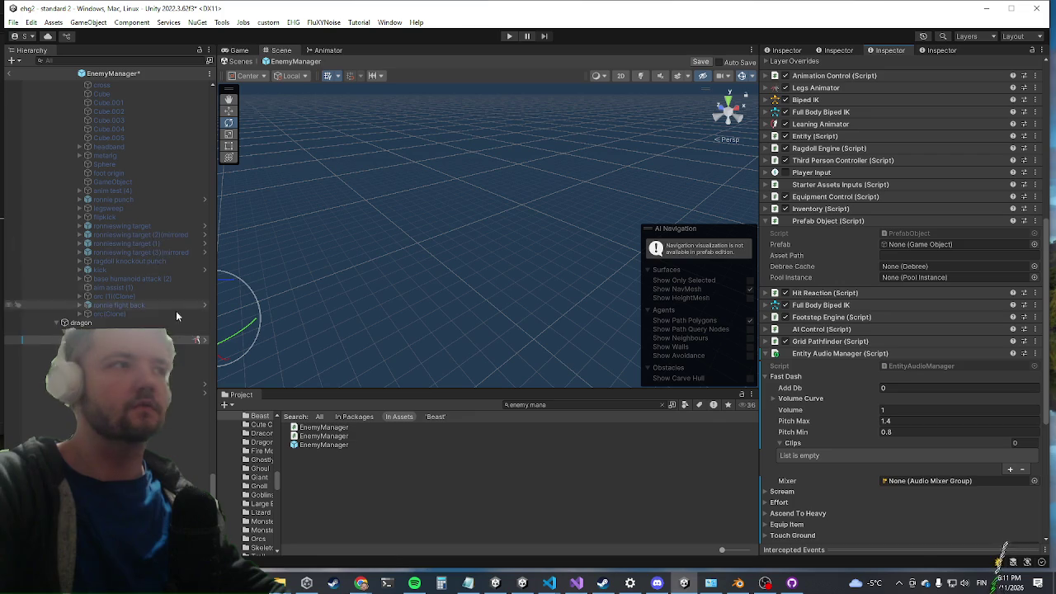
Reselect gigachad and copy its Footstep Destroy Ground component
{"action": "scroll", "coordinate": [169, 311], "scroll_direction": "down", "scroll_amount": 6}
{"action": "scroll", "coordinate": [153, 301], "scroll_direction": "down", "scroll_amount": 4}
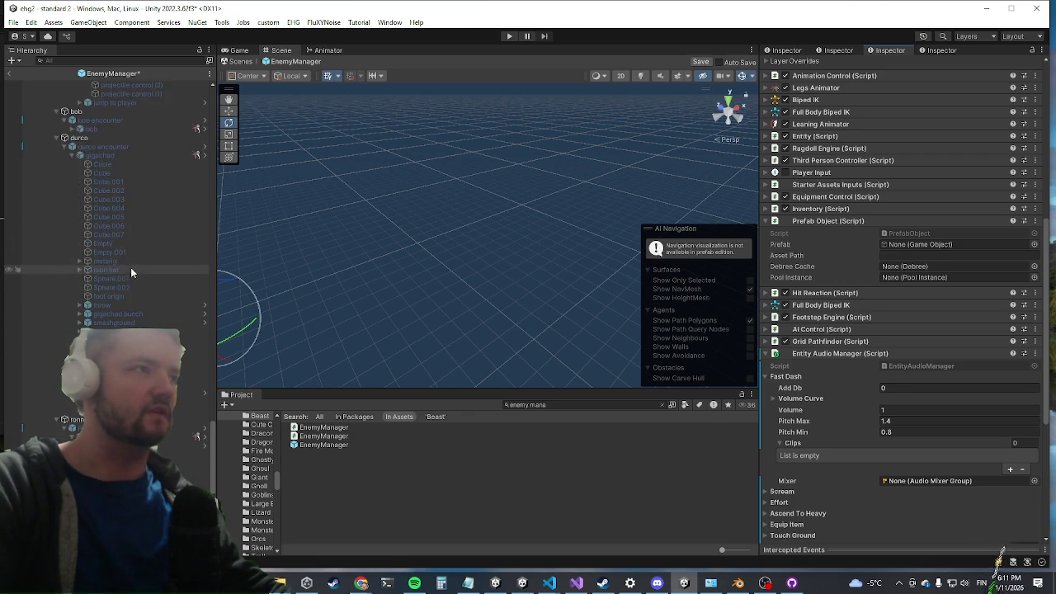
{"action": "scroll", "coordinate": [130, 267], "scroll_direction": "up", "scroll_amount": 5}
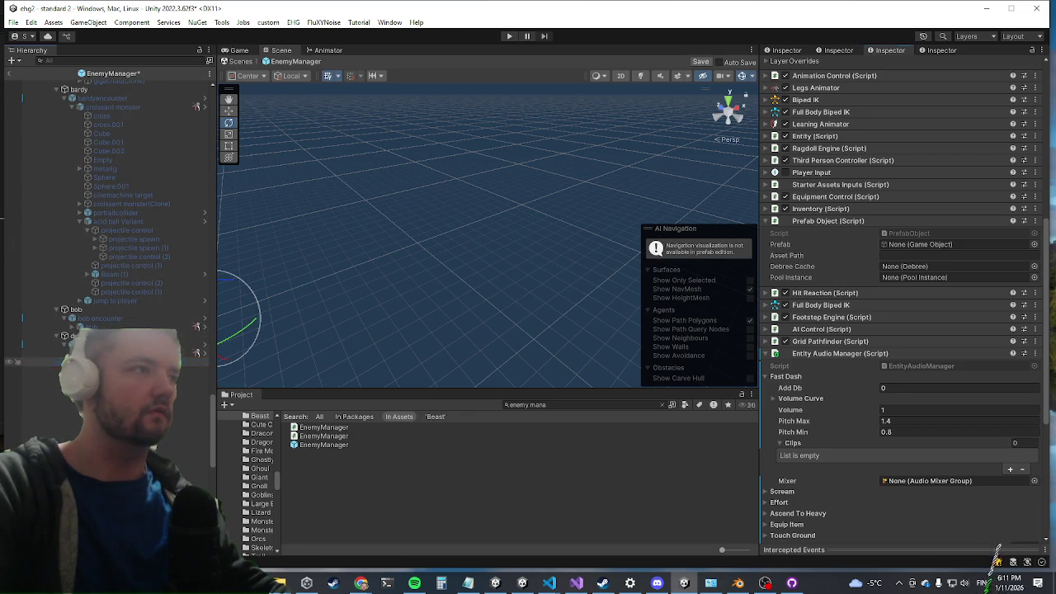
{"action": "left_click", "coordinate": [108, 353]}
{"action": "scroll", "coordinate": [939, 272], "scroll_direction": "down", "scroll_amount": 6}
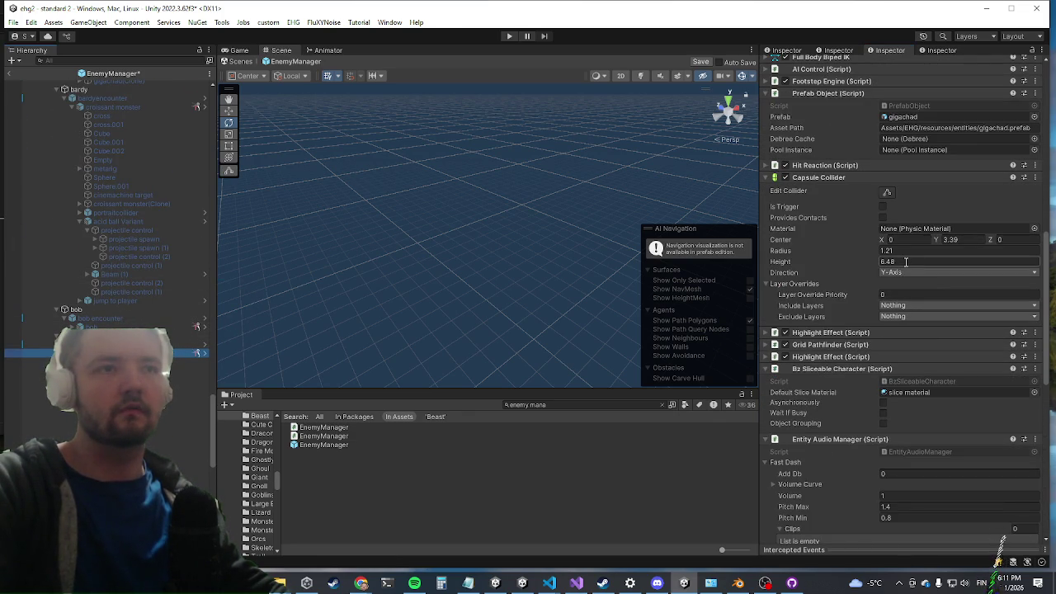
{"action": "scroll", "coordinate": [899, 260], "scroll_direction": "down", "scroll_amount": 5}
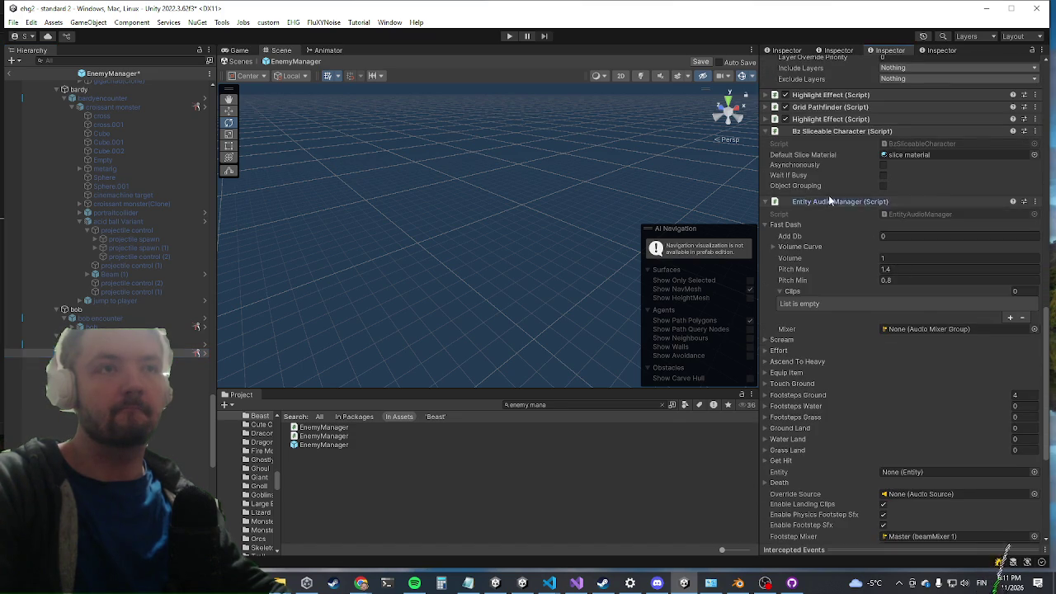
{"action": "left_click", "coordinate": [825, 200]}
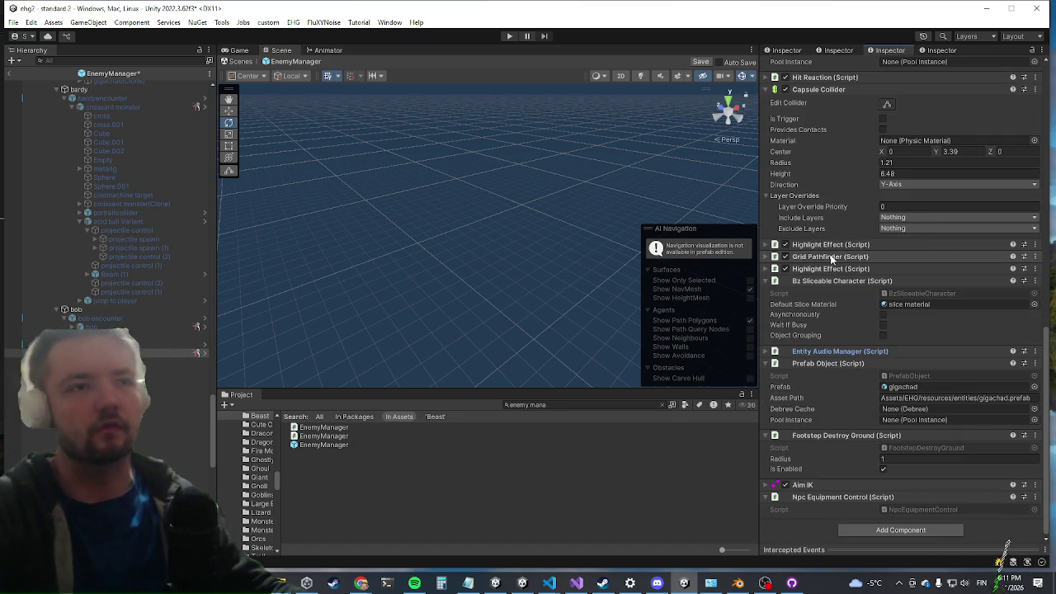
{"action": "right_click", "coordinate": [850, 437]}
{"action": "left_click", "coordinate": [893, 342]}
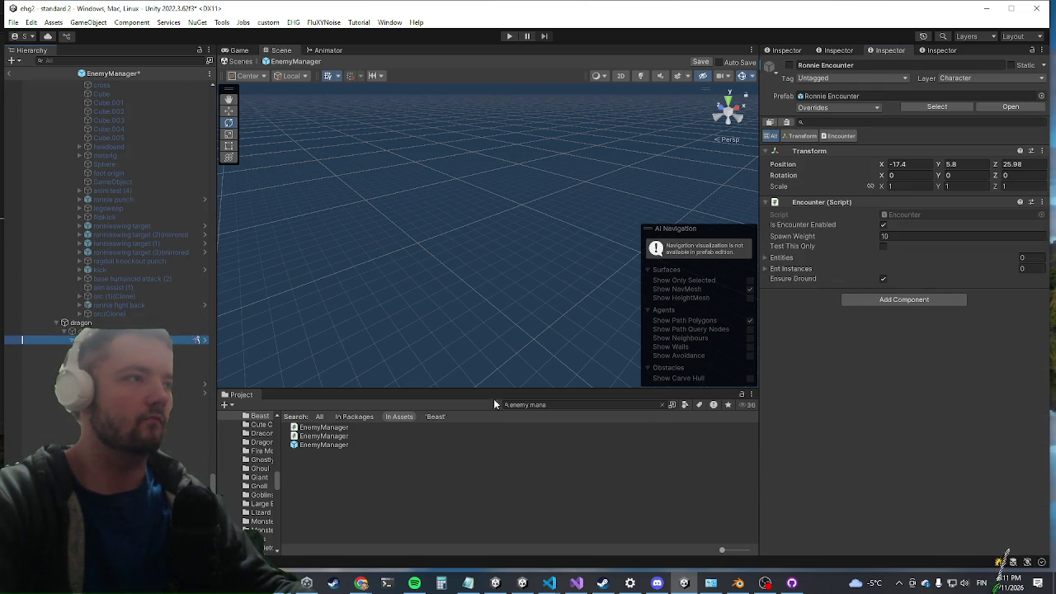
Paste Footstep Destroy Ground onto the dragon as a new component, then start a playtest
{"action": "scroll", "coordinate": [837, 396], "scroll_direction": "down", "scroll_amount": 5}
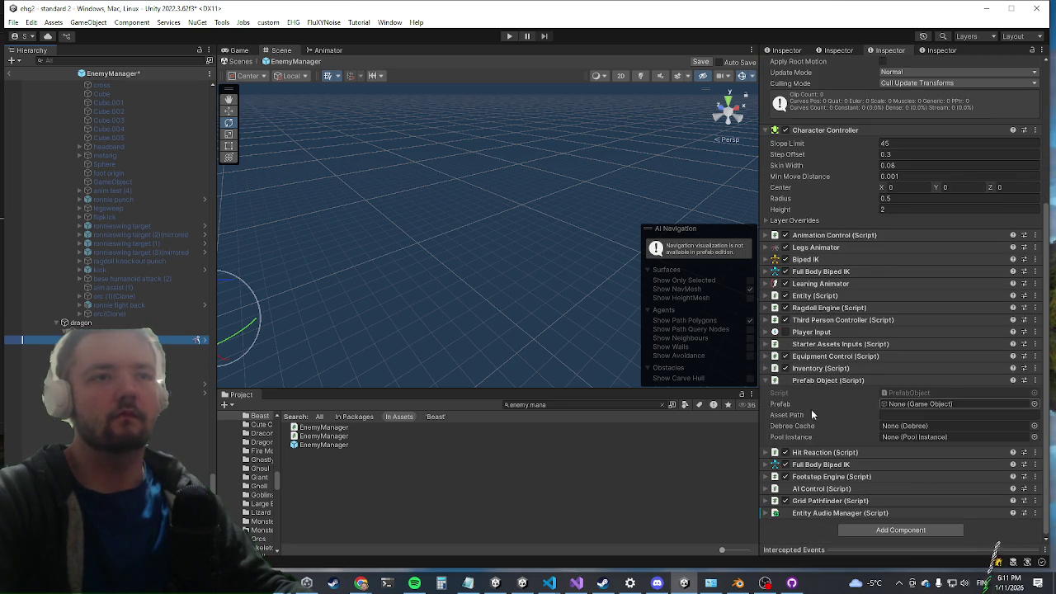
{"action": "right_click", "coordinate": [808, 514]}
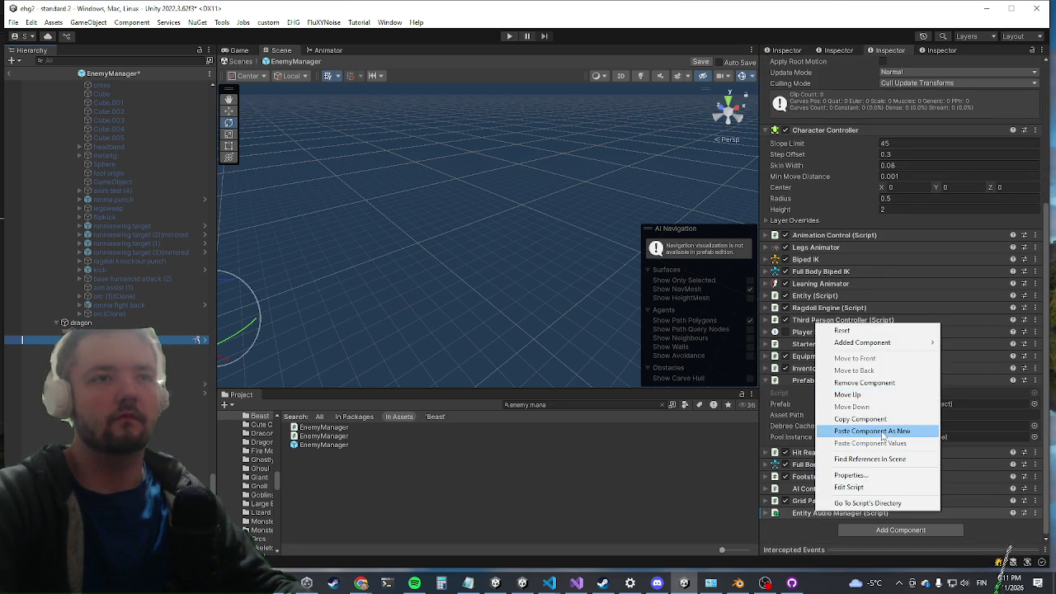
{"action": "left_click", "coordinate": [391, 202]}
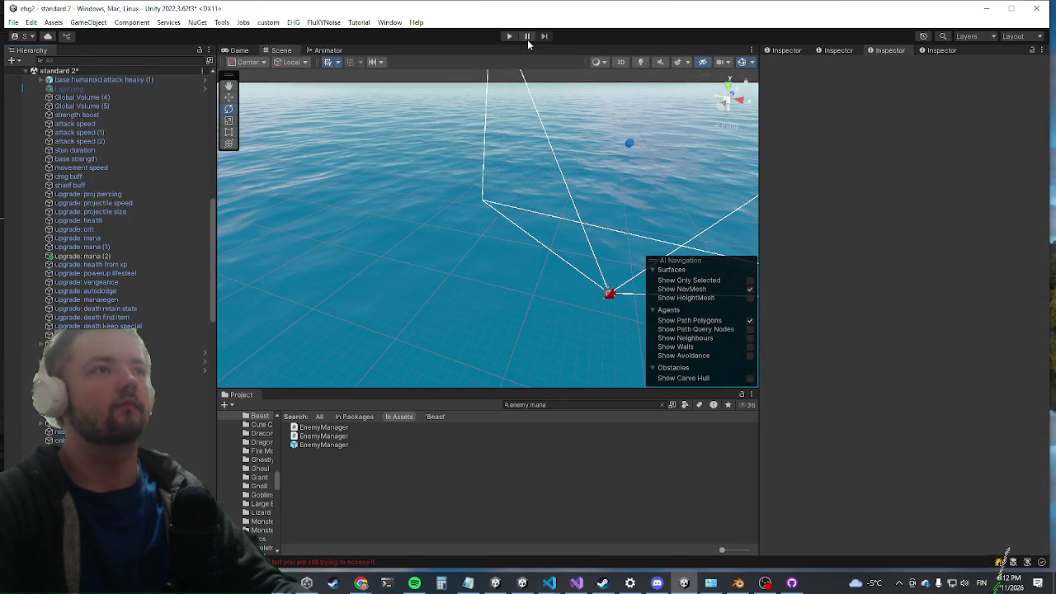
{"action": "left_click", "coordinate": [510, 38]}
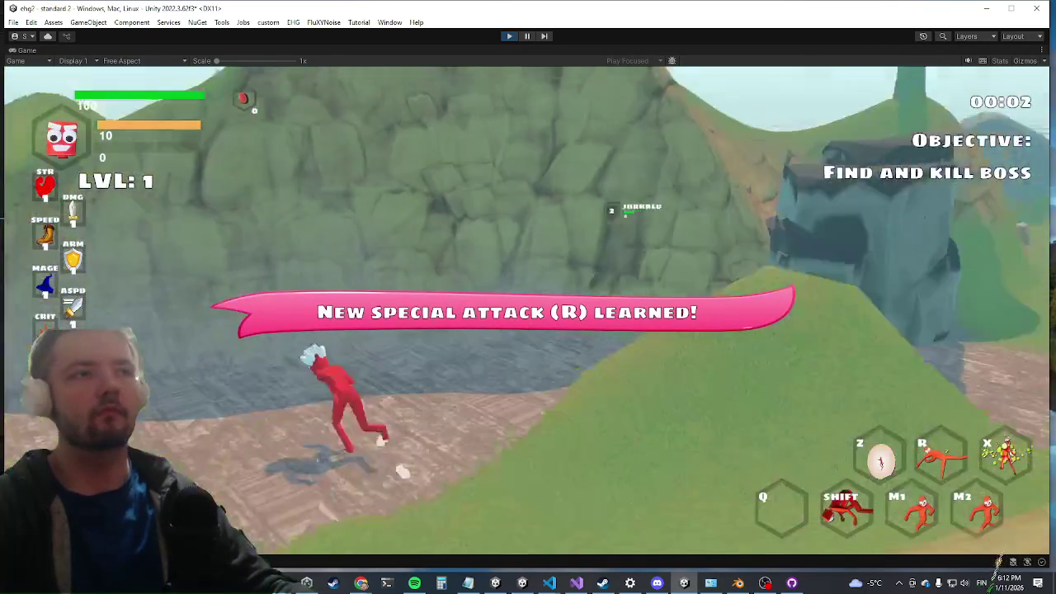
Walk up the hill and run killwave in the in-game console to summon the Dragon
{"action": "key", "text": "w"}
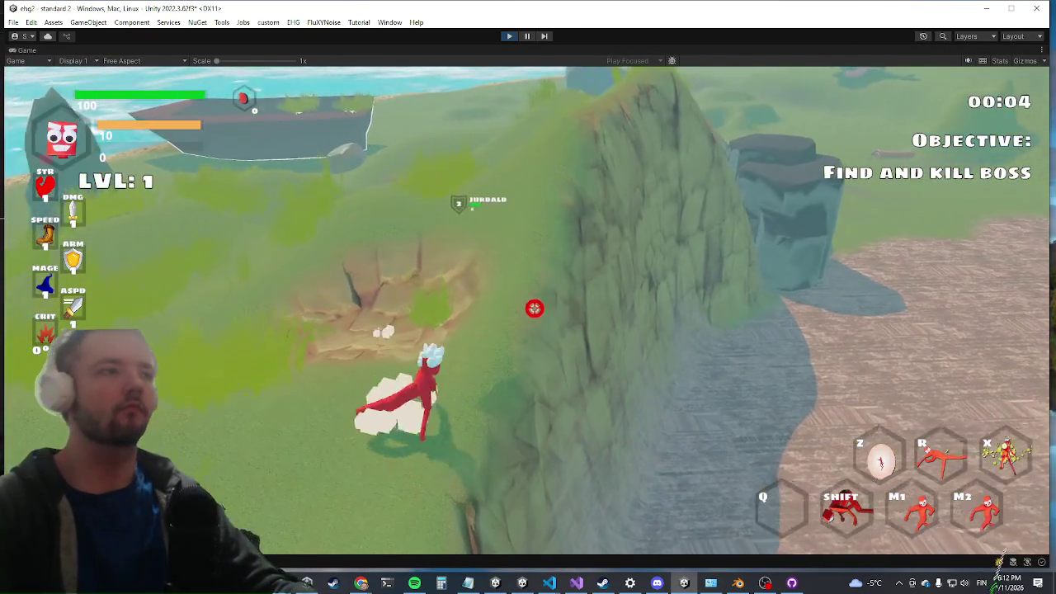
{"action": "key", "text": "grave"}
{"action": "type", "text": "killwave"}
{"action": "key", "text": "Return"}
{"action": "key", "text": "grave"}
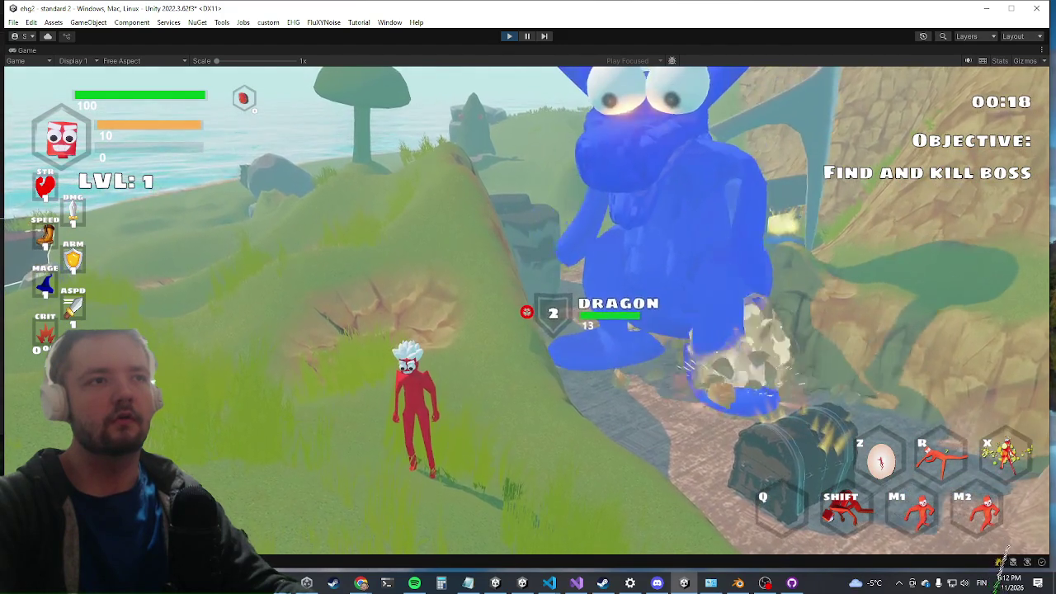
Run, dash and attack toward the Dragon boss while it breathes fire
{"action": "key", "text": "shift"}
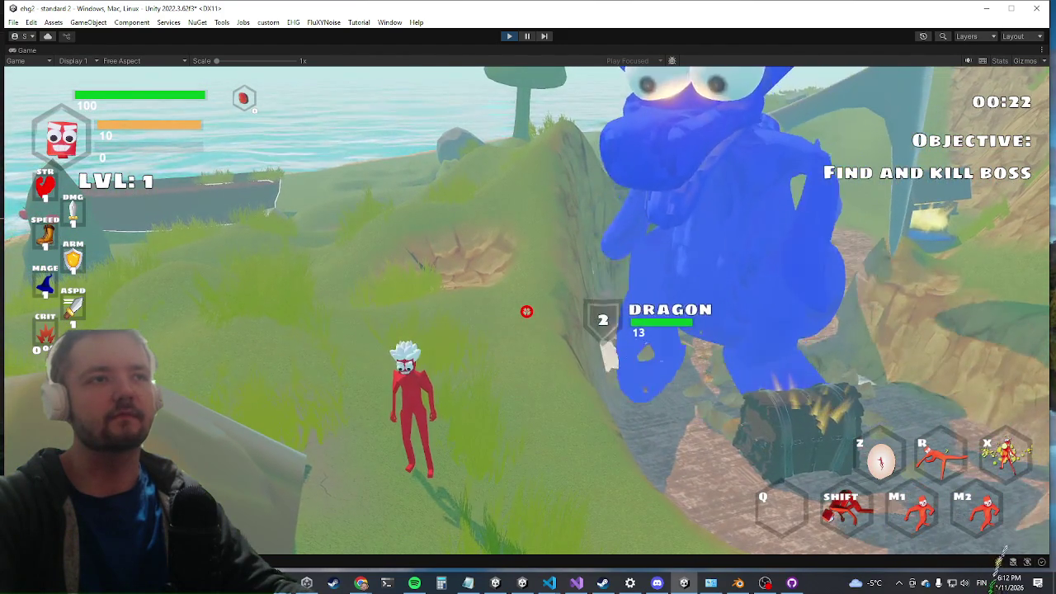
{"action": "key", "text": "w"}
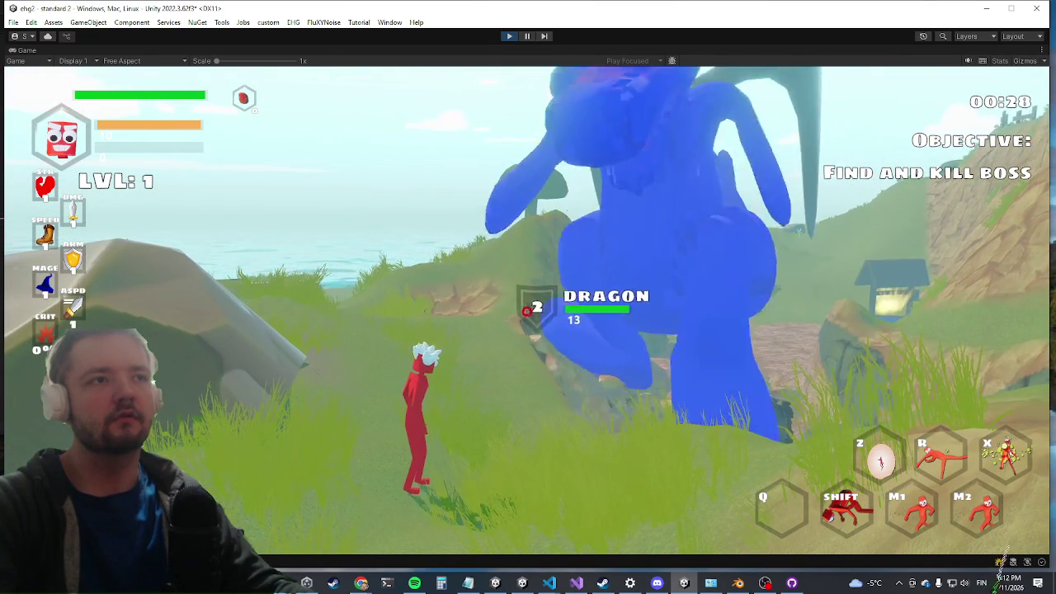
{"action": "key", "text": "s"}
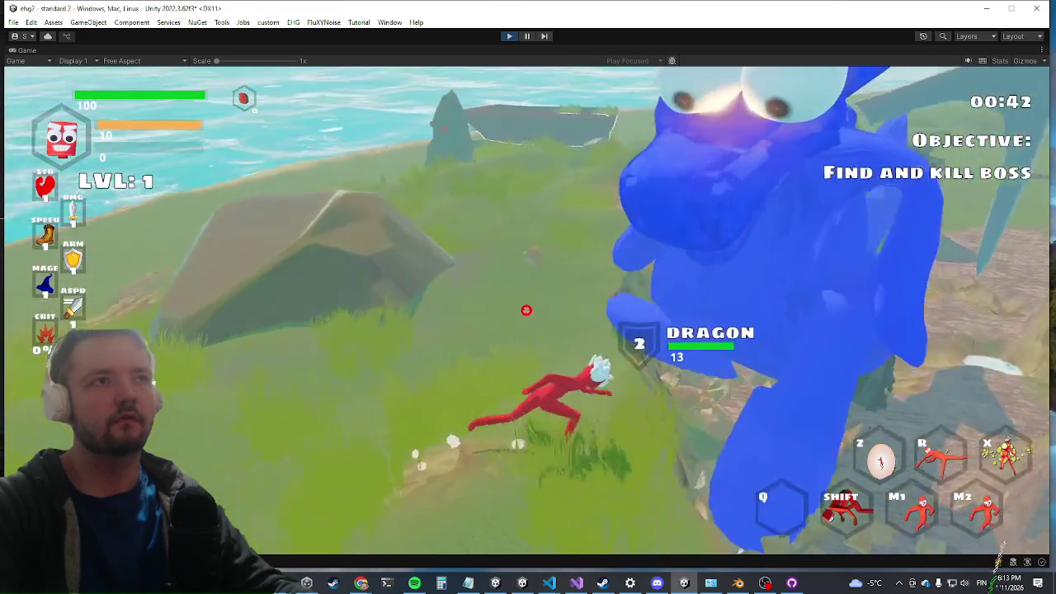
{"action": "left_click", "coordinate": [524, 314]}
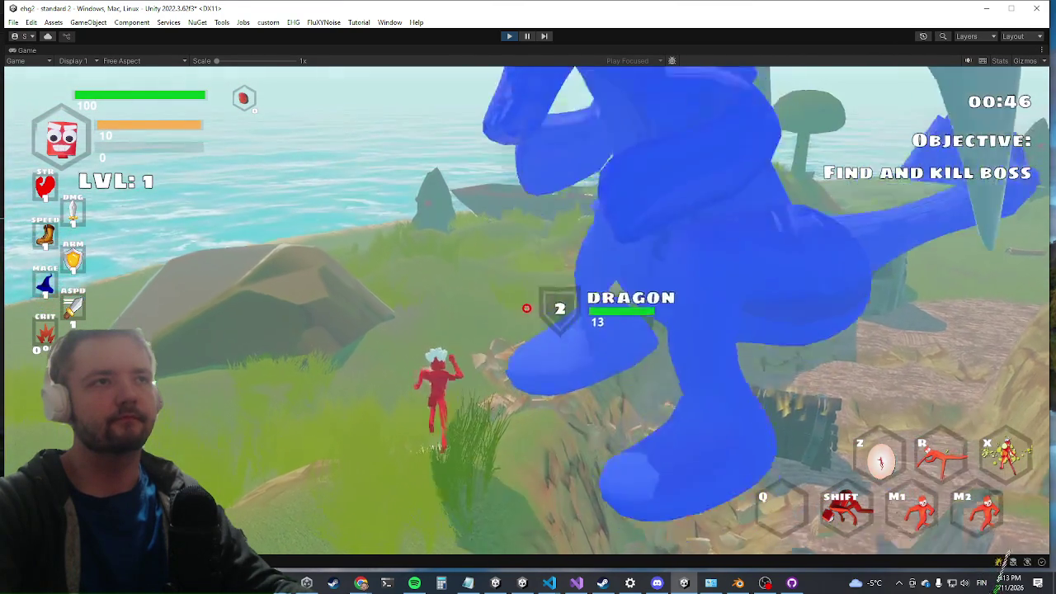
{"action": "key", "text": "shift"}
{"action": "key", "text": "w"}
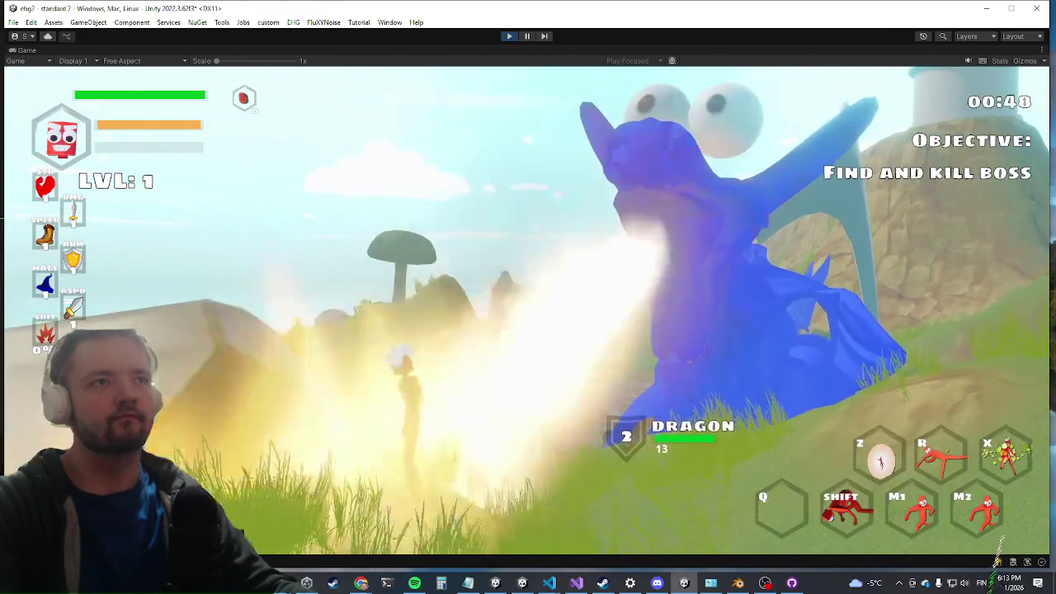
{"action": "key", "text": "w"}
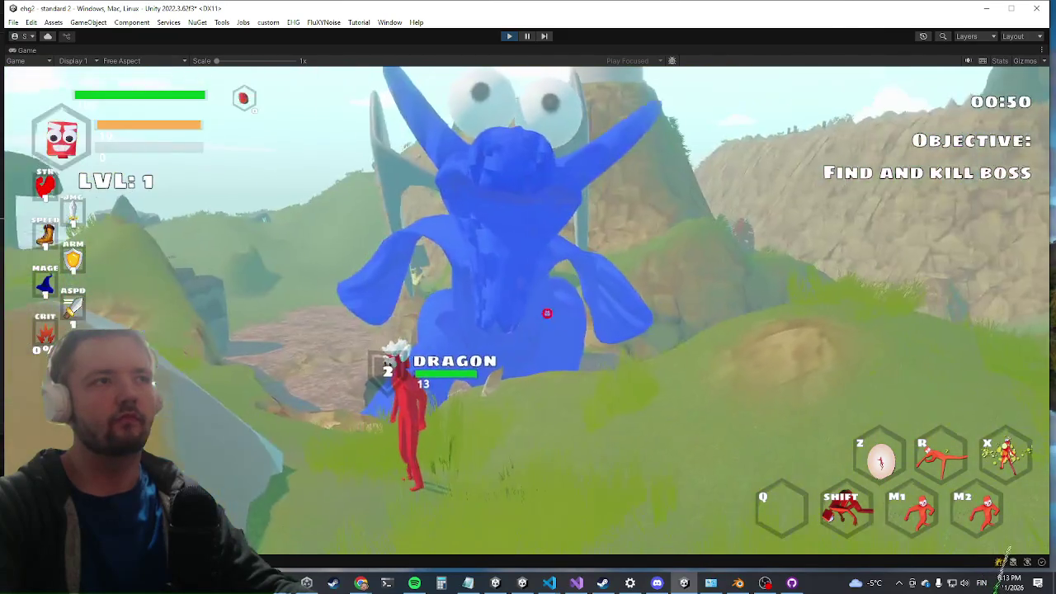
{"action": "key", "text": "shift"}
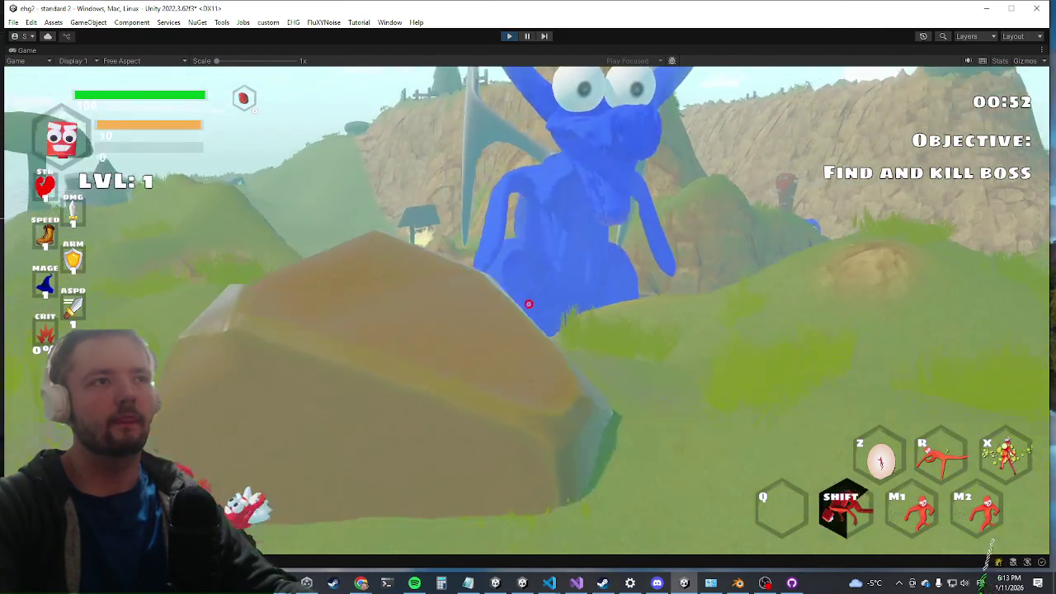
{"action": "key", "text": "w"}
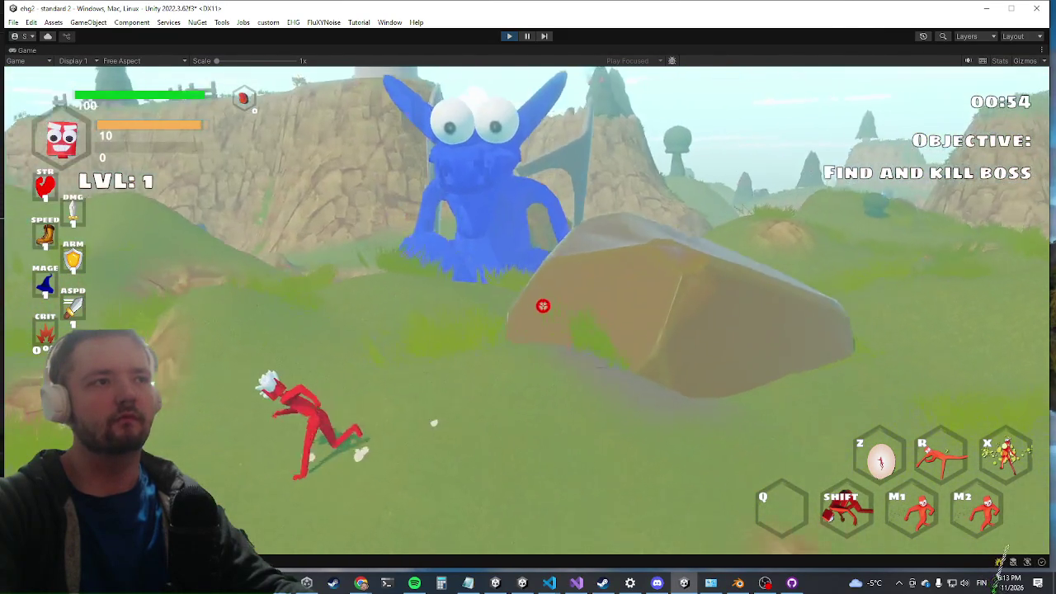
{"action": "key", "text": "w"}
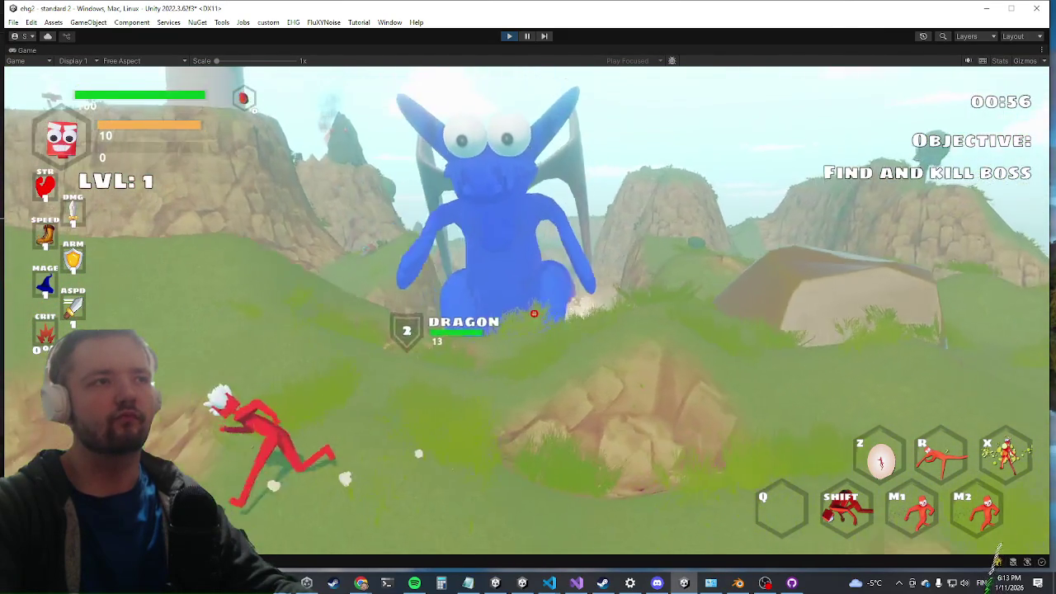
{"action": "key", "text": "w"}
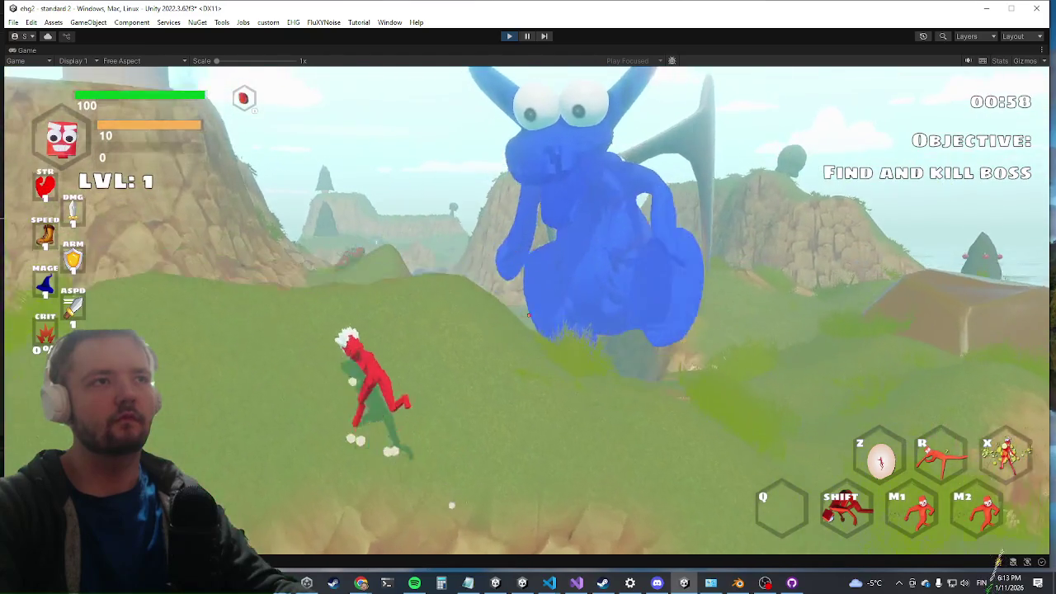
{"action": "key", "text": "w"}
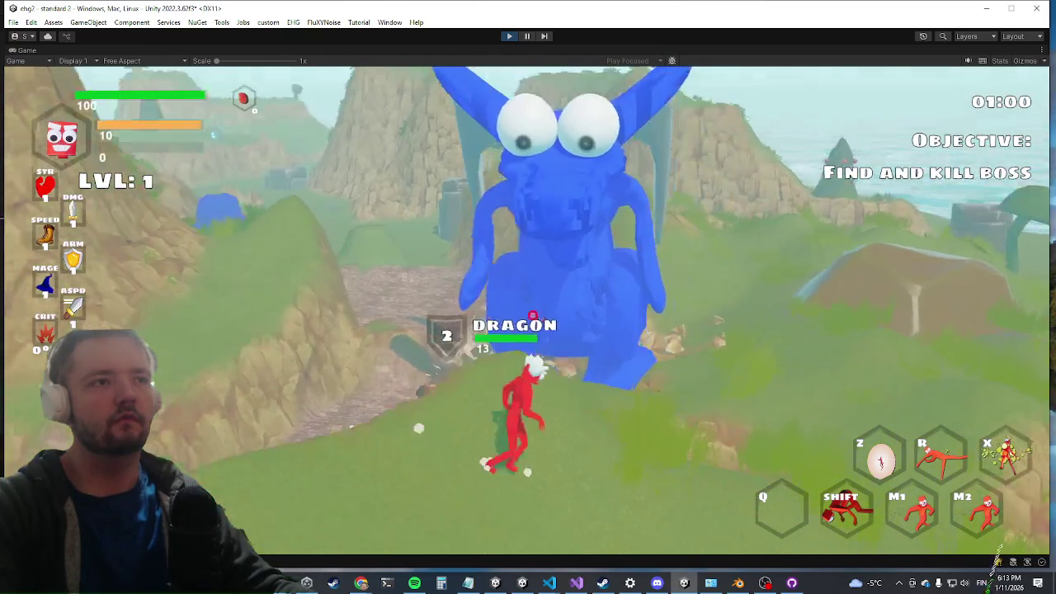
{"action": "key", "text": "w"}
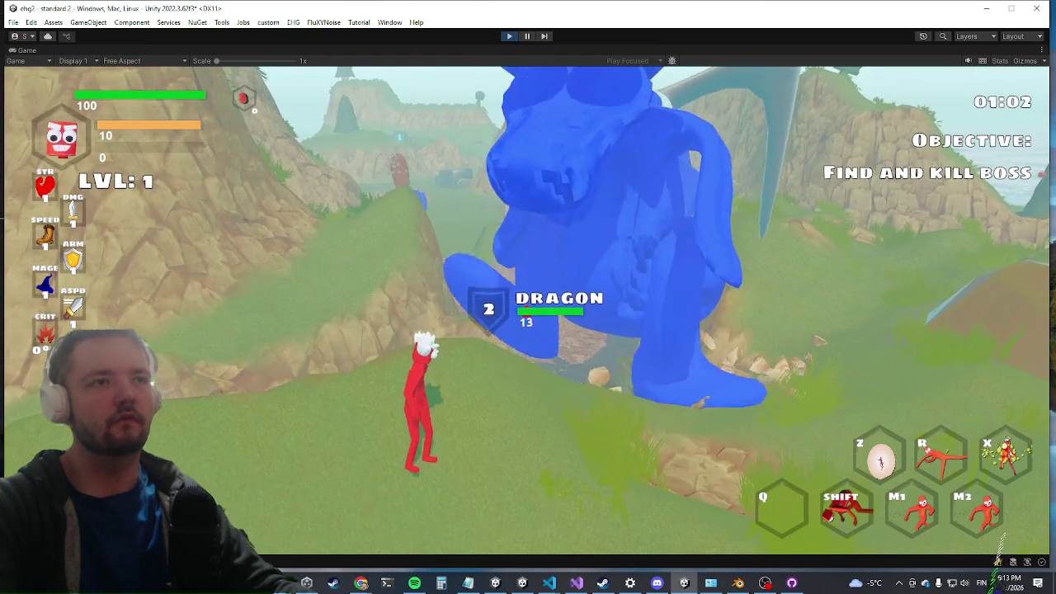
Dodge the dragon's fire blasts and re-engage it, watching its footsteps break the ground
{"action": "key", "text": "s"}
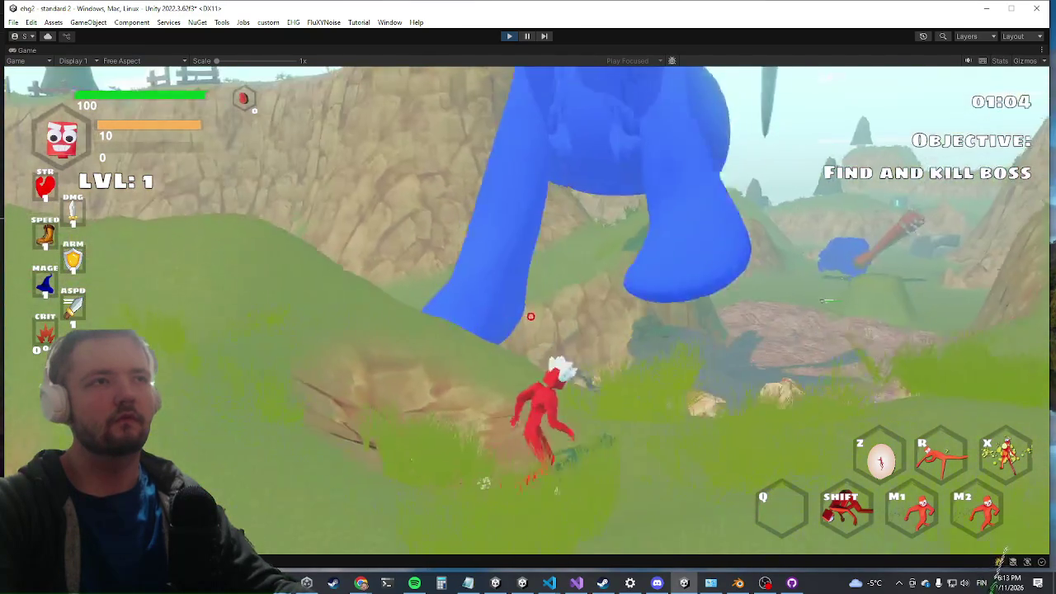
{"action": "key", "text": "w"}
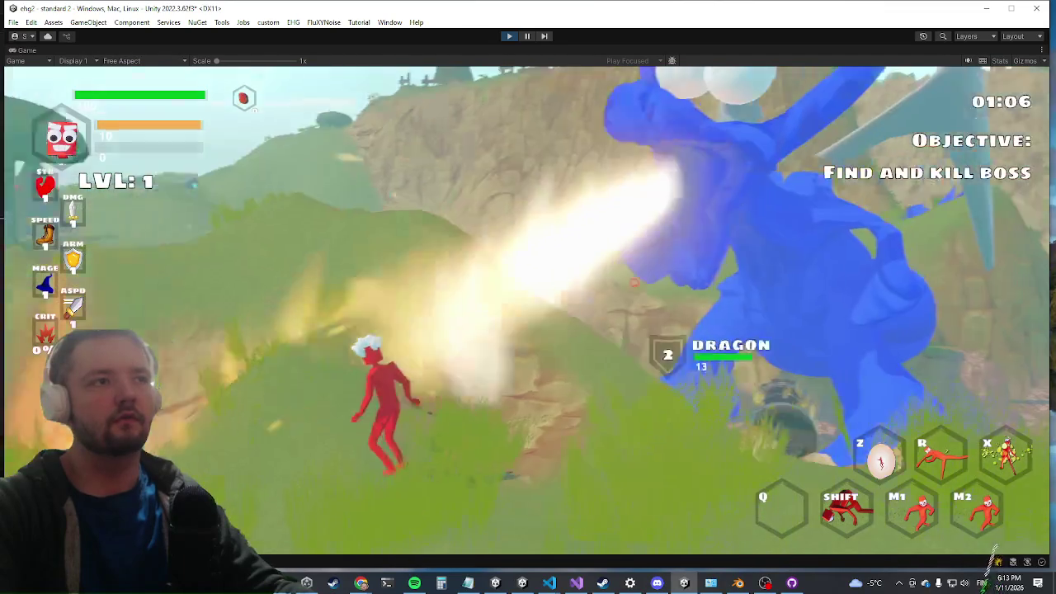
{"action": "key", "text": "w"}
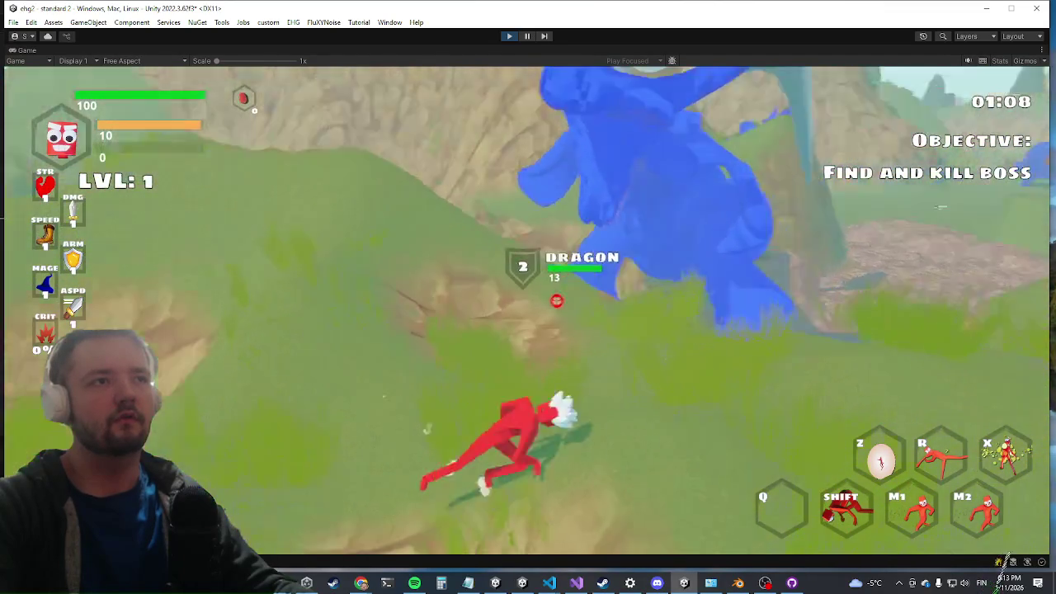
{"action": "key", "text": "w"}
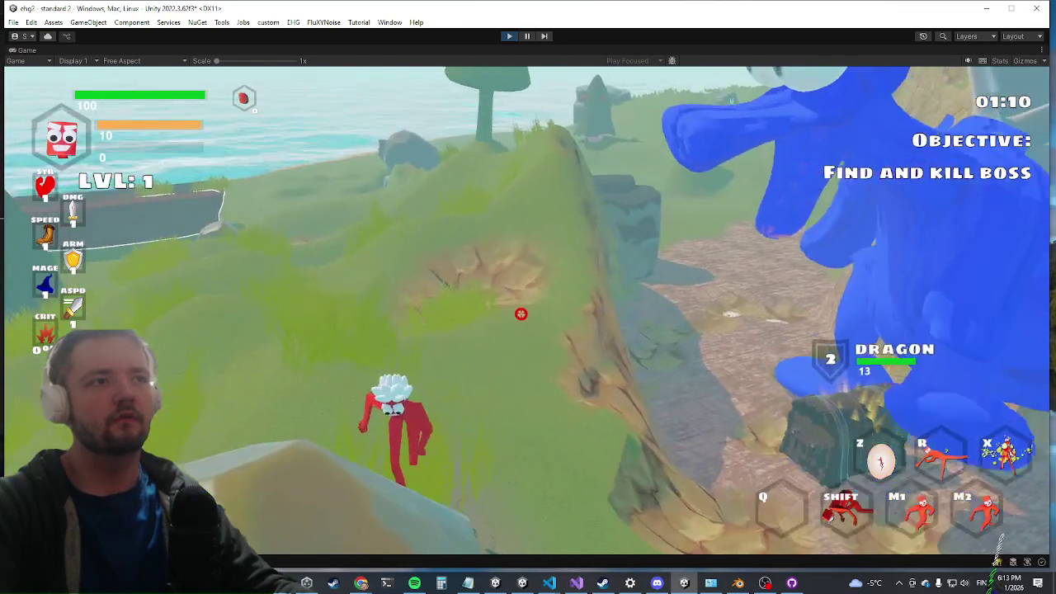
{"action": "key", "text": "w"}
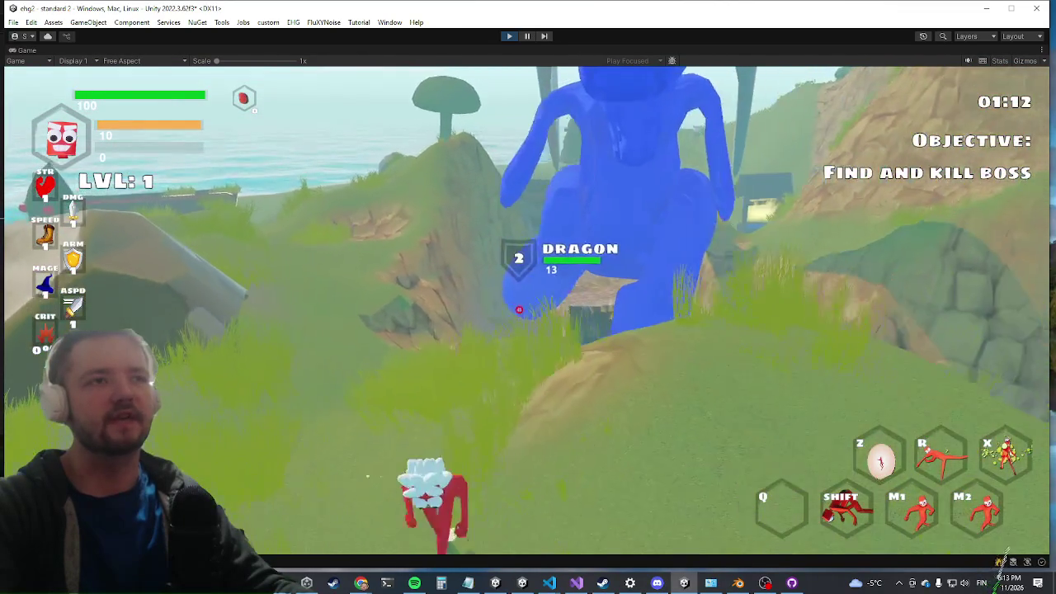
{"action": "key", "text": "w"}
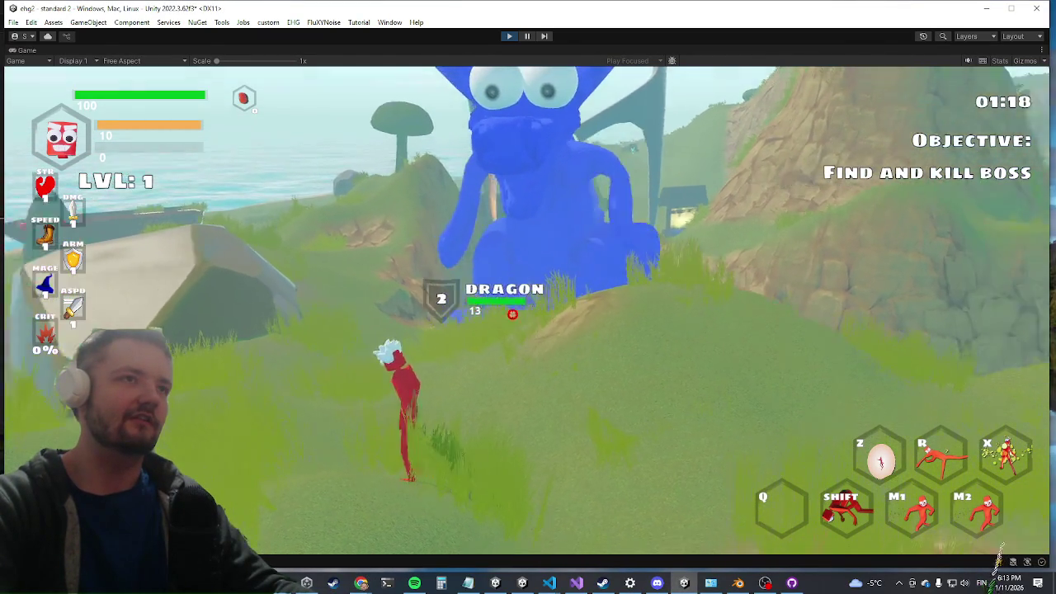
{"action": "key", "text": "shift"}
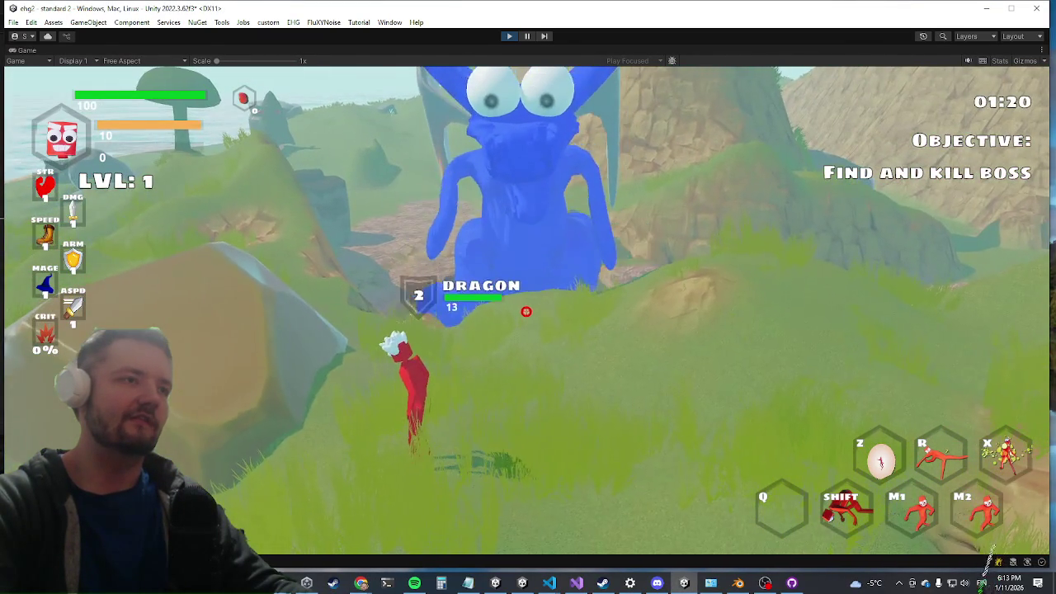
{"action": "key", "text": "w"}
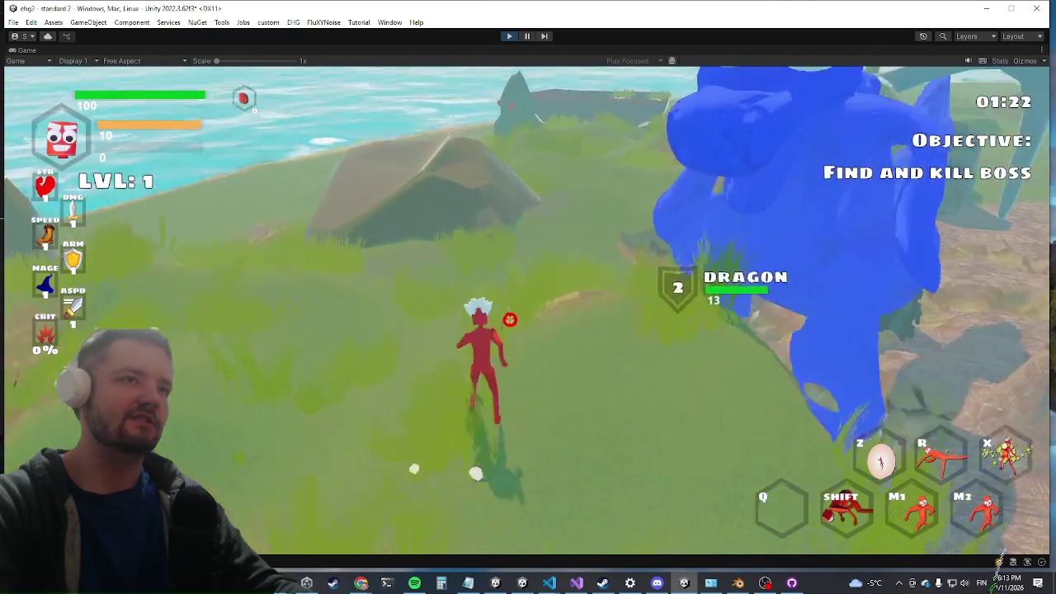
{"action": "key", "text": "a"}
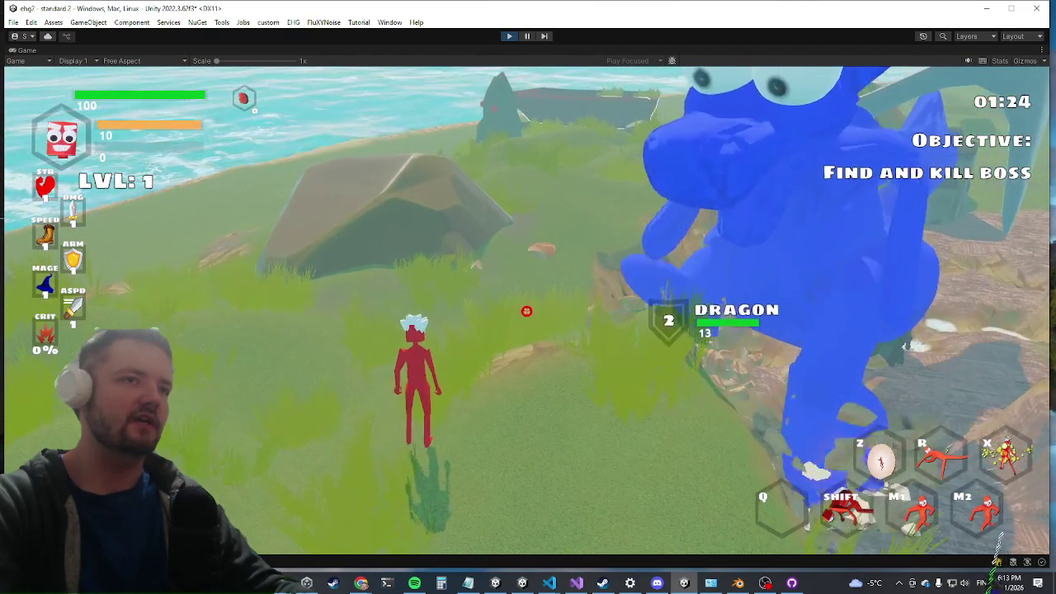
{"action": "key", "text": "shift"}
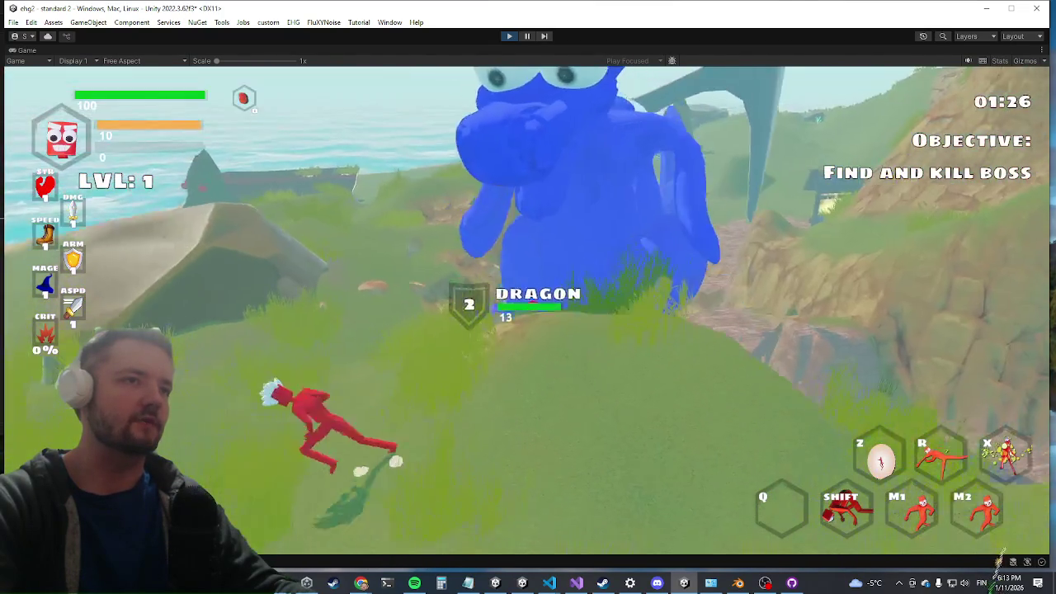
{"action": "key", "text": "w"}
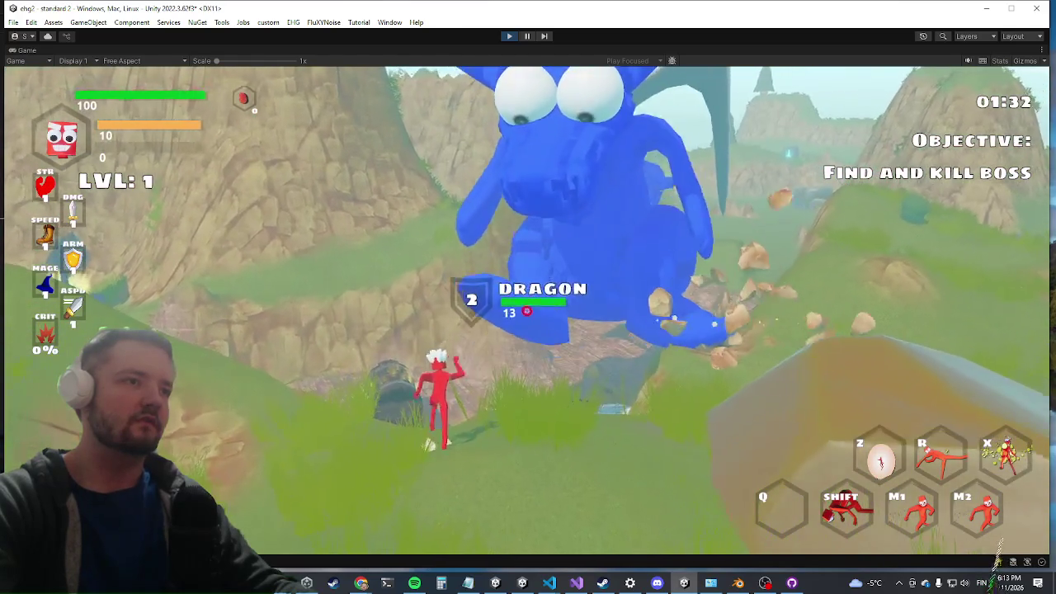
{"action": "key", "text": "w"}
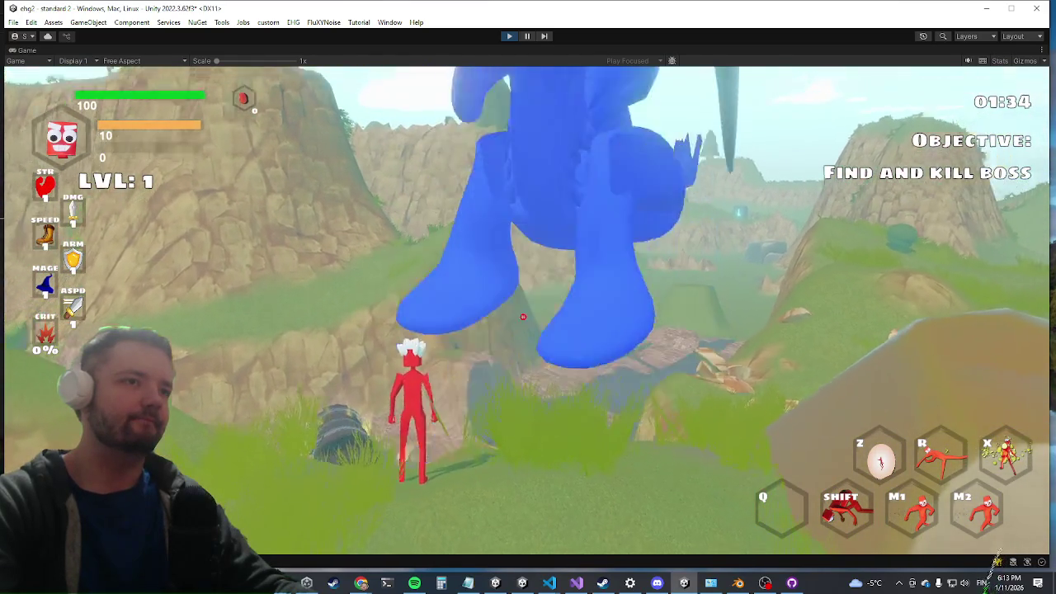
{"action": "key", "text": "s"}
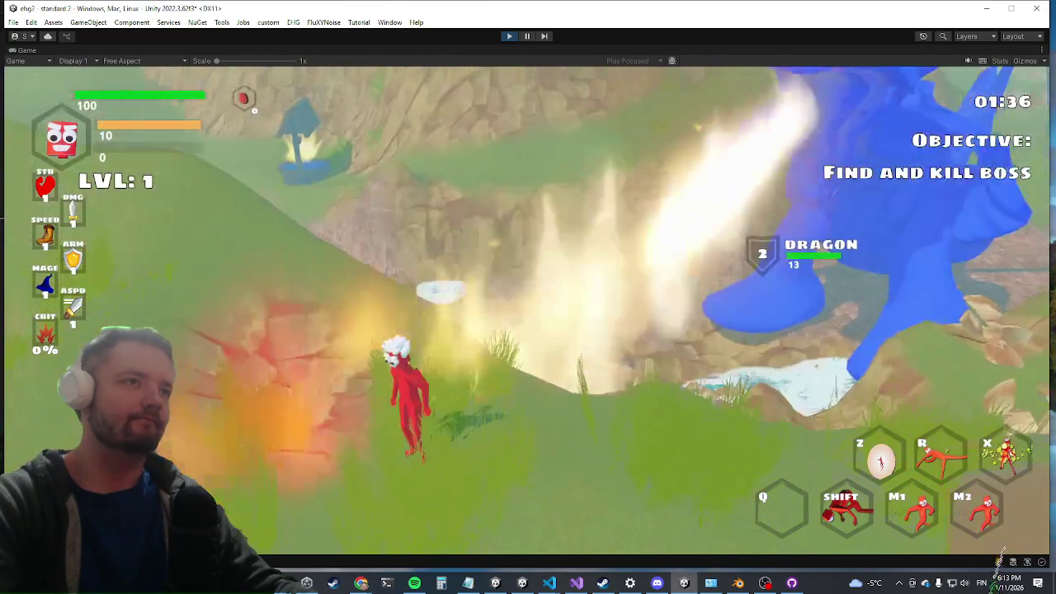
{"action": "key", "text": "s"}
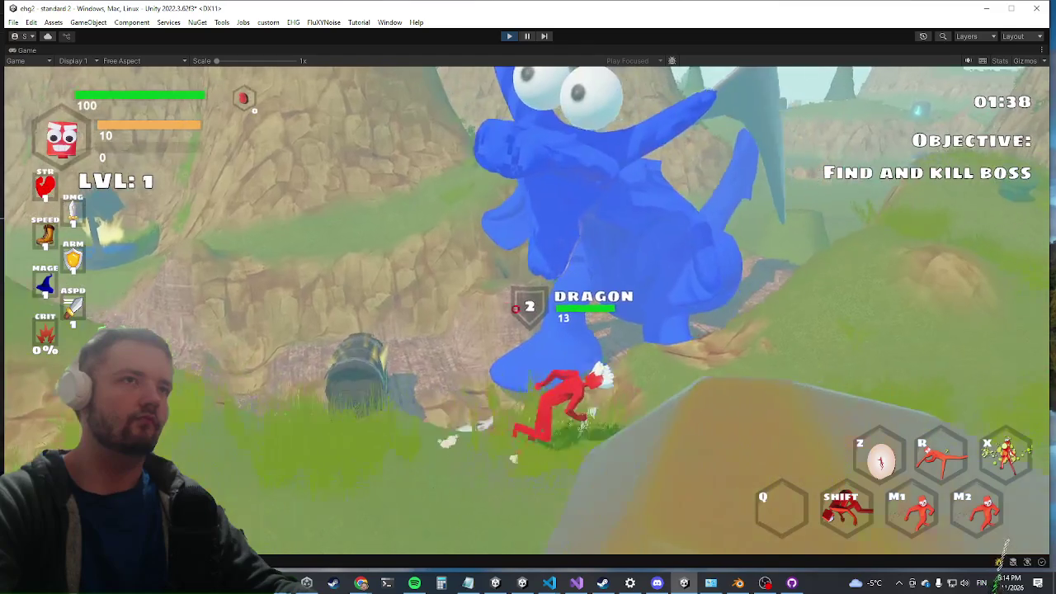
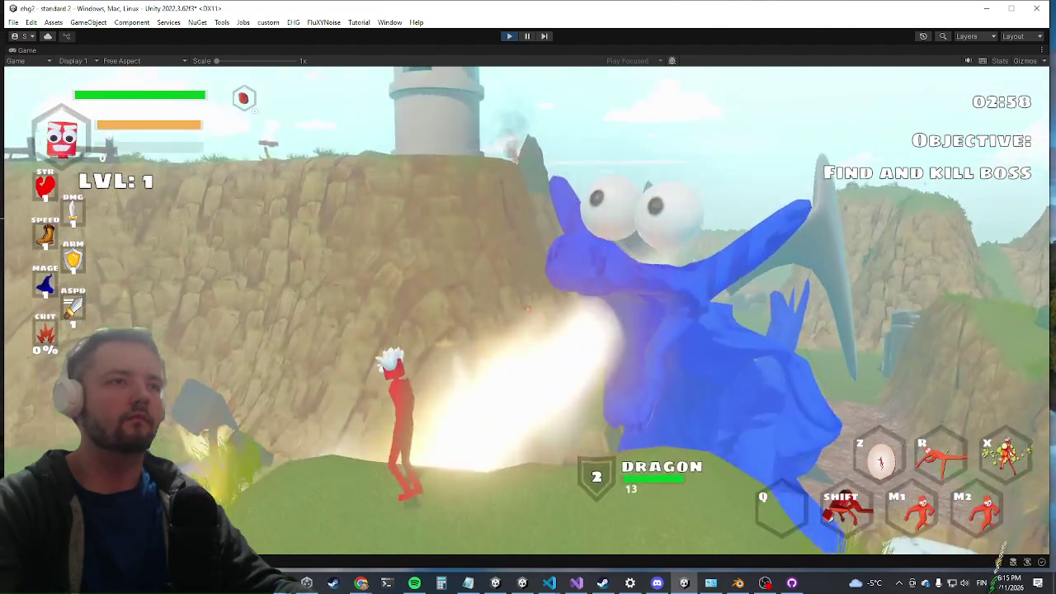
Leave the running Unity game and switch to the TRSParent.cs script in Visual Studio
{"action": "key", "text": "super+Tab"}
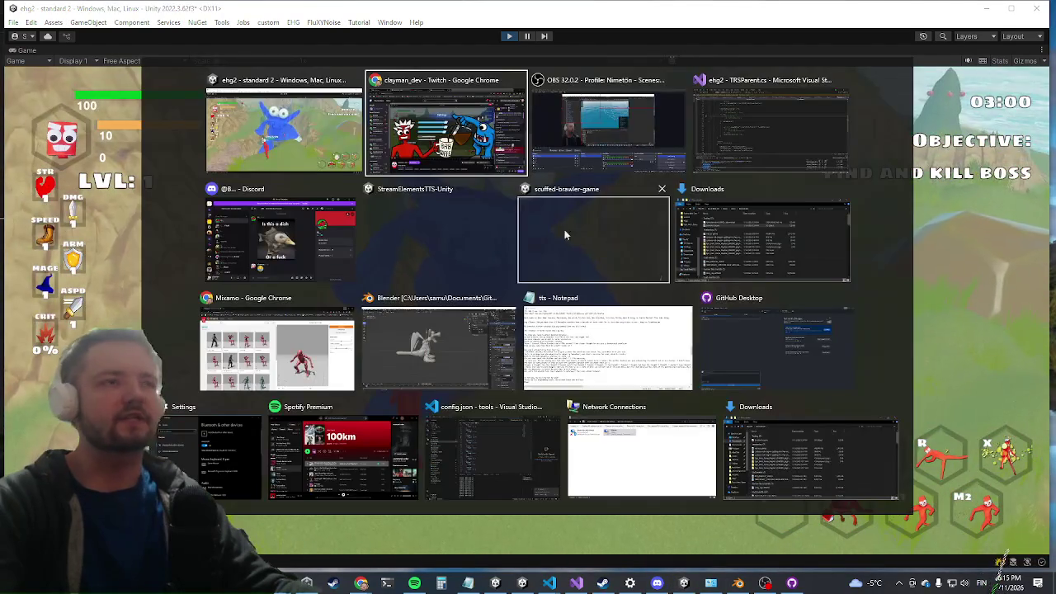
{"action": "key", "text": "Escape"}
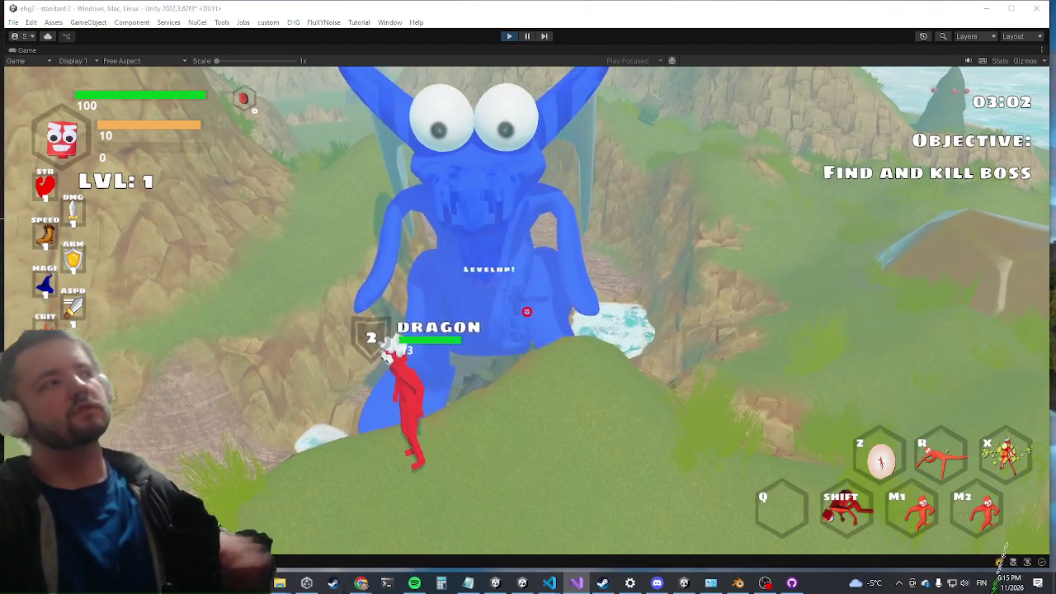
{"action": "key", "text": "alt+Tab"}
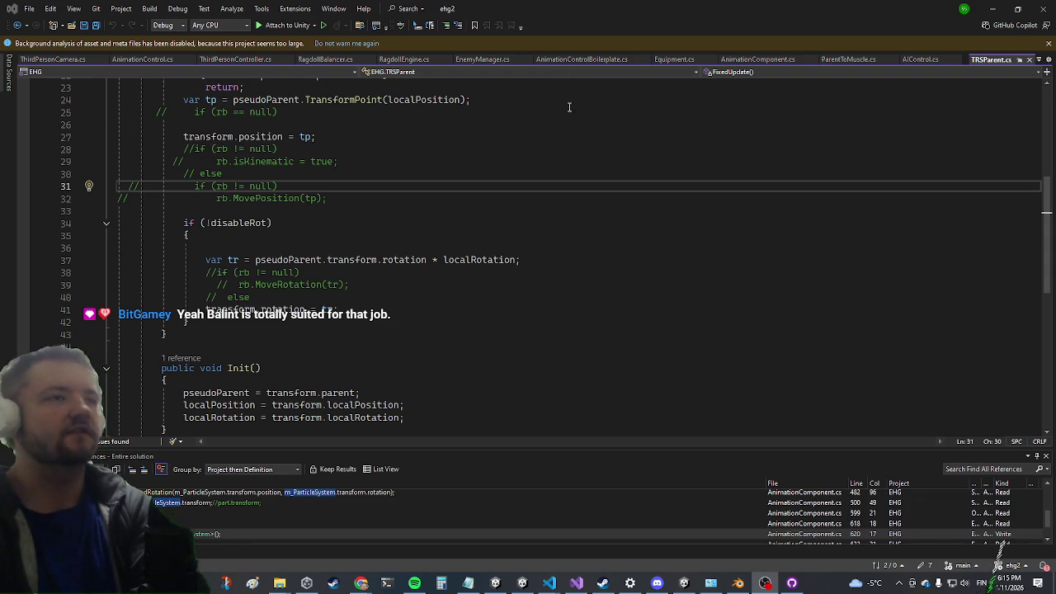
Scroll TRSParent.cs back to its top, placing the caret on line 6, then bring up a blank Paint canvas
{"action": "left_click", "coordinate": [495, 221]}
{"action": "scroll", "coordinate": [397, 211], "scroll_direction": "up", "scroll_amount": 7}
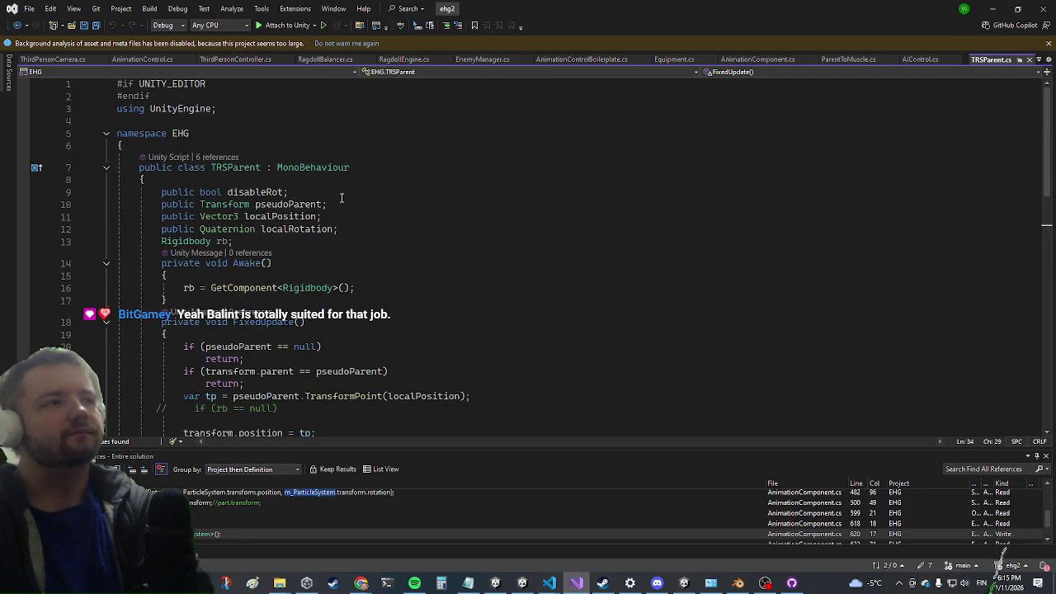
{"action": "left_click", "coordinate": [243, 147]}
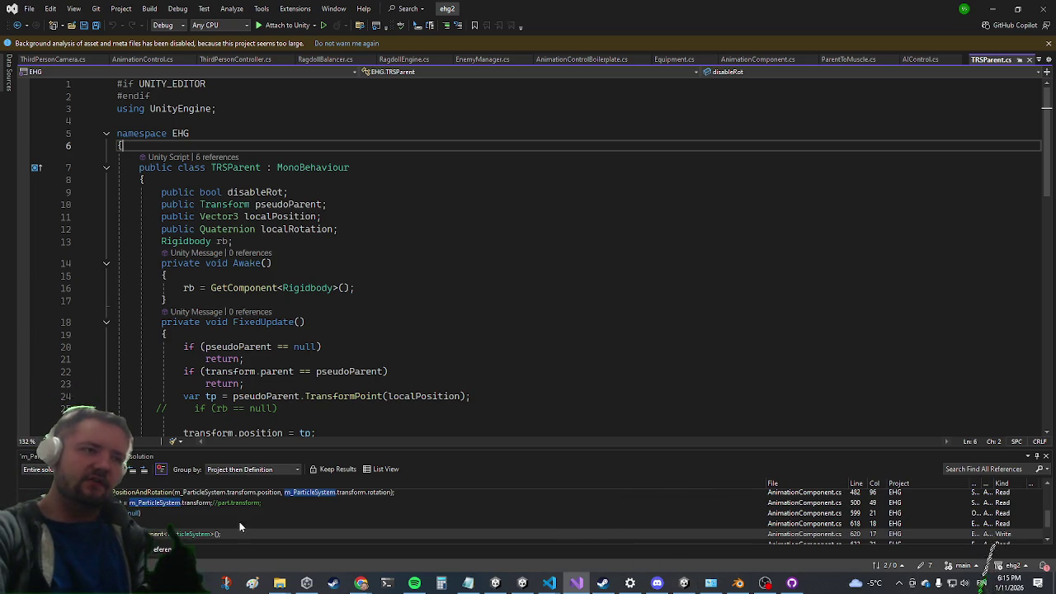
{"action": "left_click", "coordinate": [252, 584]}
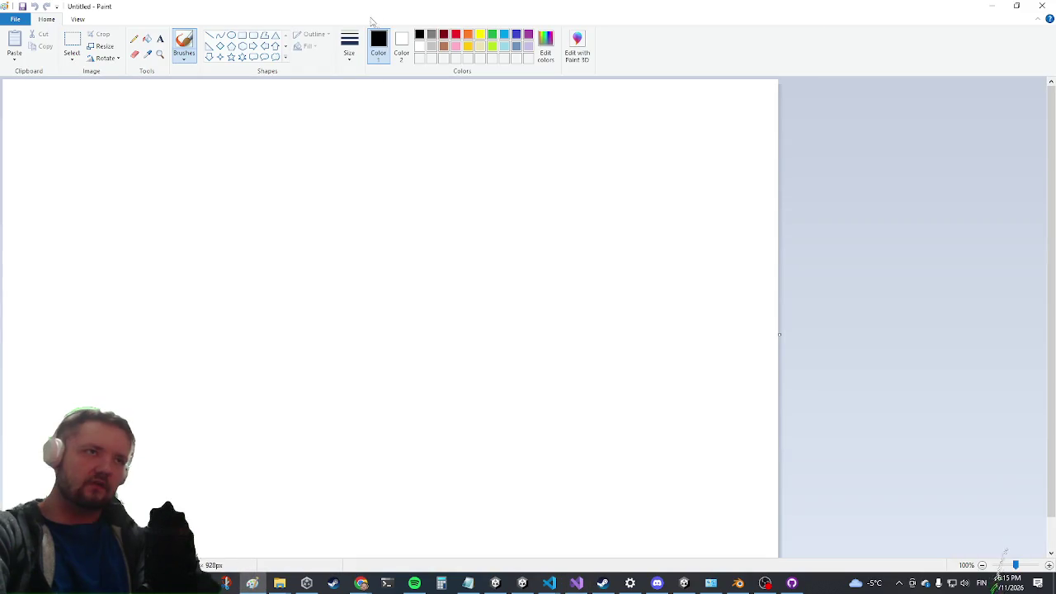
Draw a black triangle in Paint from three straight lines
{"action": "left_click", "coordinate": [209, 35]}
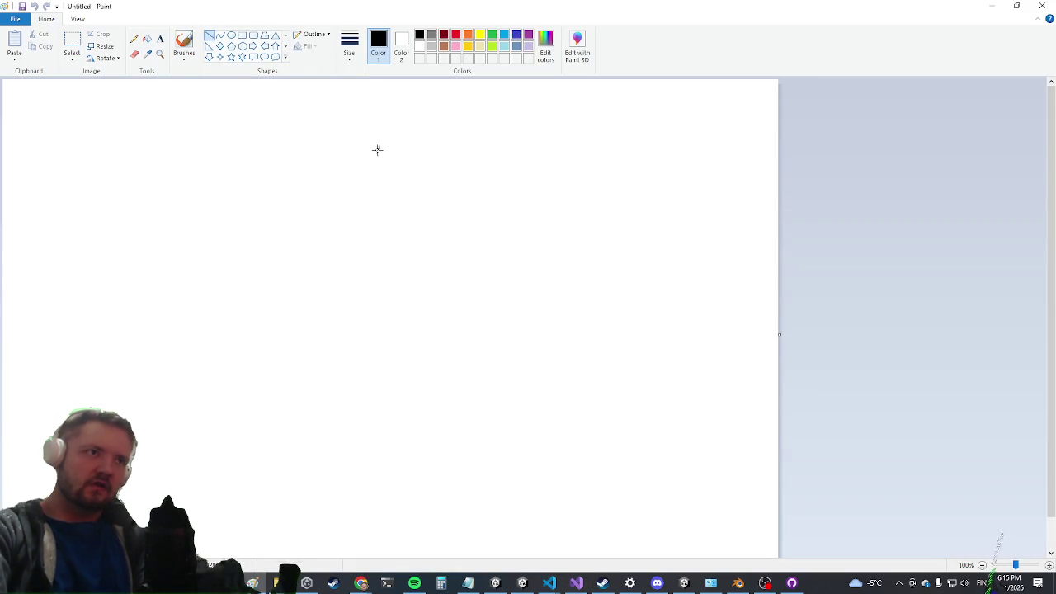
{"action": "left_click_drag", "start_coordinate": [379, 147], "coordinate": [92, 288]}
{"action": "mouse_move", "coordinate": [380, 150]}
{"action": "left_mouse_down"}
{"action": "mouse_move", "coordinate": [398, 481]}
{"action": "mouse_move", "coordinate": [379, 444]}
{"action": "mouse_move", "coordinate": [360, 452]}
{"action": "left_mouse_up"}
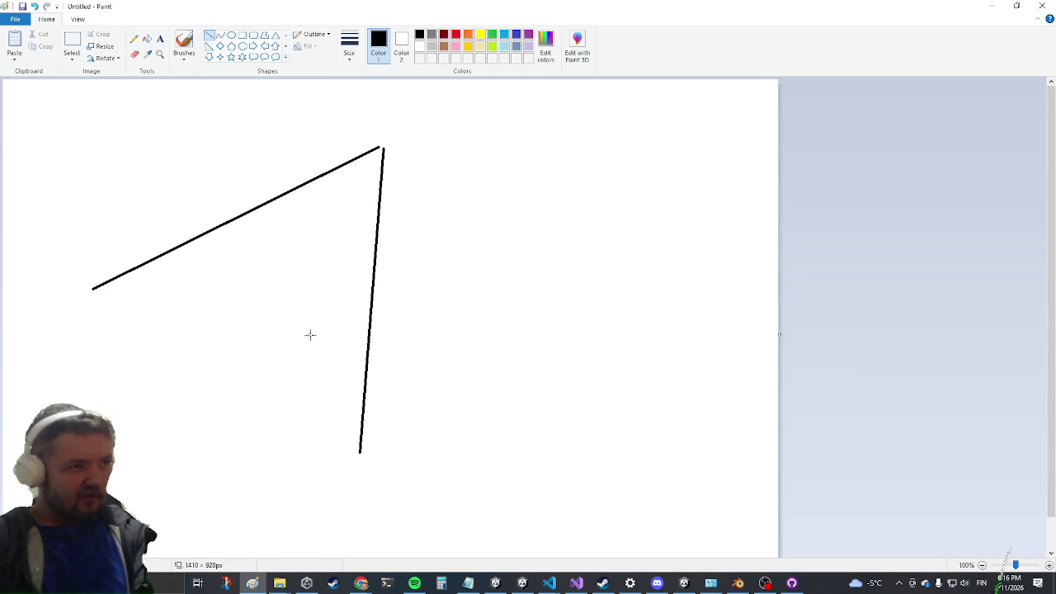
{"action": "mouse_move", "coordinate": [202, 342]}
{"action": "left_mouse_down"}
{"action": "mouse_move", "coordinate": [371, 465]}
{"action": "mouse_move", "coordinate": [359, 449]}
{"action": "left_mouse_up"}
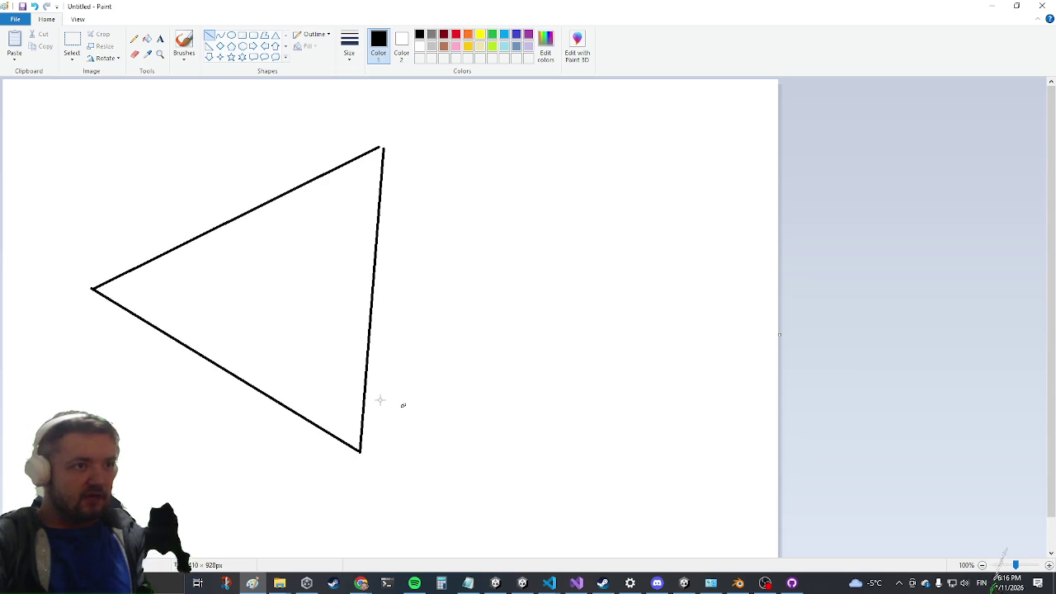
Add a line from the triangle's top corner down to its lower-left edge, then return to Unity
{"action": "mouse_move", "coordinate": [361, 583]}
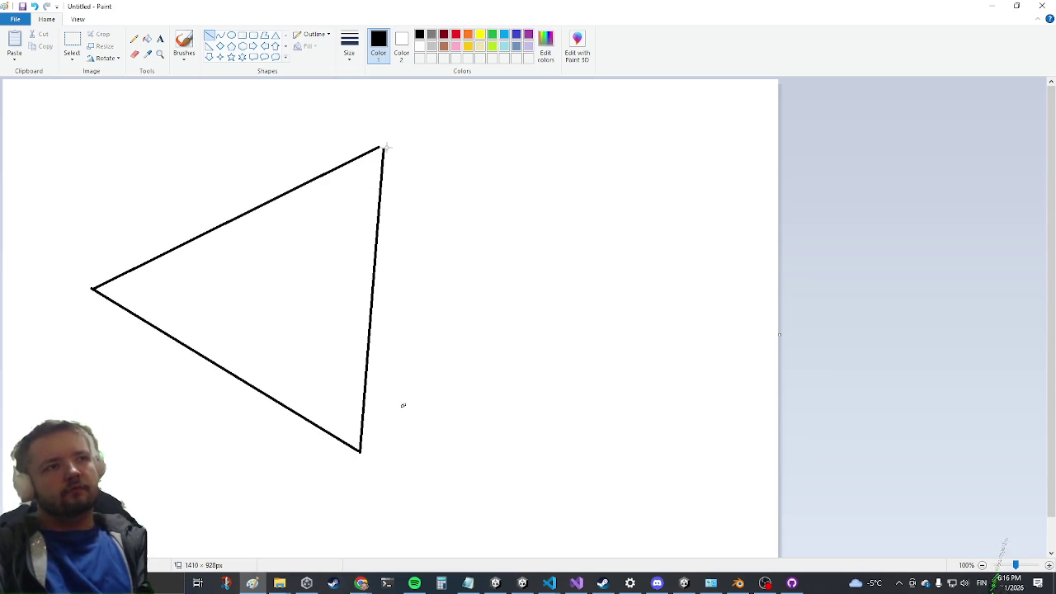
{"action": "mouse_move", "coordinate": [344, 371]}
{"action": "left_mouse_down"}
{"action": "mouse_move", "coordinate": [330, 425]}
{"action": "mouse_move", "coordinate": [229, 368]}
{"action": "mouse_move", "coordinate": [182, 323]}
{"action": "mouse_move", "coordinate": [93, 288]}
{"action": "mouse_move", "coordinate": [346, 429]}
{"action": "mouse_move", "coordinate": [355, 446]}
{"action": "mouse_move", "coordinate": [335, 346]}
{"action": "mouse_move", "coordinate": [181, 325]}
{"action": "mouse_move", "coordinate": [107, 282]}
{"action": "mouse_move", "coordinate": [121, 301]}
{"action": "mouse_move", "coordinate": [300, 402]}
{"action": "mouse_move", "coordinate": [349, 448]}
{"action": "mouse_move", "coordinate": [340, 252]}
{"action": "left_mouse_up"}
{"action": "mouse_move", "coordinate": [276, 273]}
{"action": "left_mouse_down"}
{"action": "mouse_move", "coordinate": [205, 377]}
{"action": "mouse_move", "coordinate": [211, 359]}
{"action": "left_mouse_up"}
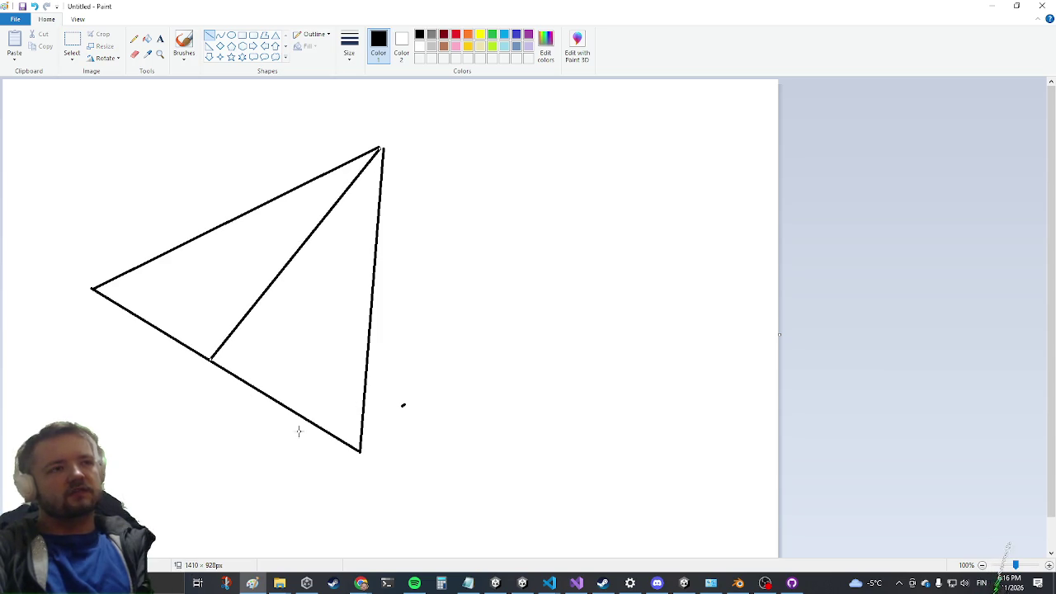
{"action": "left_click_drag", "start_coordinate": [416, 229], "coordinate": [372, 330]}
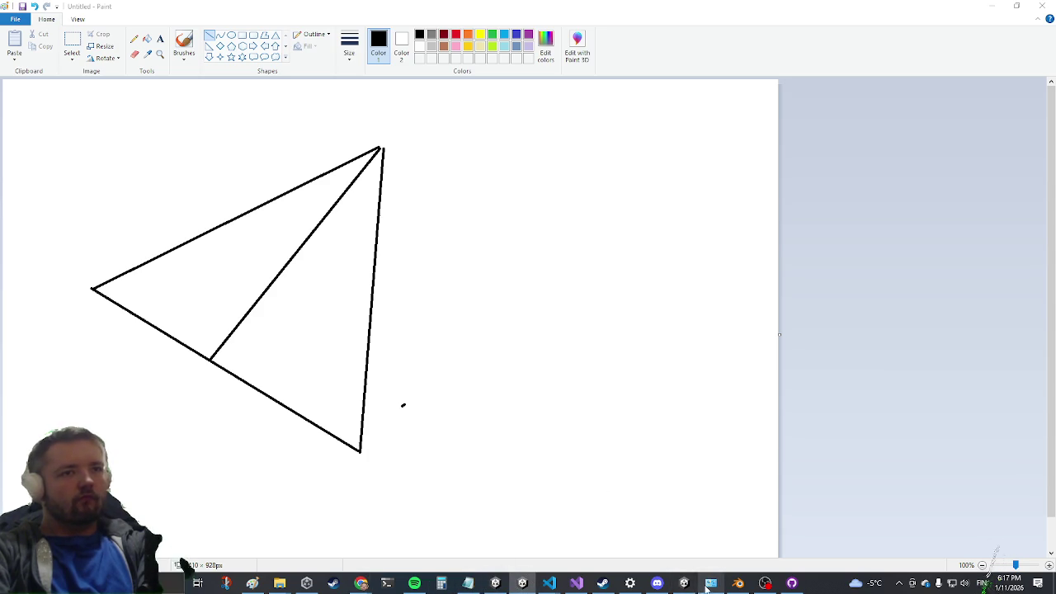
{"action": "left_click", "coordinate": [687, 583]}
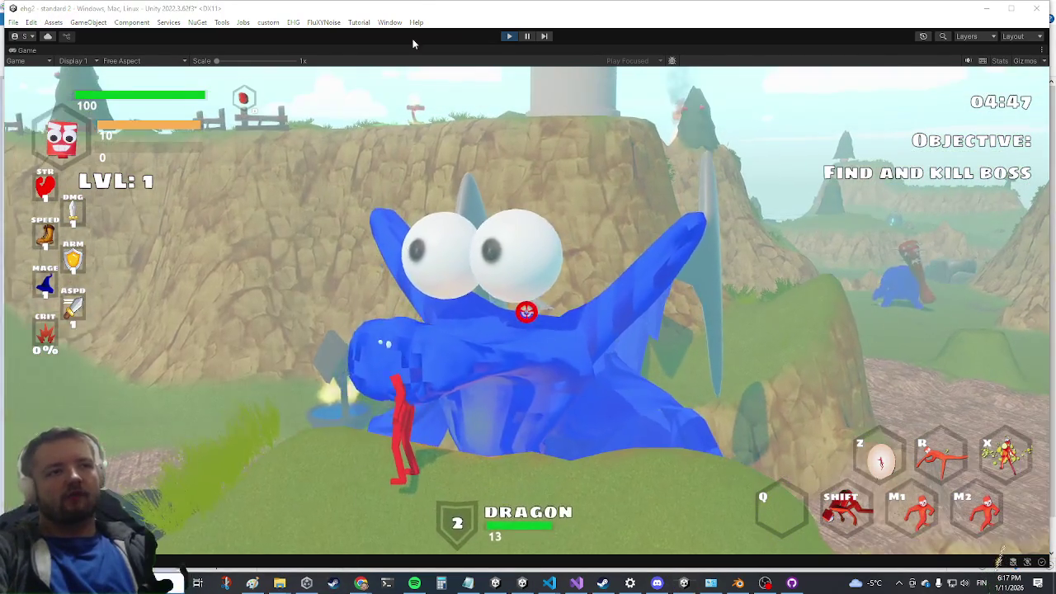
Restore Unity's full editor layout from the maximized game view, then return to the Paint triangle sketch
{"action": "key", "text": "super"}
{"action": "left_click", "coordinate": [540, 36]}
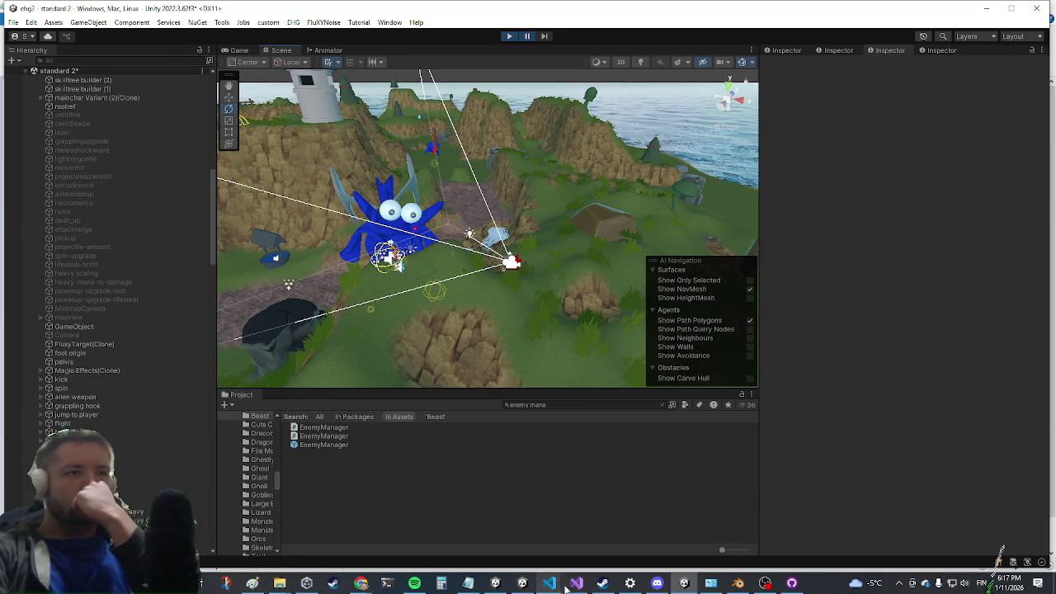
{"action": "left_click", "coordinate": [575, 584]}
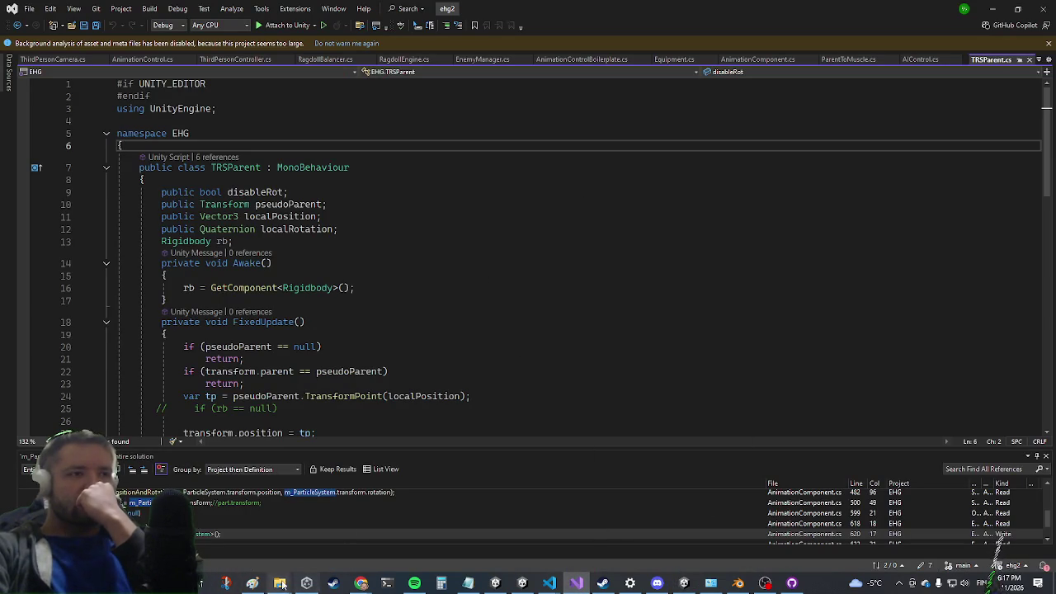
{"action": "left_click", "coordinate": [258, 582]}
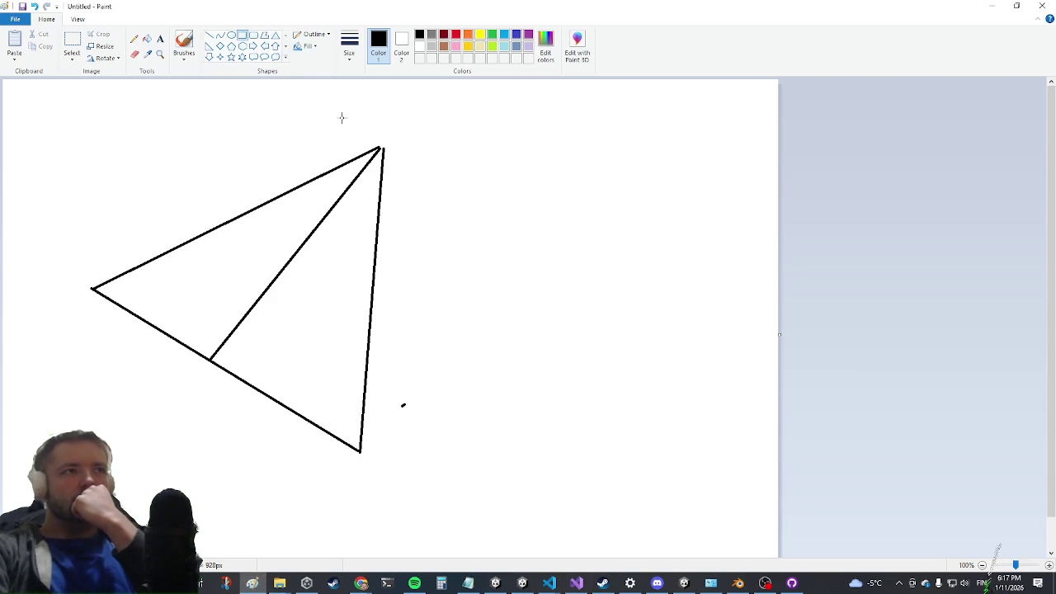
Cross the triangle with two long parallel diagonal lines, then bring Visual Studio forward
{"action": "left_click_drag", "start_coordinate": [320, 132], "coordinate": [283, 489]}
{"action": "key", "text": "Escape"}
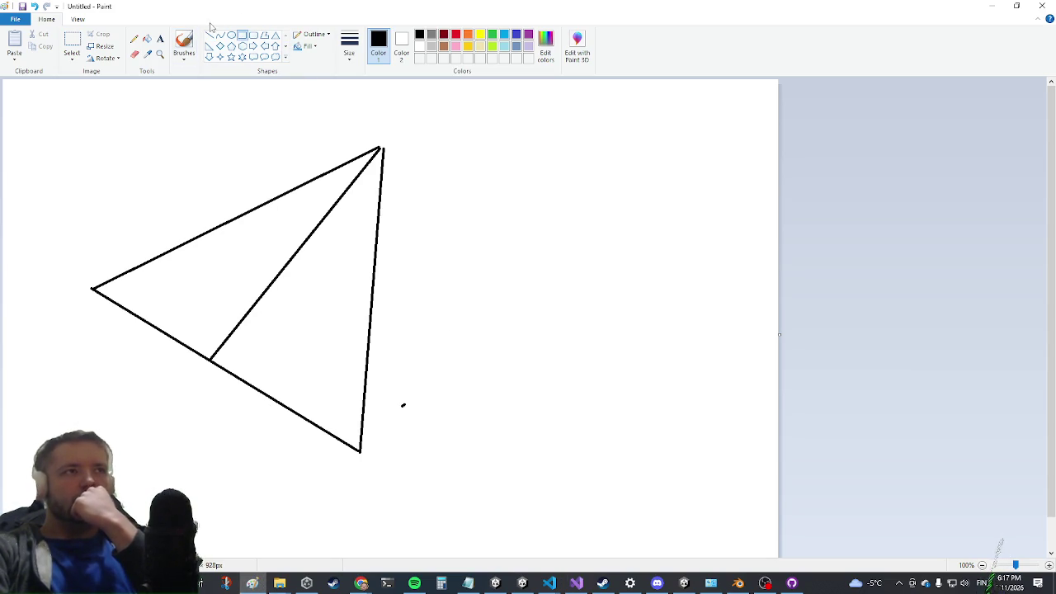
{"action": "left_click_drag", "start_coordinate": [510, 173], "coordinate": [172, 483]}
{"action": "left_click_drag", "start_coordinate": [342, 105], "coordinate": [74, 435]}
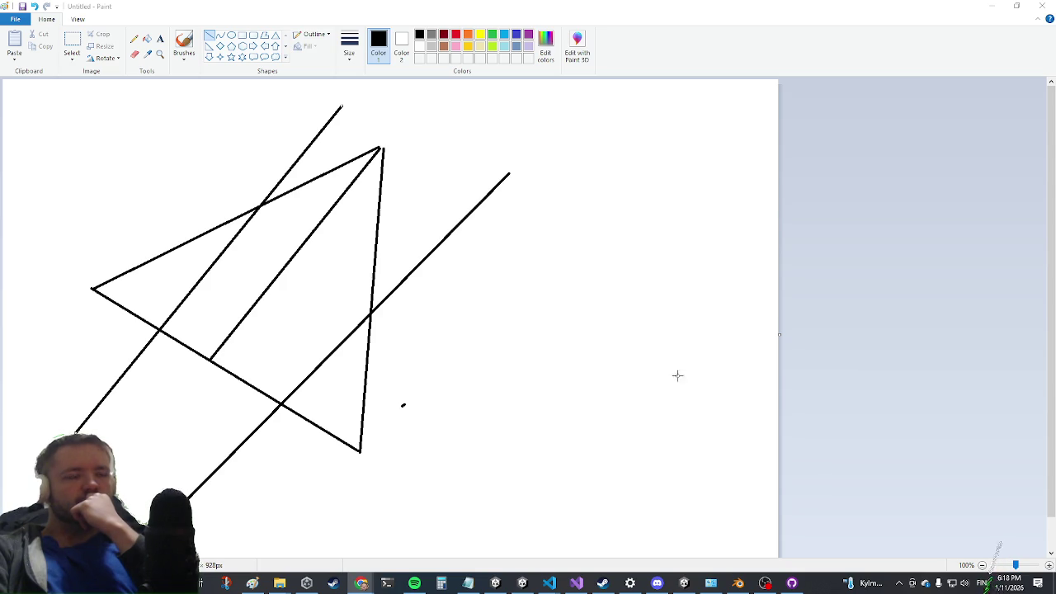
{"action": "right_click", "coordinate": [1054, 584]}
{"action": "left_click", "coordinate": [575, 583]}
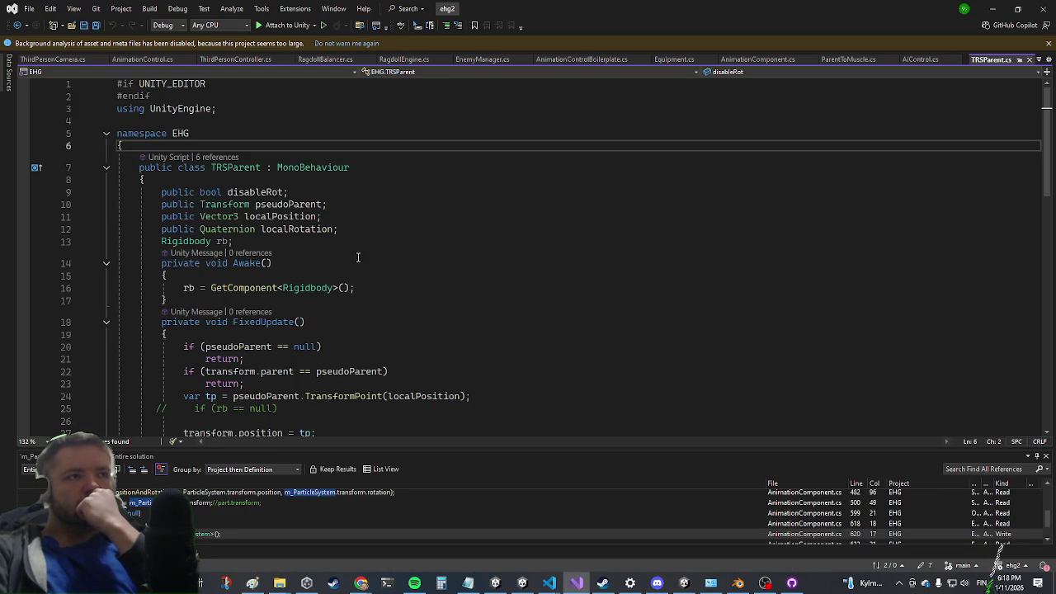
Search Google in Chrome for the developer's GitHub page and open his repositories list
{"action": "left_click", "coordinate": [361, 584]}
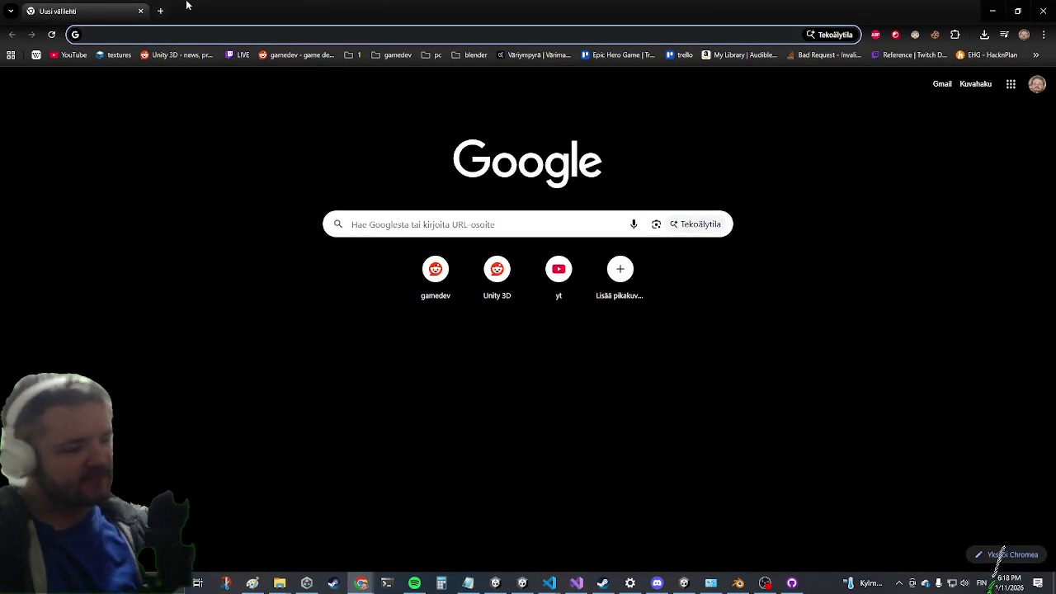
{"action": "type", "text": "sebastian lague"}
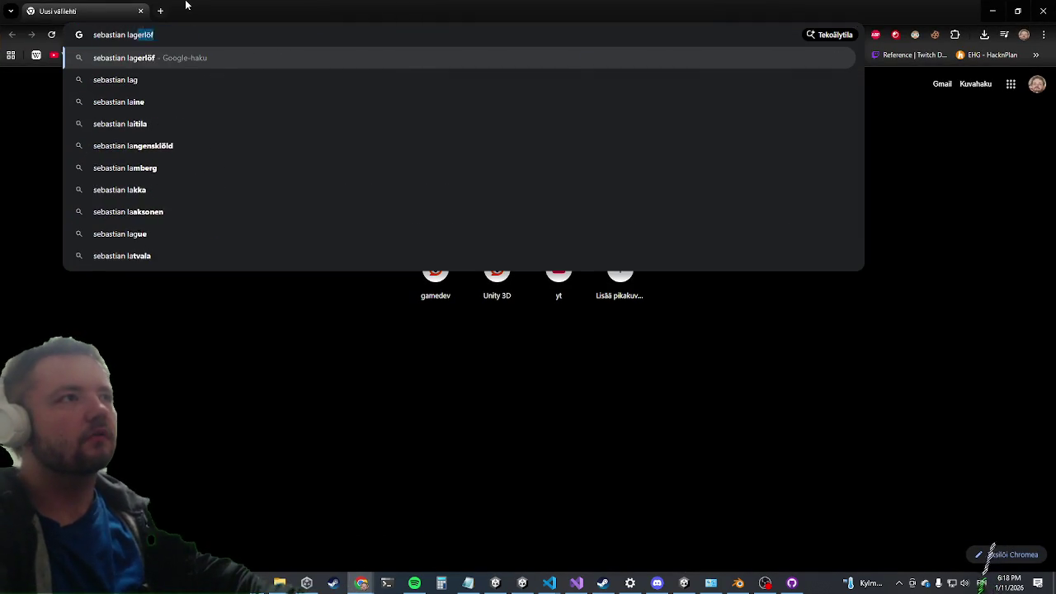
{"action": "type", "text": " github"}
{"action": "key", "text": "Return"}
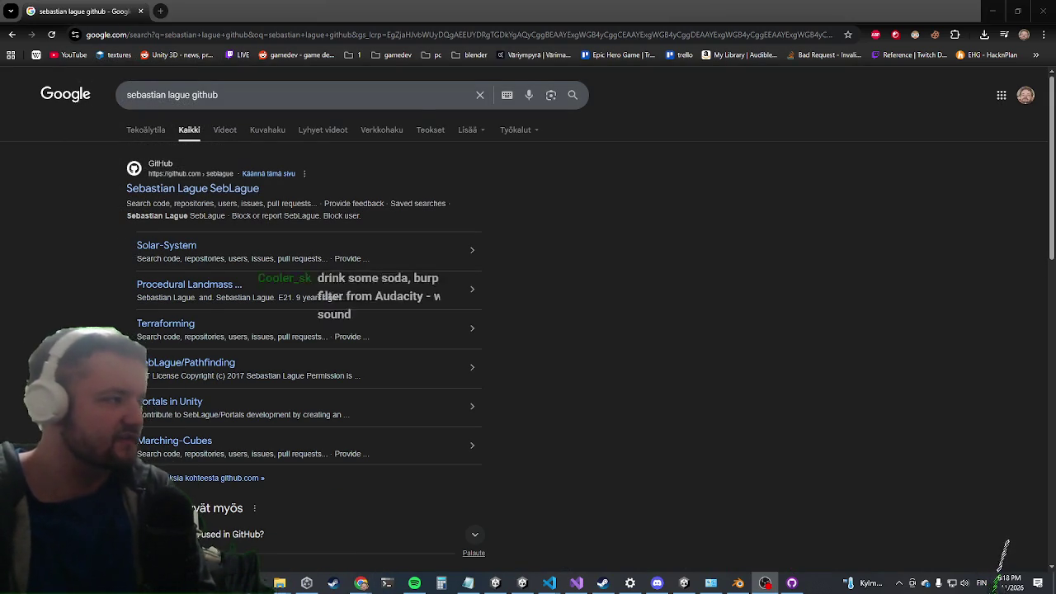
{"action": "left_click", "coordinate": [238, 178]}
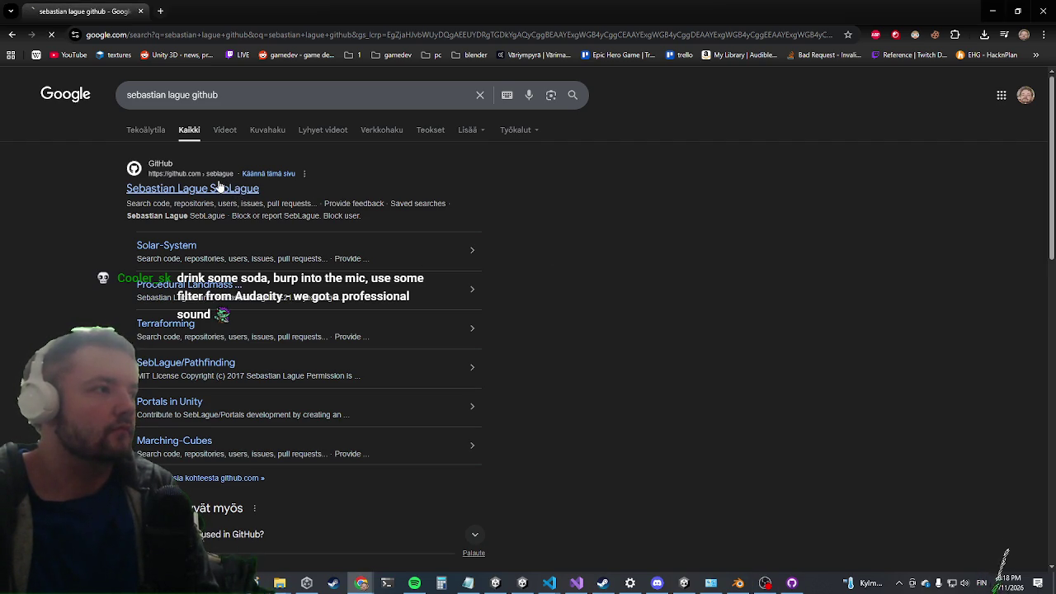
{"action": "left_click", "coordinate": [224, 188]}
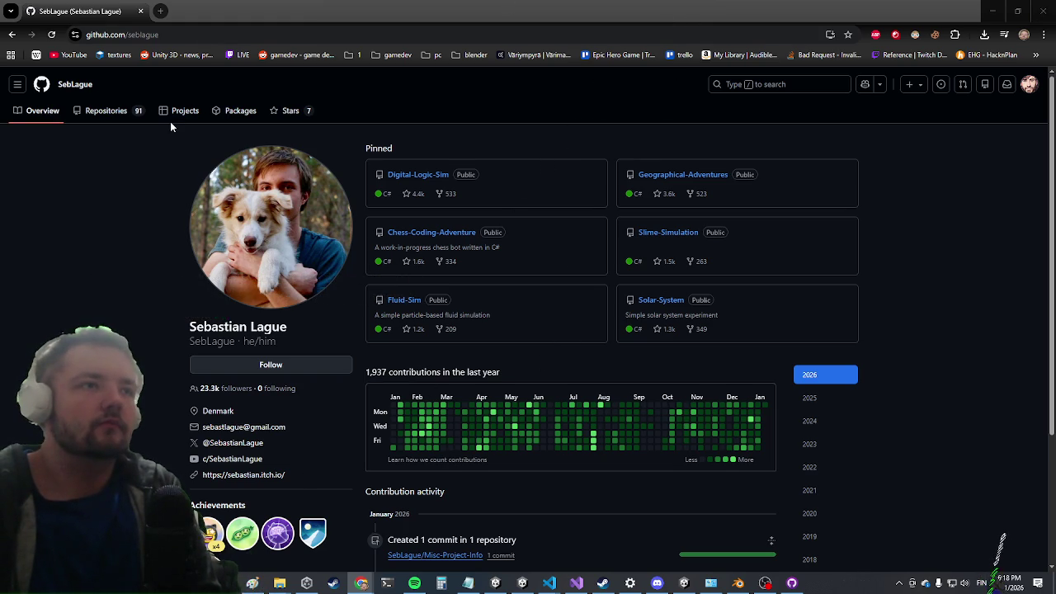
{"action": "left_click", "coordinate": [109, 117]}
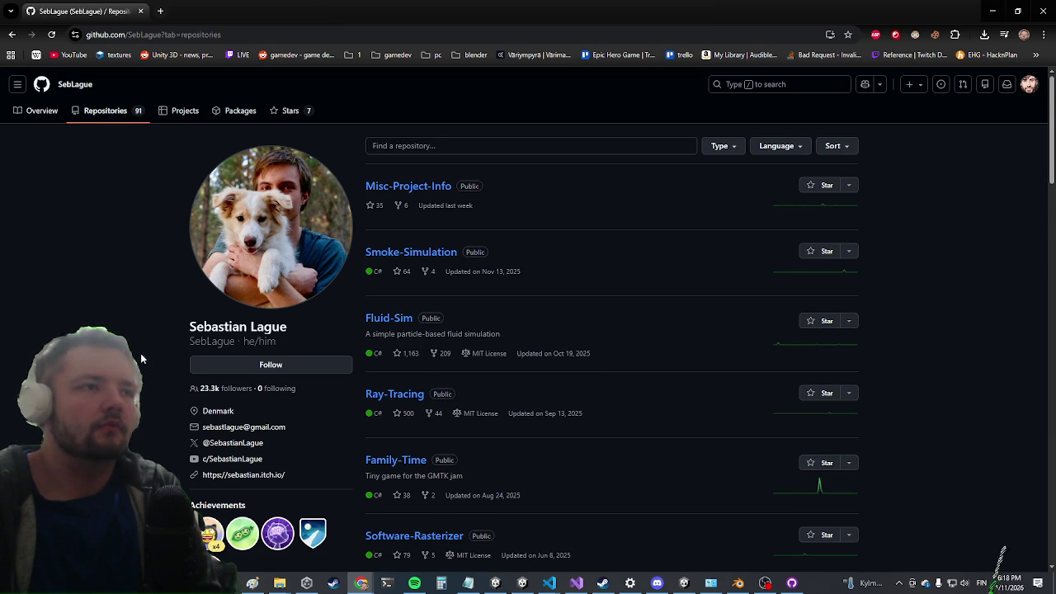
Scroll through the repositories list and go to its second page
{"action": "scroll", "coordinate": [140, 359], "scroll_direction": "down", "scroll_amount": 2}
{"action": "scroll", "coordinate": [139, 365], "scroll_direction": "down", "scroll_amount": 2}
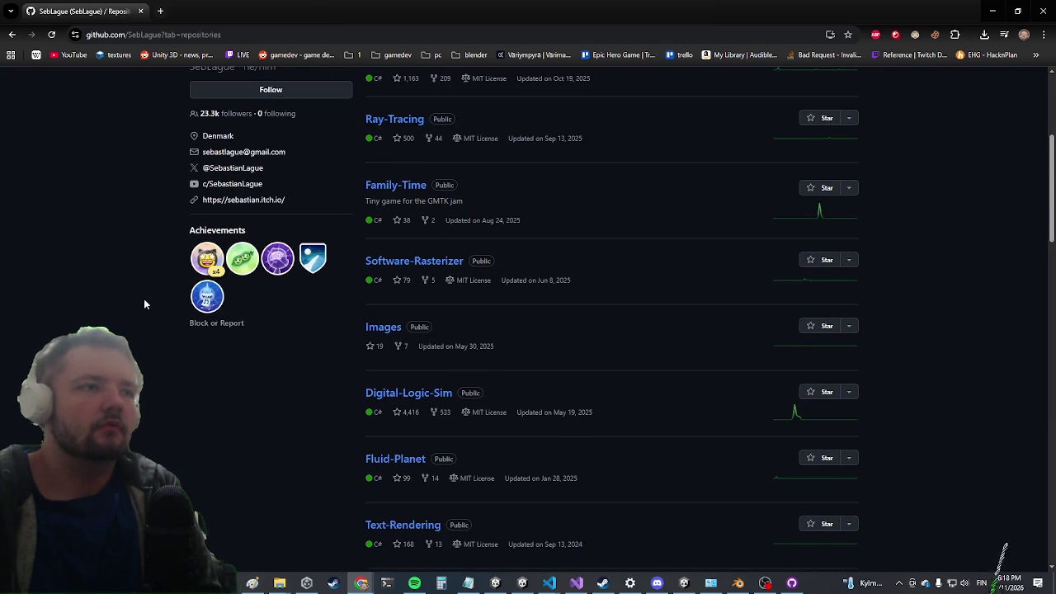
{"action": "scroll", "coordinate": [136, 303], "scroll_direction": "down", "scroll_amount": 3}
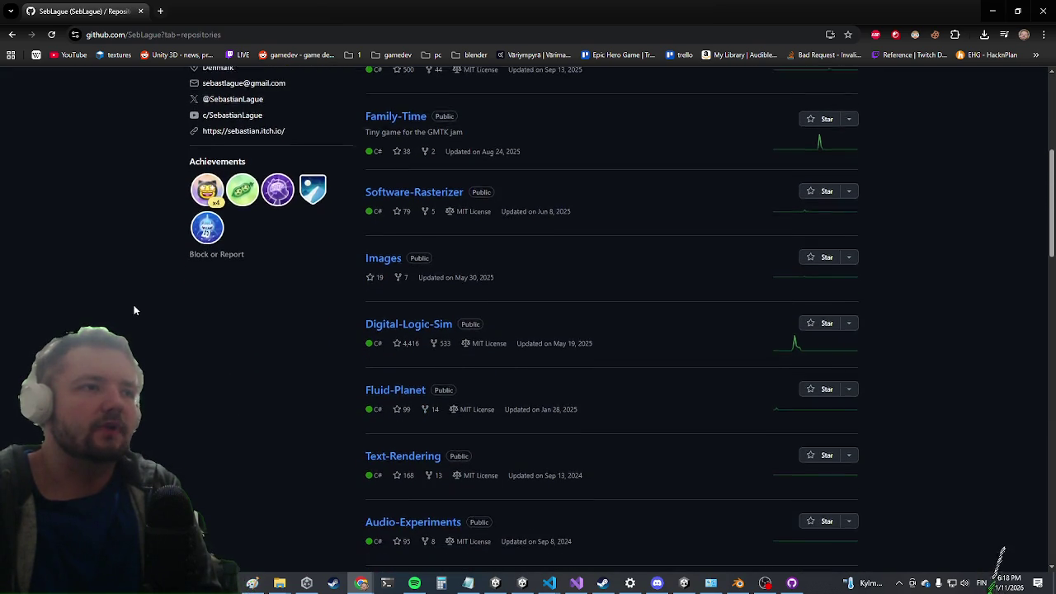
{"action": "scroll", "coordinate": [206, 226], "scroll_direction": "down", "scroll_amount": 2}
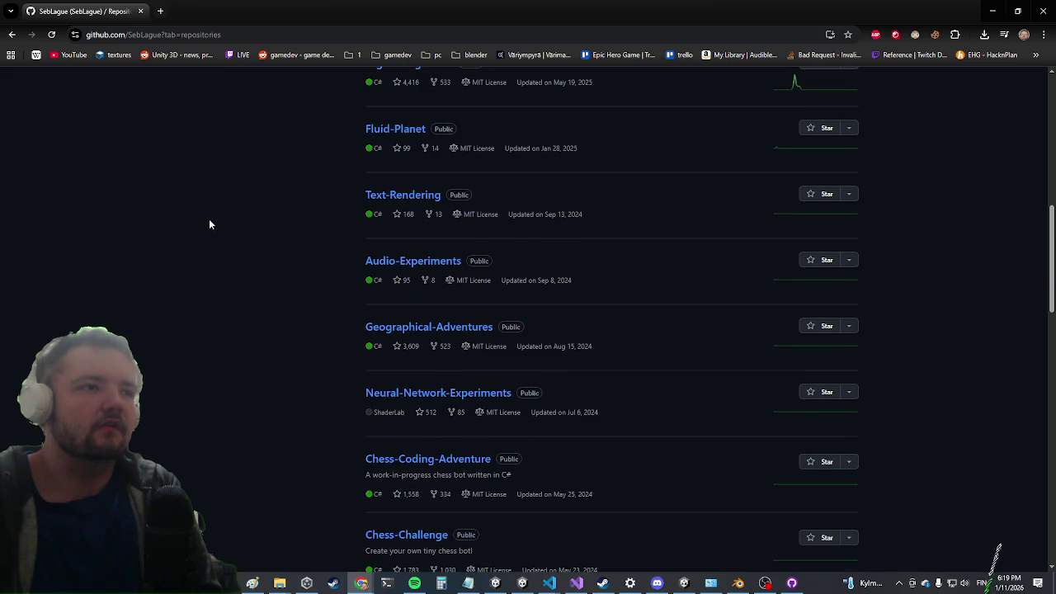
{"action": "scroll", "coordinate": [226, 192], "scroll_direction": "down", "scroll_amount": 3}
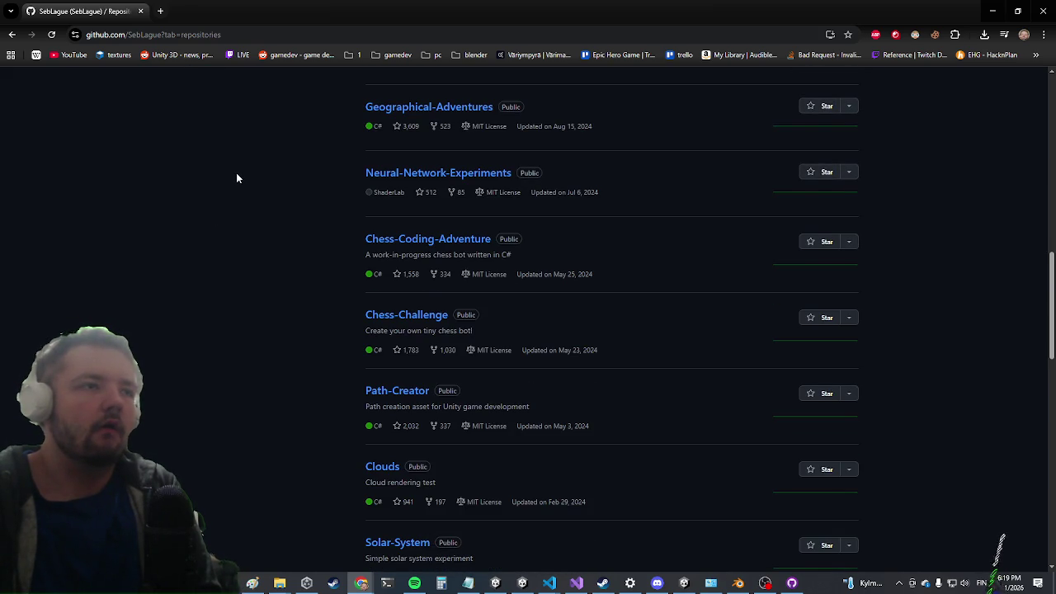
{"action": "scroll", "coordinate": [237, 177], "scroll_direction": "down", "scroll_amount": 2}
{"action": "scroll", "coordinate": [248, 182], "scroll_direction": "down", "scroll_amount": 2}
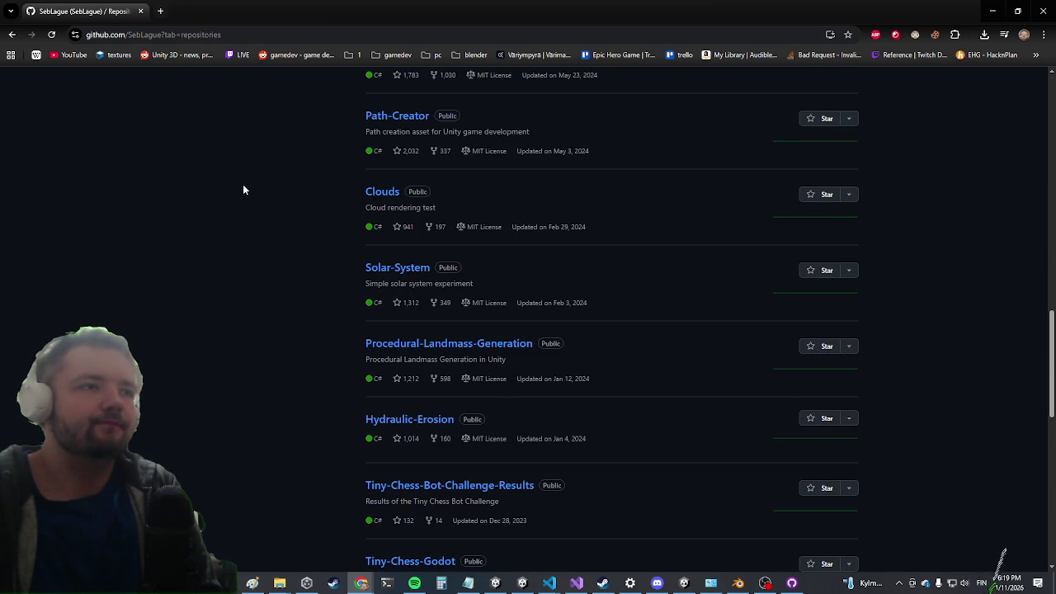
{"action": "scroll", "coordinate": [241, 187], "scroll_direction": "down", "scroll_amount": 2}
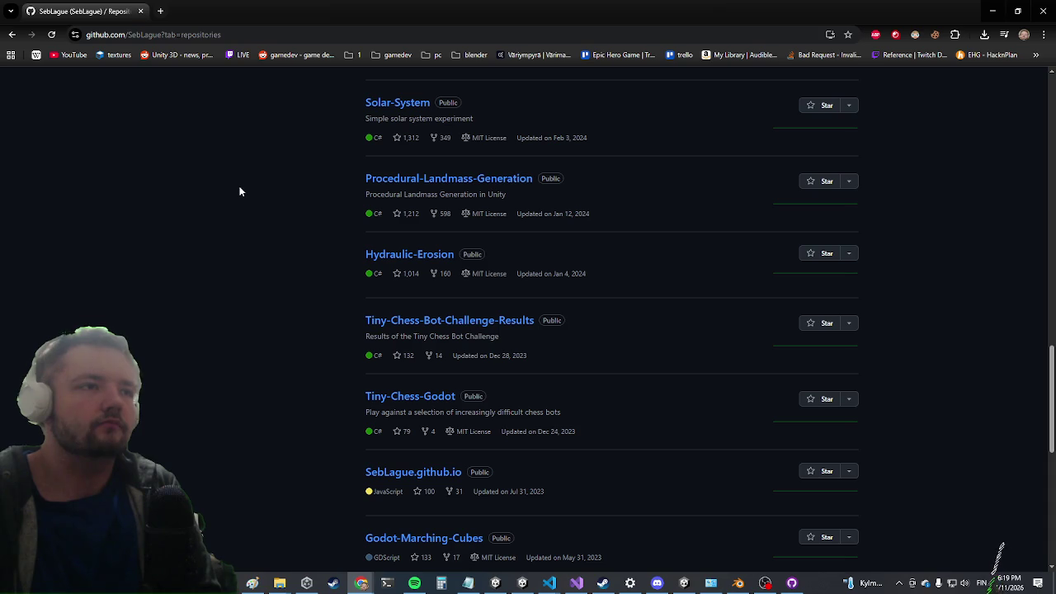
{"action": "scroll", "coordinate": [239, 191], "scroll_direction": "down", "scroll_amount": 3}
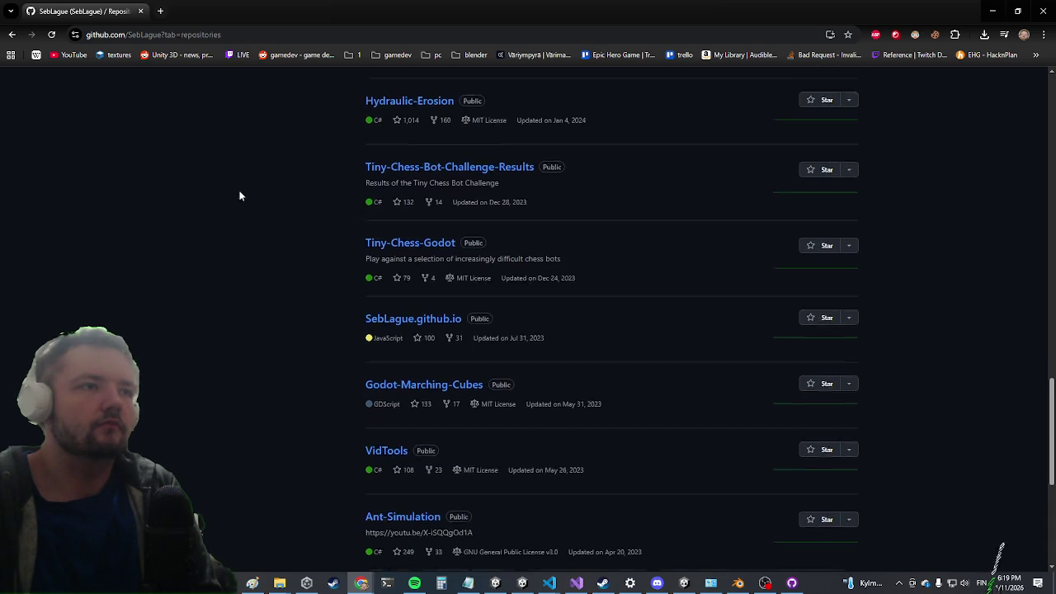
{"action": "scroll", "coordinate": [238, 190], "scroll_direction": "down", "scroll_amount": 2}
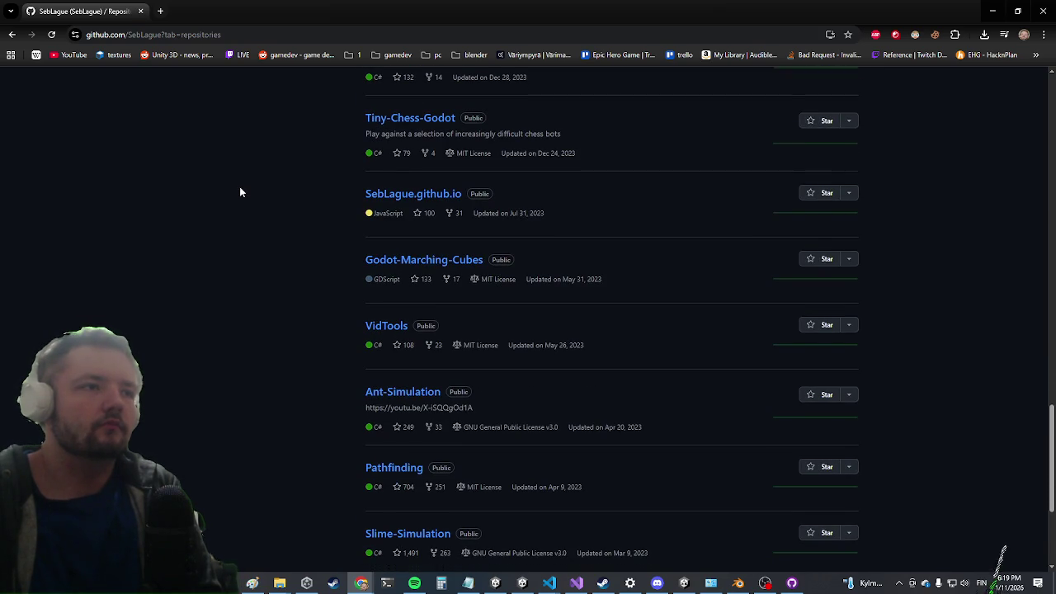
{"action": "scroll", "coordinate": [238, 190], "scroll_direction": "down", "scroll_amount": 2}
{"action": "scroll", "coordinate": [239, 194], "scroll_direction": "down", "scroll_amount": 2}
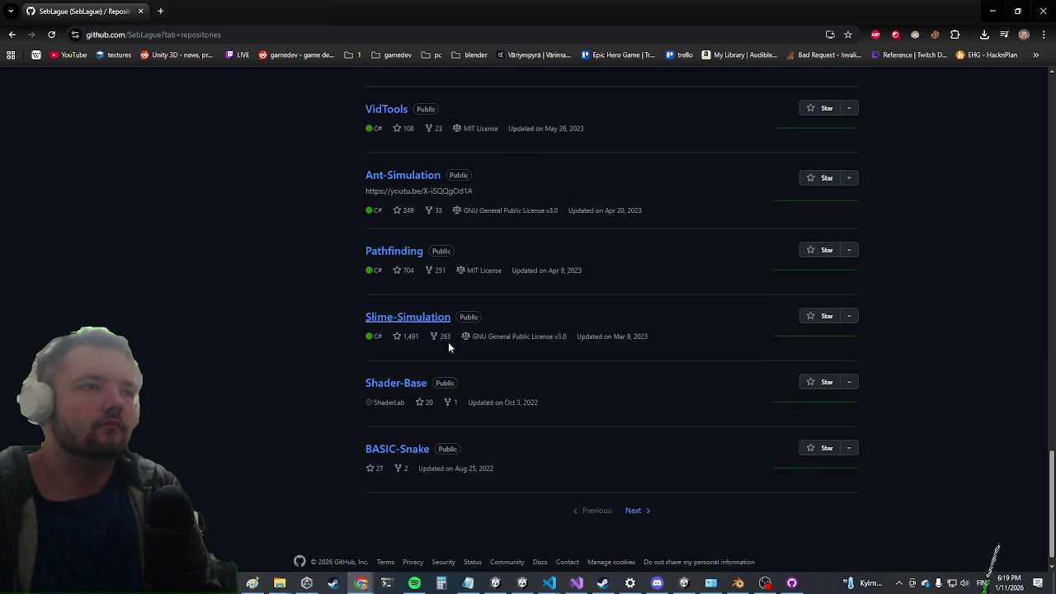
{"action": "left_click", "coordinate": [640, 517]}
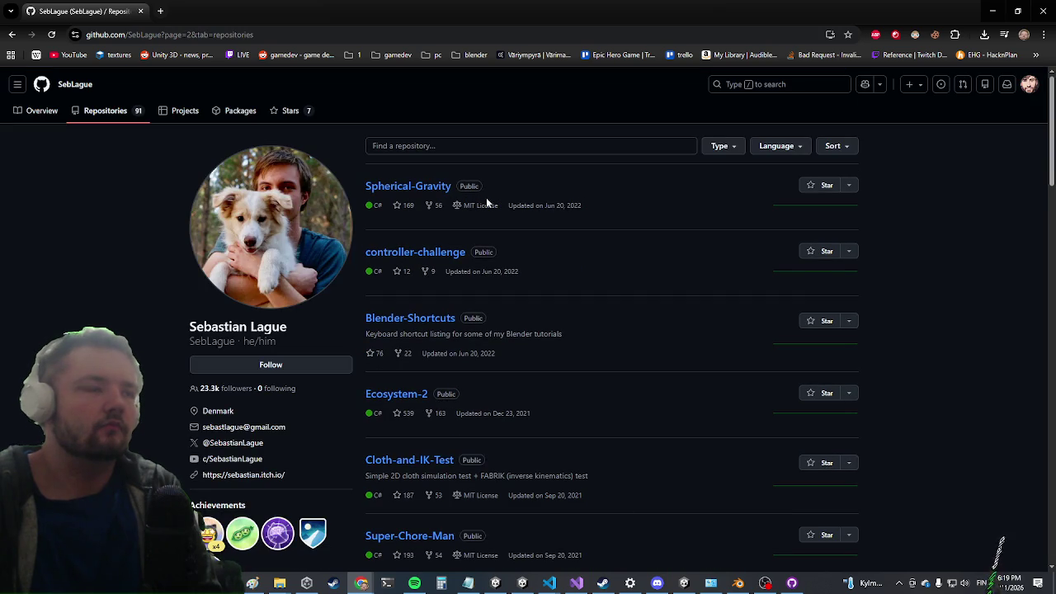
Scroll to the Field-of-View repository and open it in a new tab
{"action": "scroll", "coordinate": [546, 350], "scroll_direction": "down", "scroll_amount": 2}
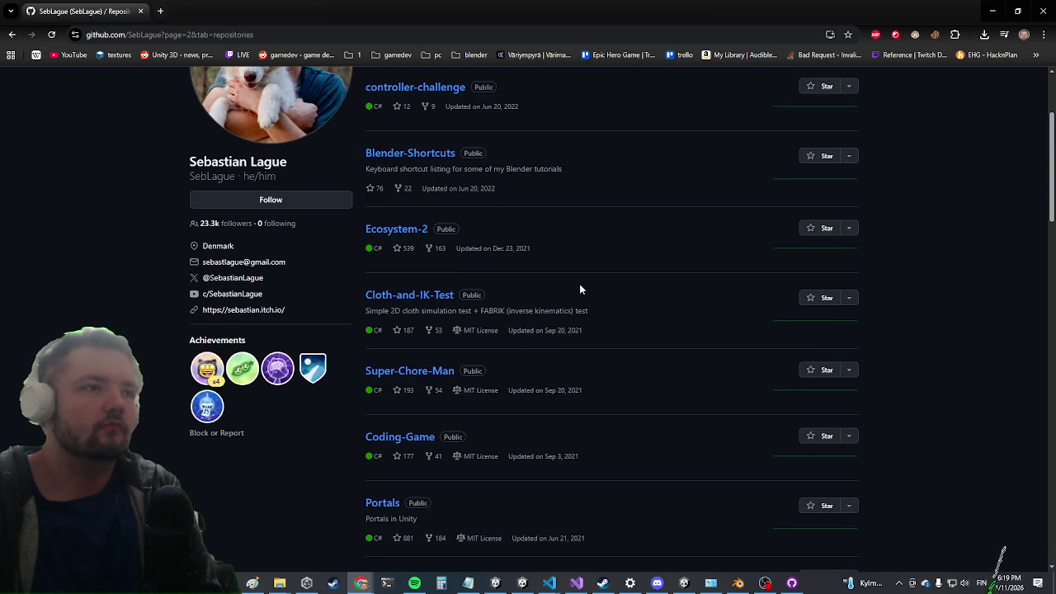
{"action": "scroll", "coordinate": [582, 262], "scroll_direction": "down", "scroll_amount": 1}
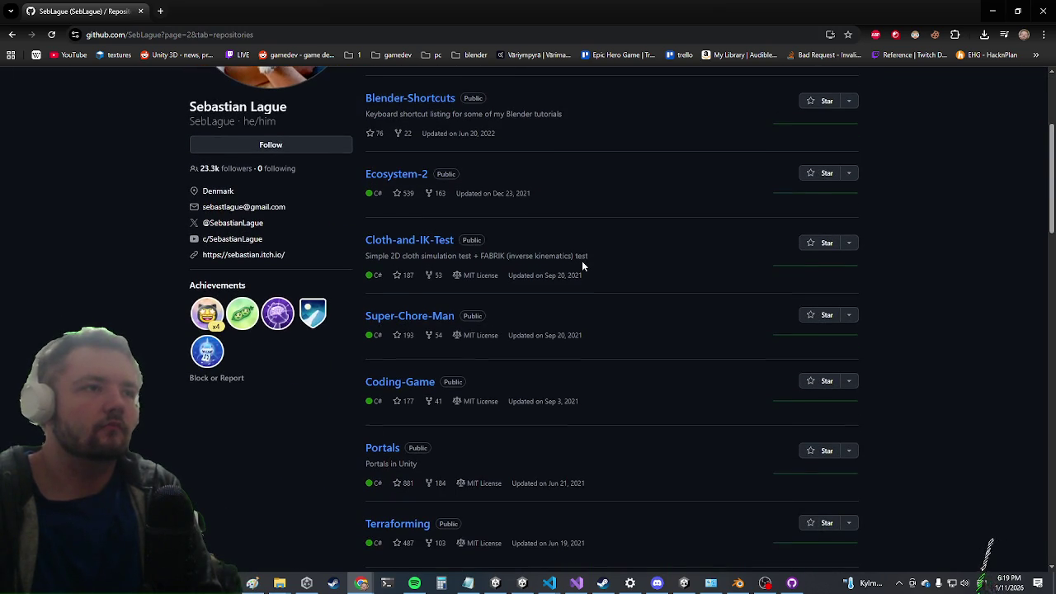
{"action": "scroll", "coordinate": [582, 262], "scroll_direction": "down", "scroll_amount": 1}
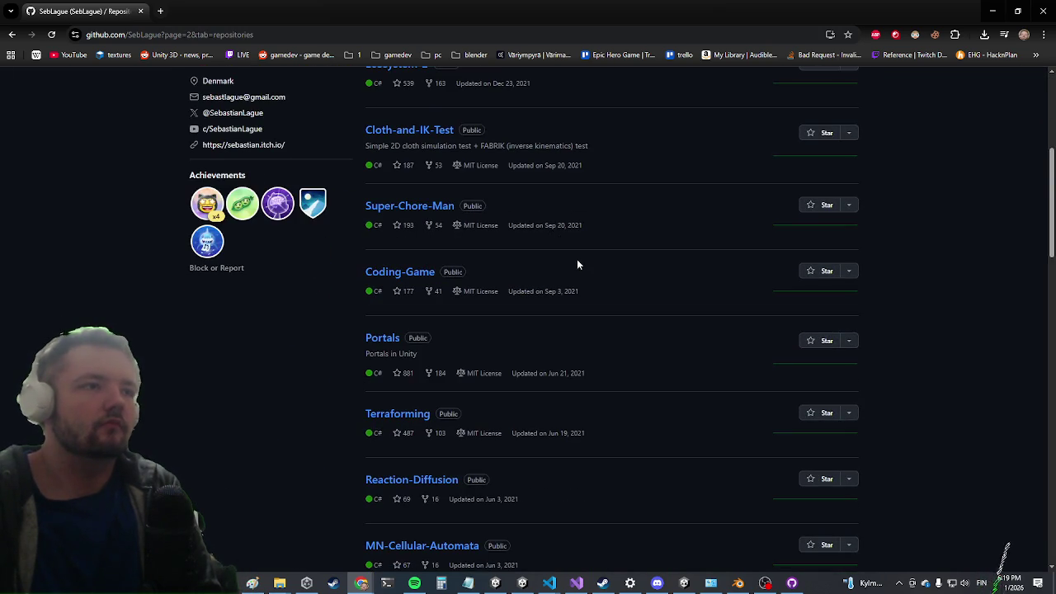
{"action": "scroll", "coordinate": [577, 259], "scroll_direction": "down", "scroll_amount": 3}
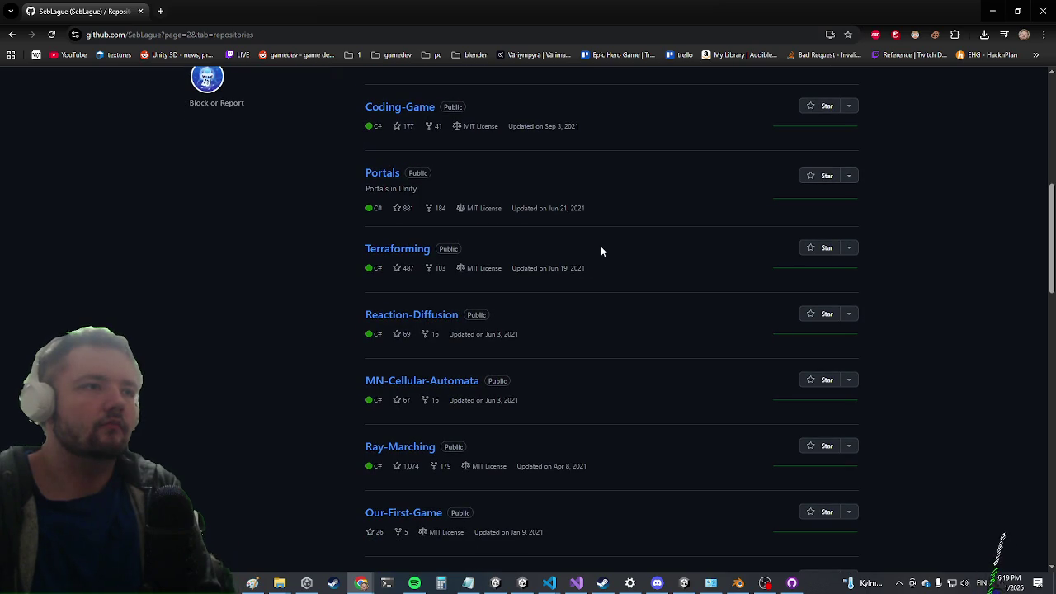
{"action": "scroll", "coordinate": [604, 250], "scroll_direction": "down", "scroll_amount": 2}
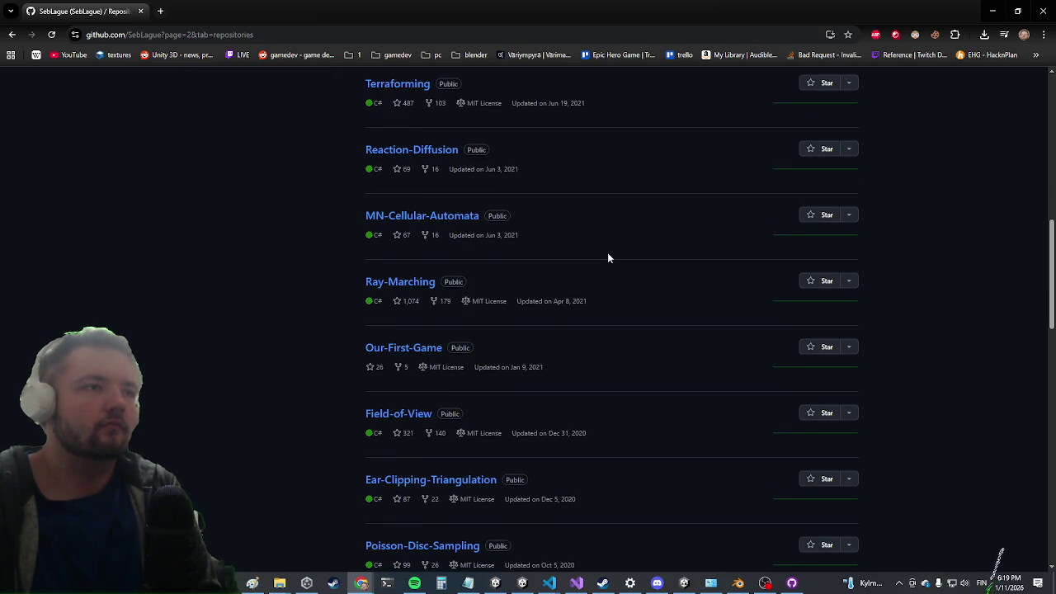
{"action": "scroll", "coordinate": [604, 288], "scroll_direction": "down", "scroll_amount": 1}
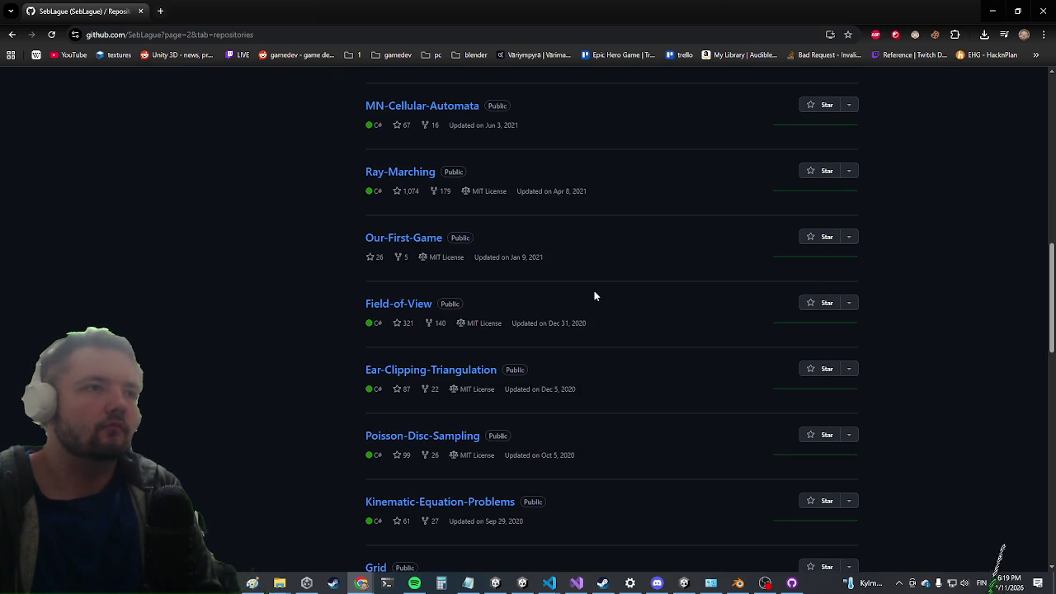
{"action": "scroll", "coordinate": [594, 295], "scroll_direction": "down", "scroll_amount": 1}
{"action": "middle_click", "coordinate": [406, 198]}
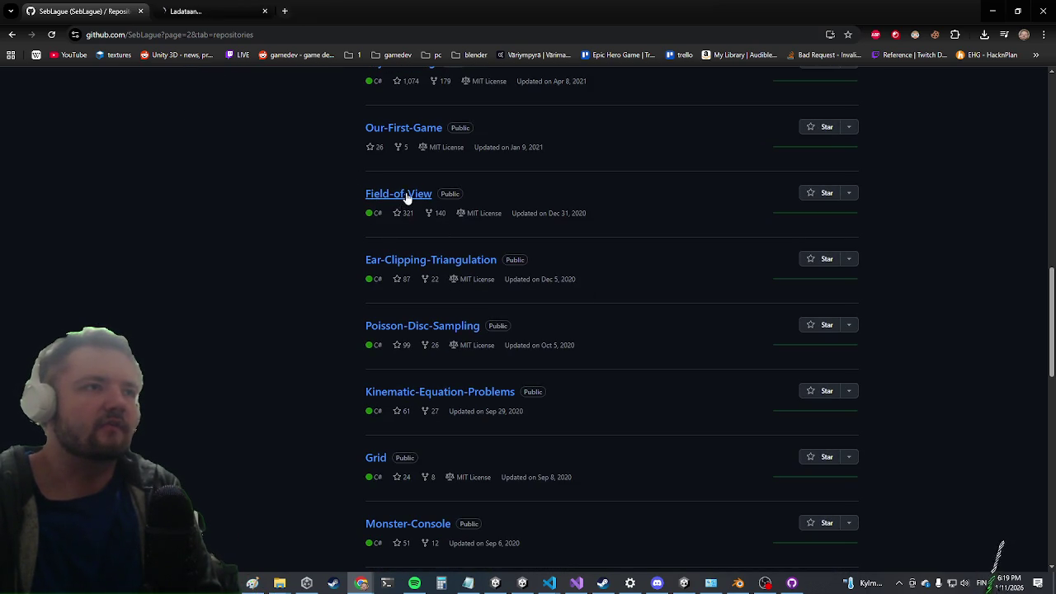
{"action": "key", "text": "ctrl+Tab"}
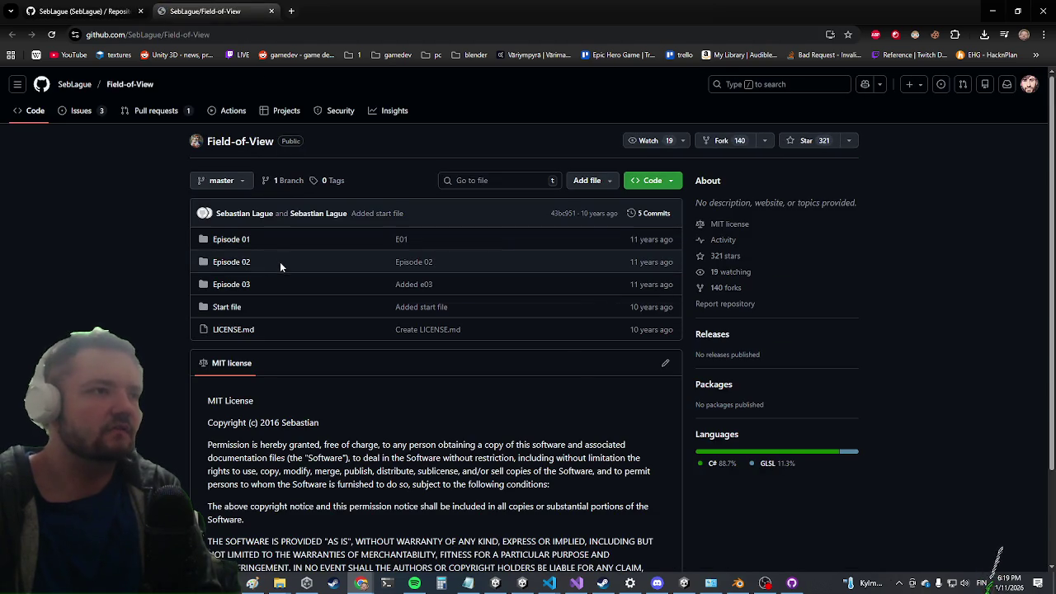
Open FieldOfView.cs from the Episode 03 folder of Field-of-View
{"action": "scroll", "coordinate": [272, 292], "scroll_direction": "down", "scroll_amount": 2}
{"action": "scroll", "coordinate": [180, 256], "scroll_direction": "up", "scroll_amount": 2}
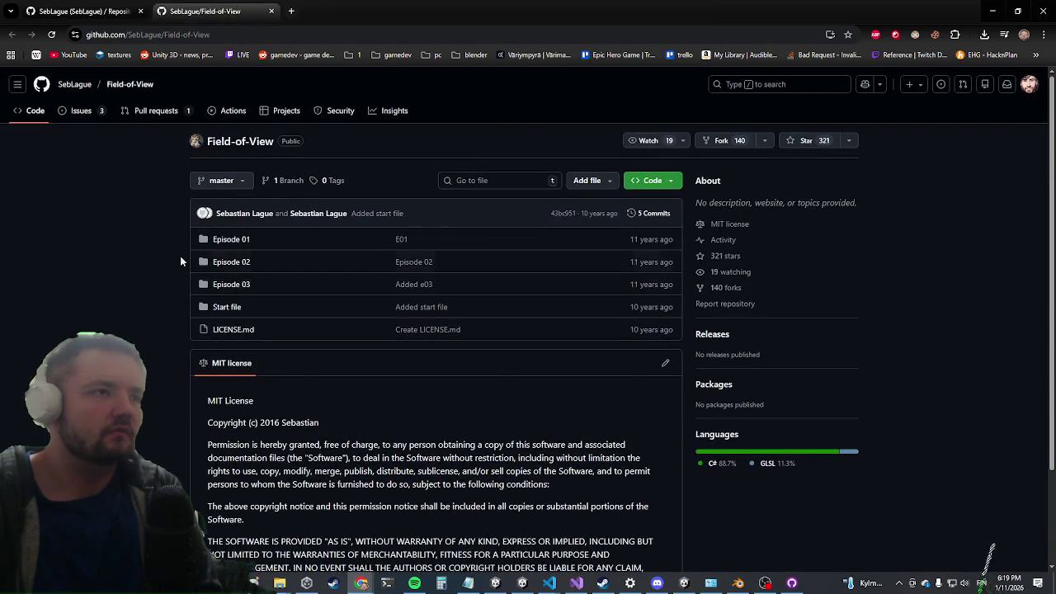
{"action": "left_click", "coordinate": [226, 285]}
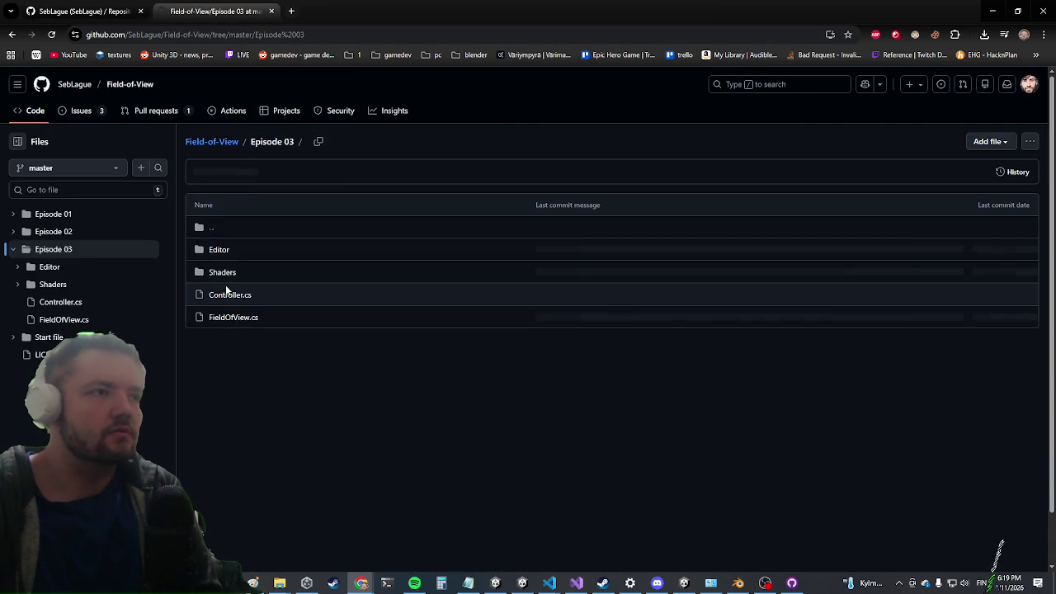
{"action": "left_click", "coordinate": [221, 320]}
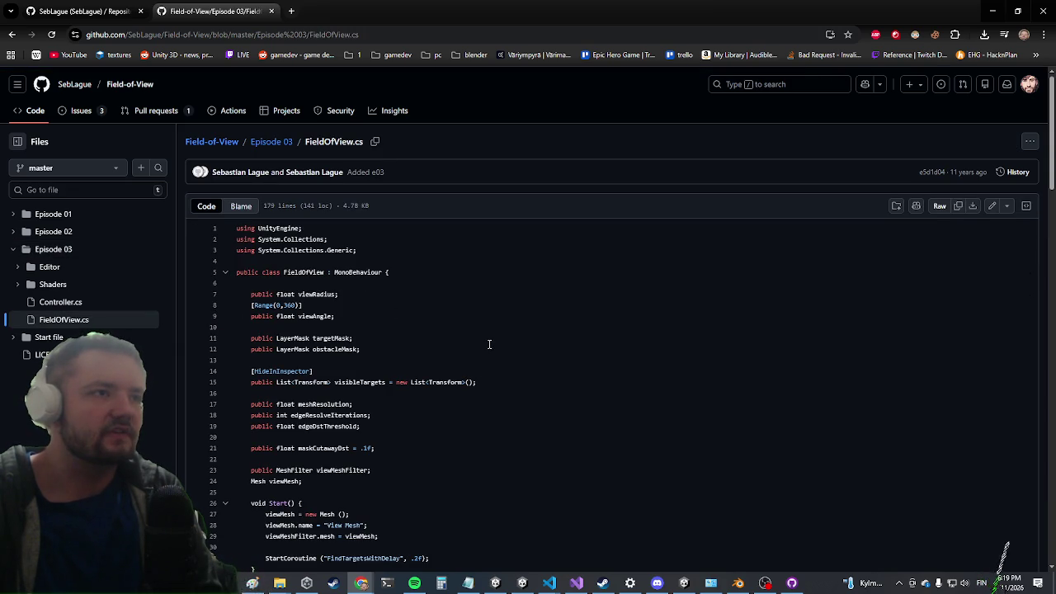
Scroll through the FieldOfView.cs code, then return to the repositories list tab
{"action": "scroll", "coordinate": [466, 350], "scroll_direction": "down", "scroll_amount": 6}
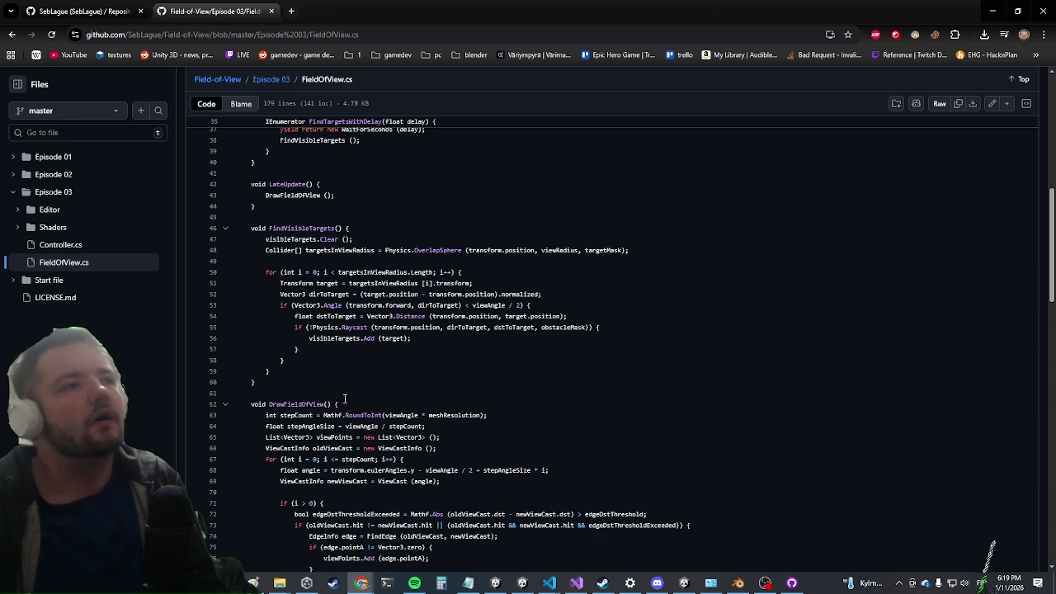
{"action": "scroll", "coordinate": [343, 401], "scroll_direction": "down", "scroll_amount": 4}
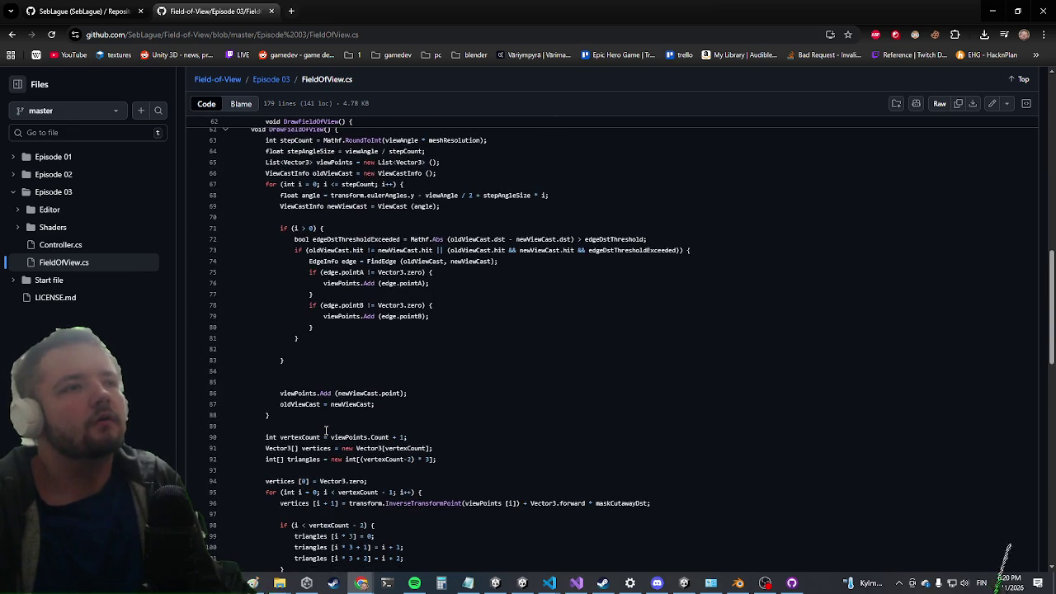
{"action": "scroll", "coordinate": [326, 431], "scroll_direction": "down", "scroll_amount": 4}
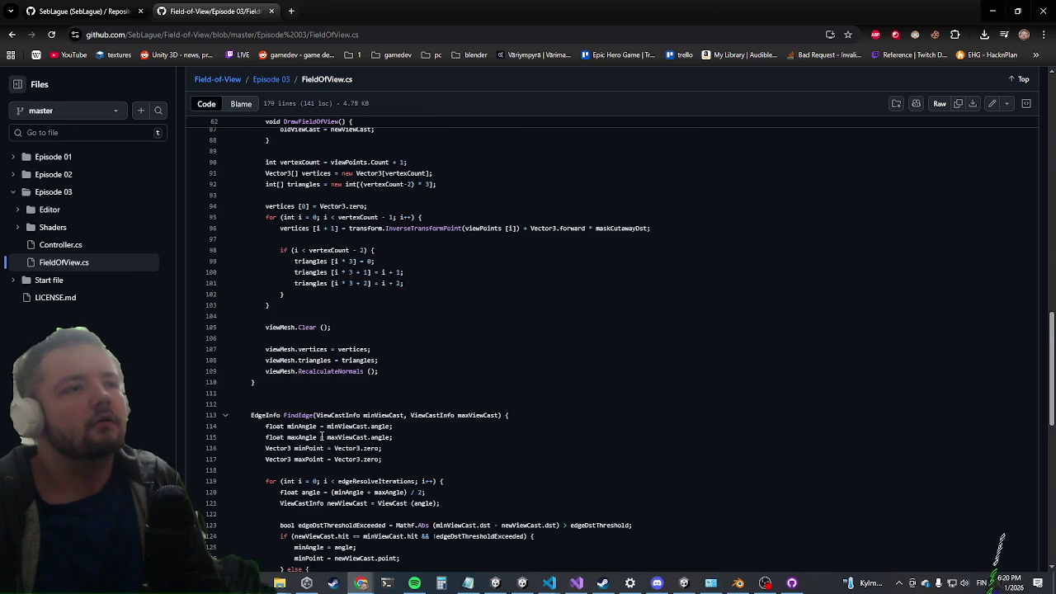
{"action": "left_click", "coordinate": [120, 11]}
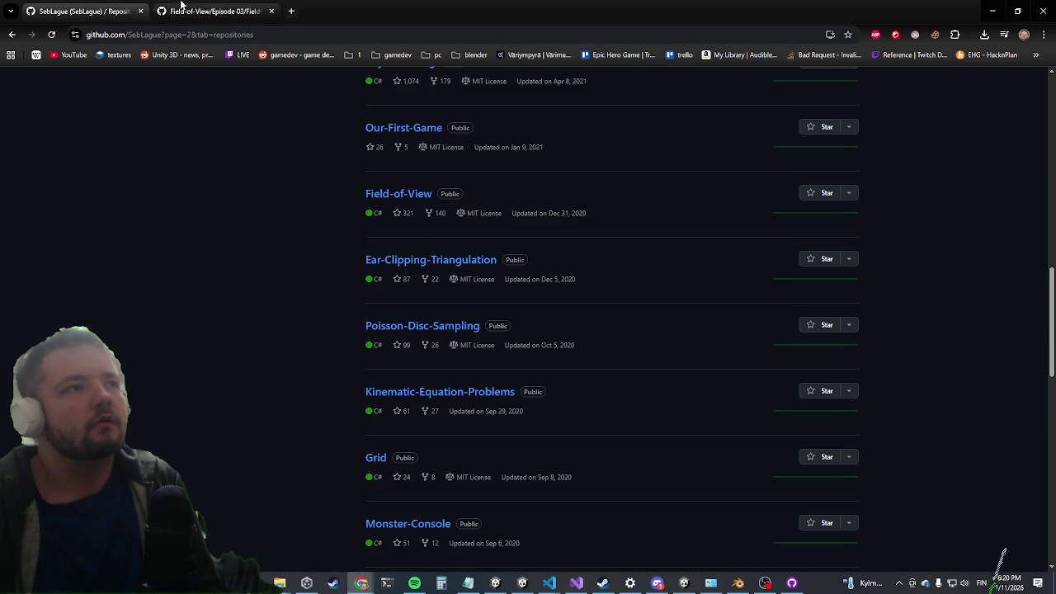
From the FieldOfView.cs tab, open Episode 03 in a new tab and go up to the Field-of-View root
{"action": "left_click", "coordinate": [165, 11]}
{"action": "middle_click", "coordinate": [11, 33]}
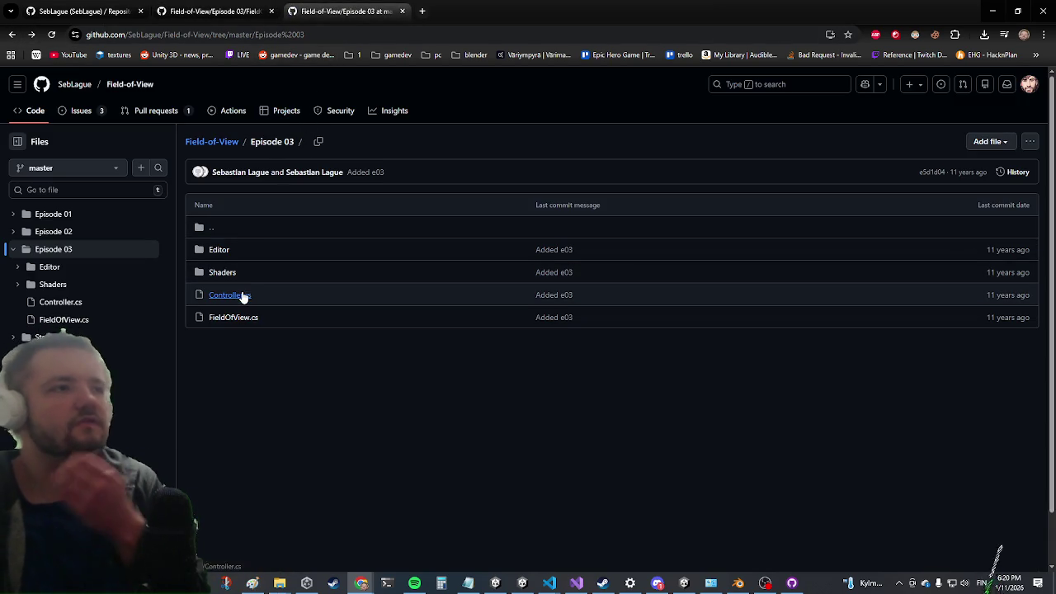
{"action": "left_click", "coordinate": [221, 144]}
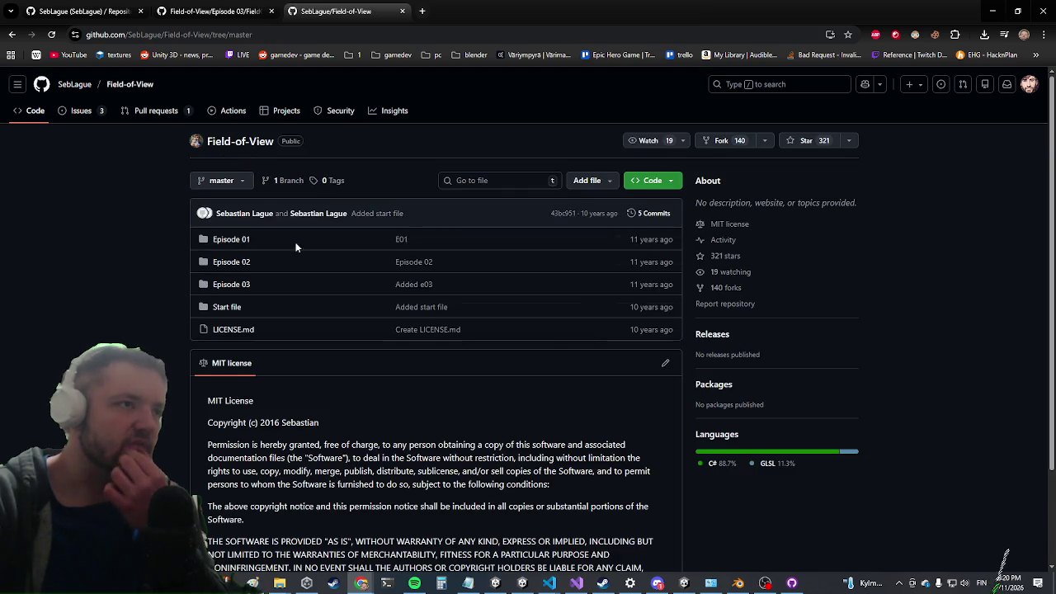
{"action": "scroll", "coordinate": [303, 278], "scroll_direction": "down", "scroll_amount": 3}
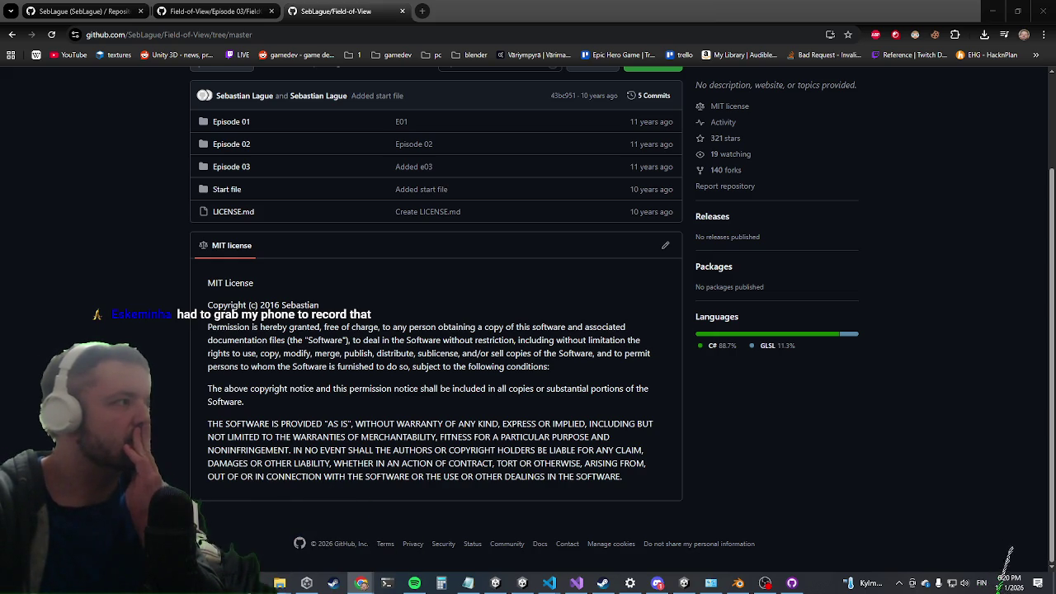
Pause the 'Field of view visualisation (E01)' video at 0:04, minimize it, and return to FieldOfView.cs
{"action": "key", "text": "alt+Tab"}
{"action": "left_click_drag", "start_coordinate": [263, 131], "coordinate": [428, 98]}
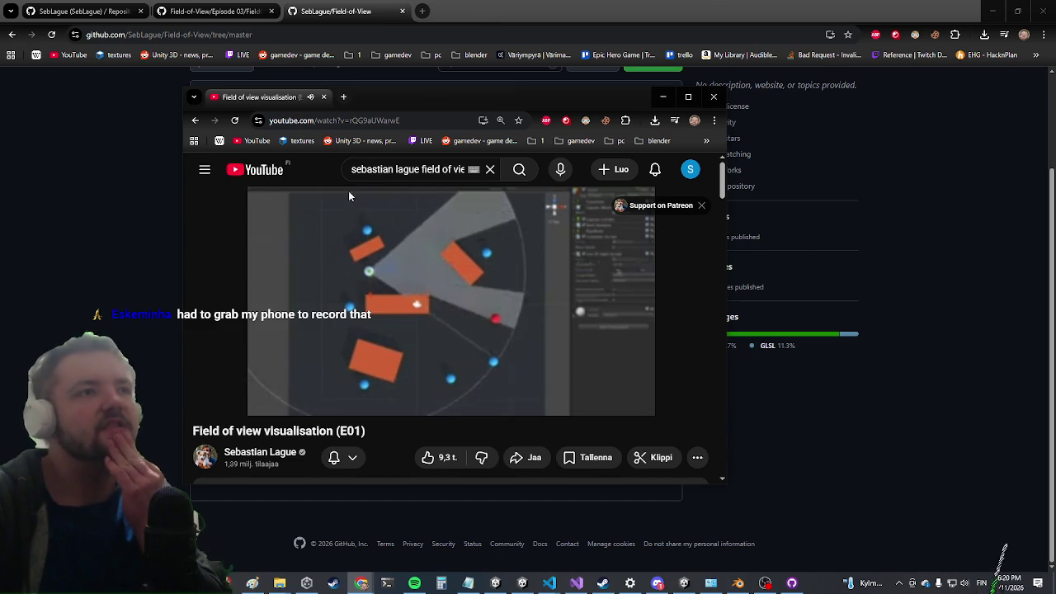
{"action": "left_click", "coordinate": [461, 302]}
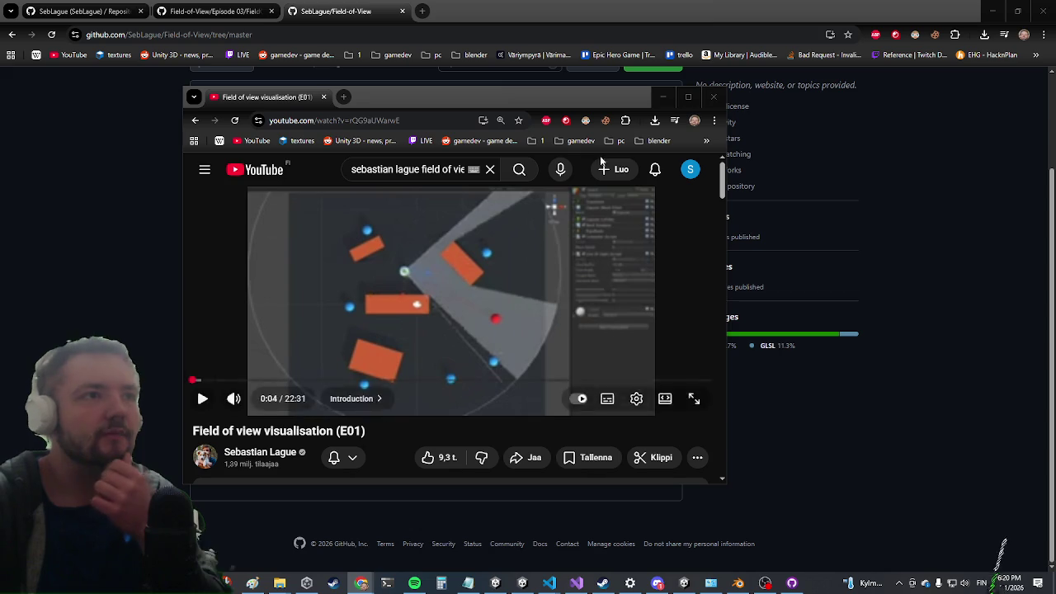
{"action": "left_click", "coordinate": [666, 97]}
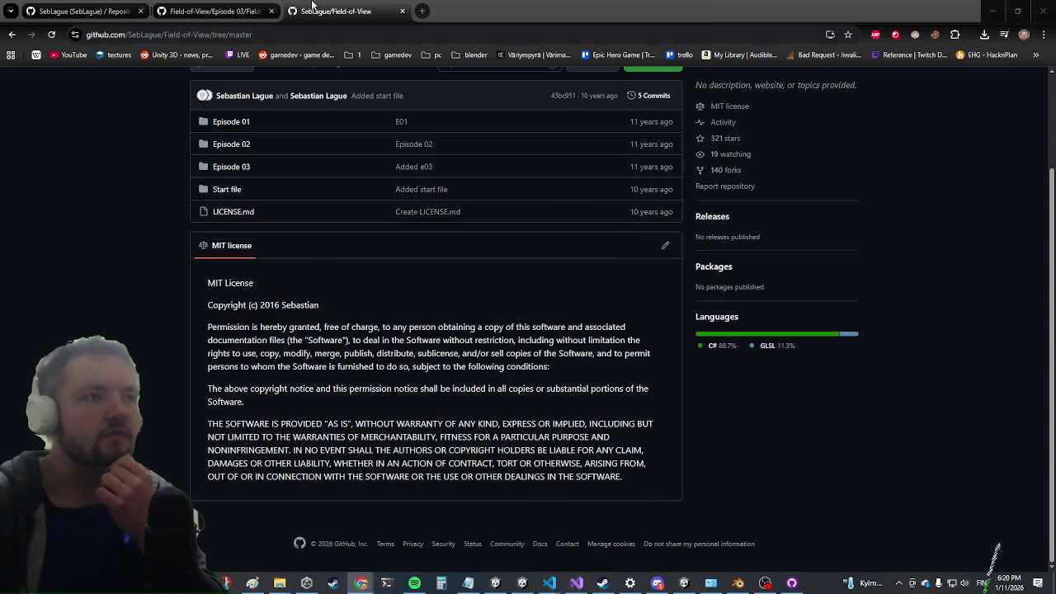
{"action": "left_click", "coordinate": [237, 10]}
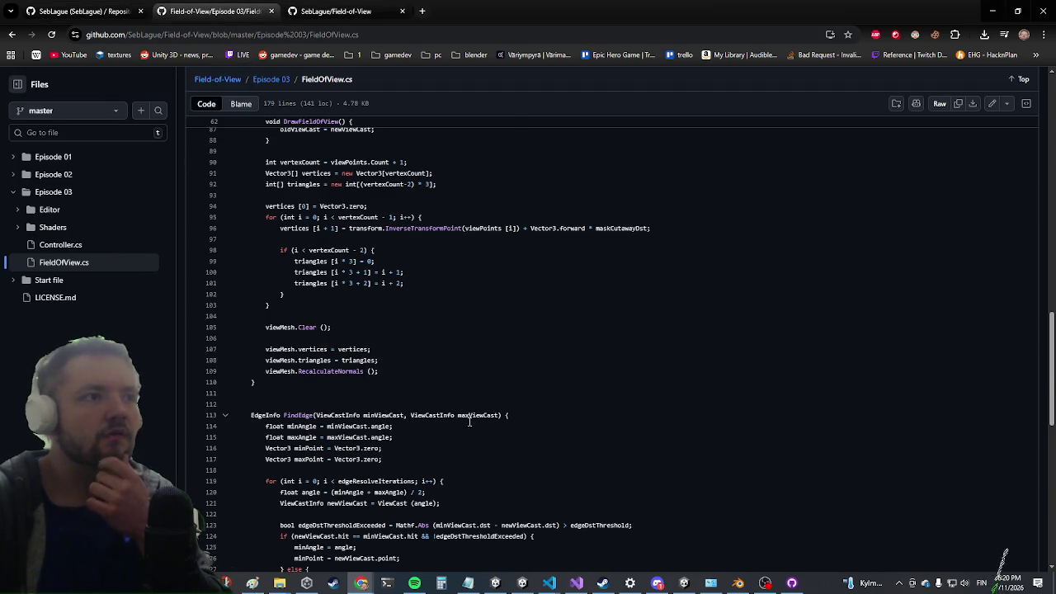
Scroll FieldOfView.cs down to its ViewCastInfo and EdgeInfo structs, then go back to the repositories list
{"action": "scroll", "coordinate": [470, 422], "scroll_direction": "down", "scroll_amount": 4}
{"action": "scroll", "coordinate": [512, 264], "scroll_direction": "down", "scroll_amount": 3}
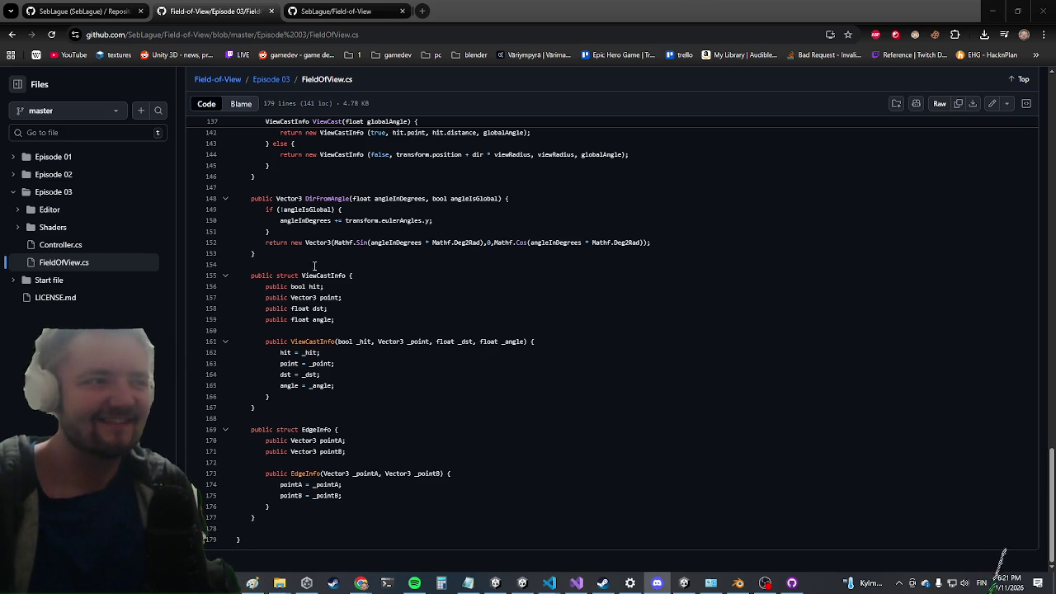
{"action": "scroll", "coordinate": [299, 306], "scroll_direction": "up", "scroll_amount": 1}
{"action": "scroll", "coordinate": [299, 306], "scroll_direction": "up", "scroll_amount": 8}
{"action": "left_click", "coordinate": [114, 13]}
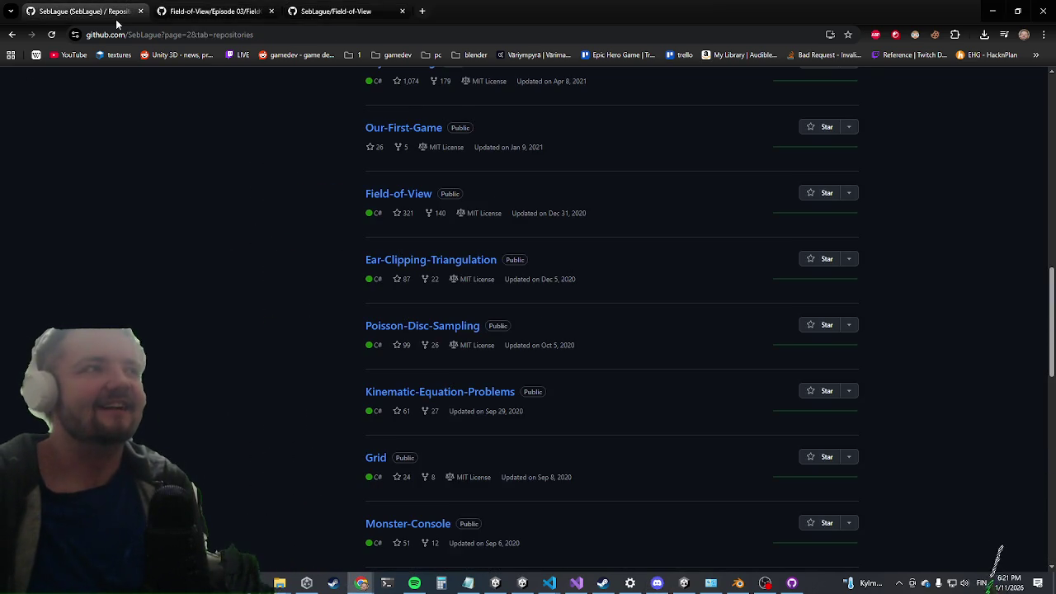
Send the SebLague/Field-of-View repository to GitHub Desktop using Code > Open with GitHub Desktop
{"action": "scroll", "coordinate": [314, 278], "scroll_direction": "down", "scroll_amount": 4}
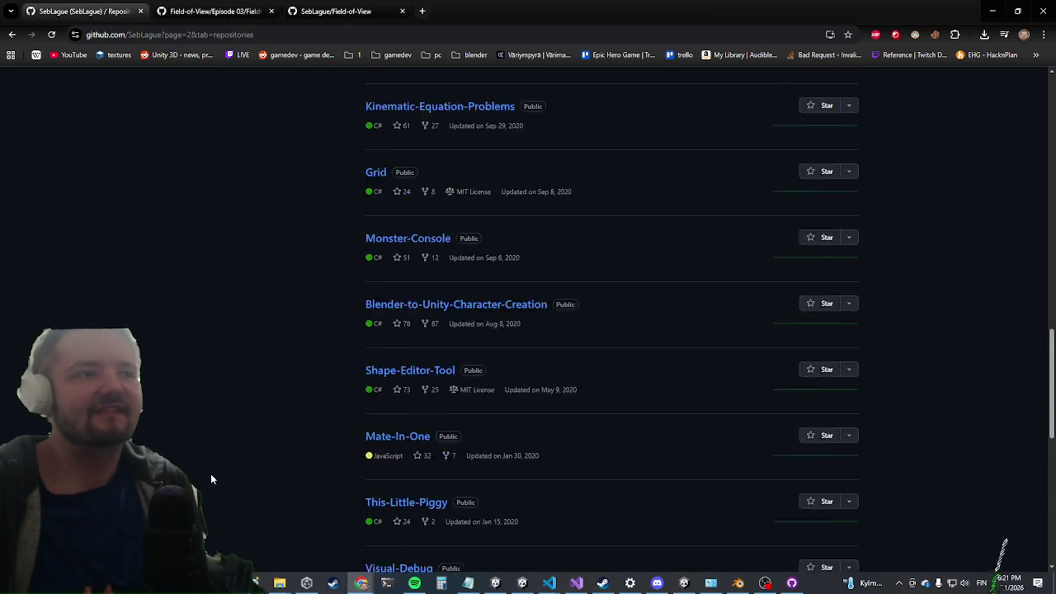
{"action": "scroll", "coordinate": [258, 408], "scroll_direction": "up", "scroll_amount": 3}
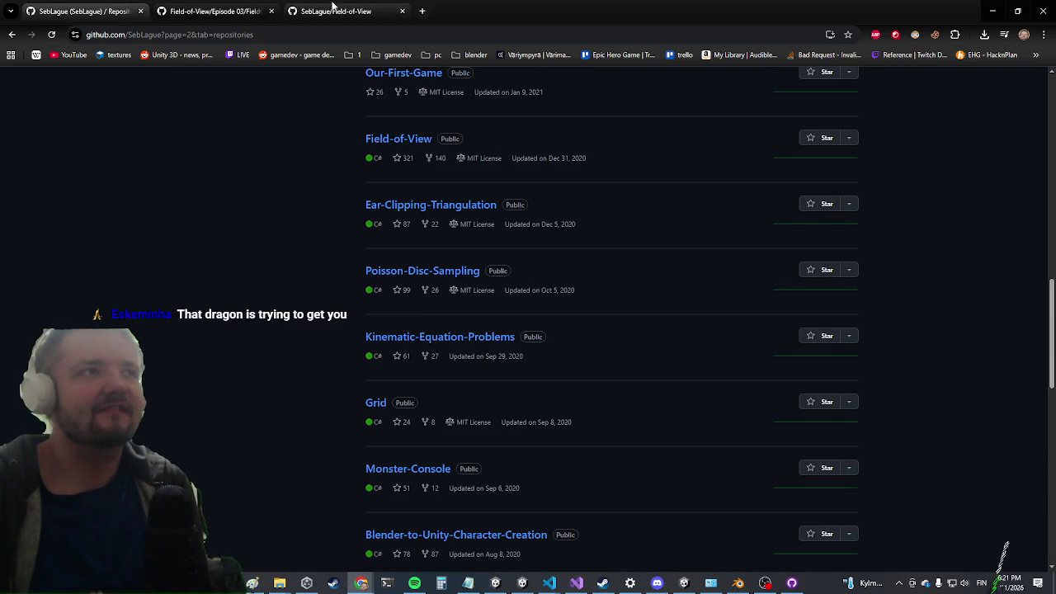
{"action": "left_click", "coordinate": [334, 11]}
{"action": "scroll", "coordinate": [502, 371], "scroll_direction": "up", "scroll_amount": 2}
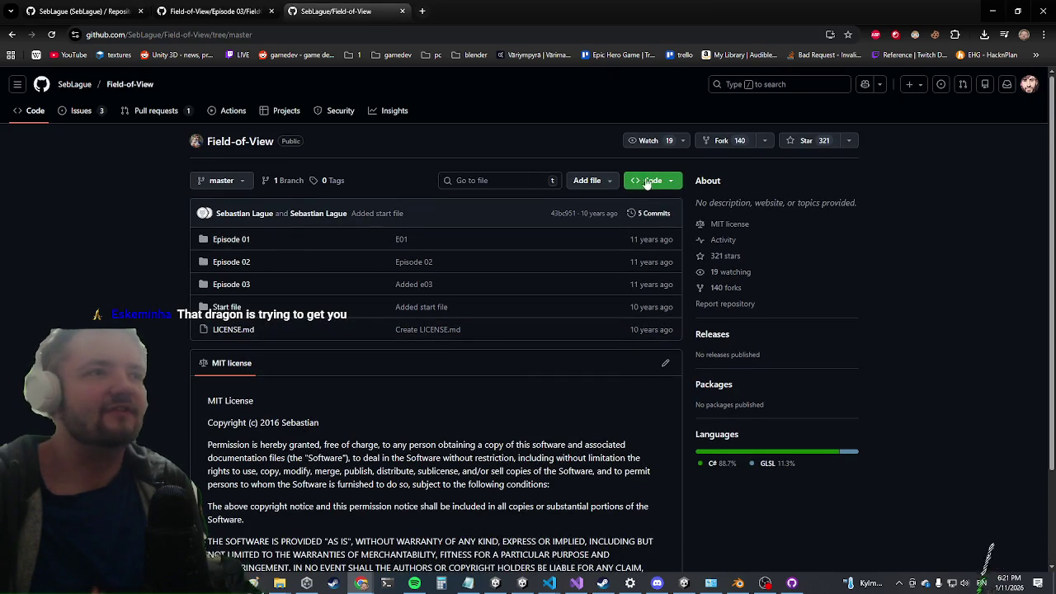
{"action": "left_click", "coordinate": [671, 181]}
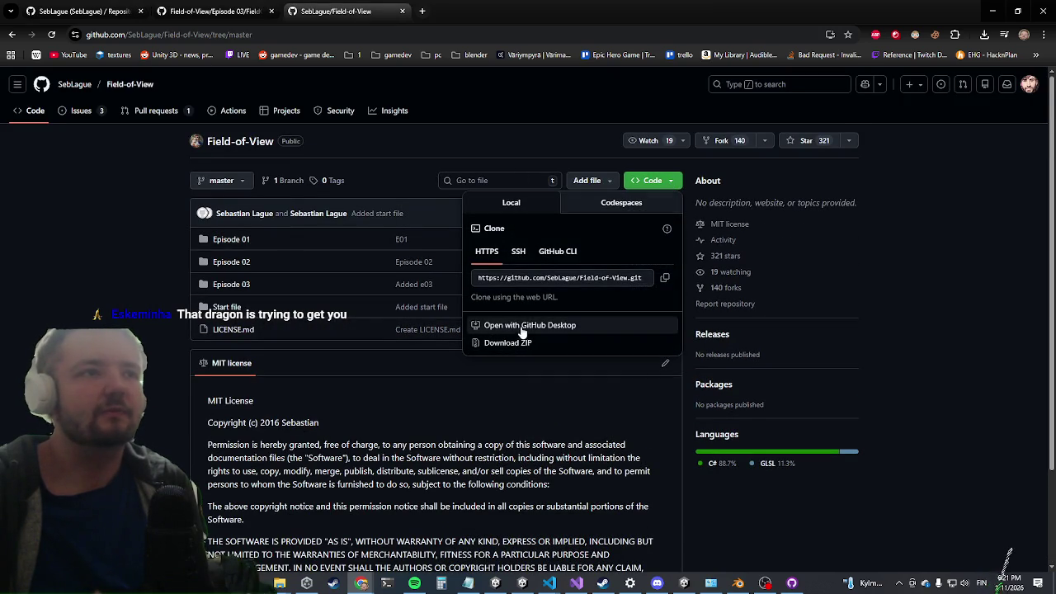
{"action": "left_click", "coordinate": [523, 327]}
{"action": "left_click", "coordinate": [540, 129]}
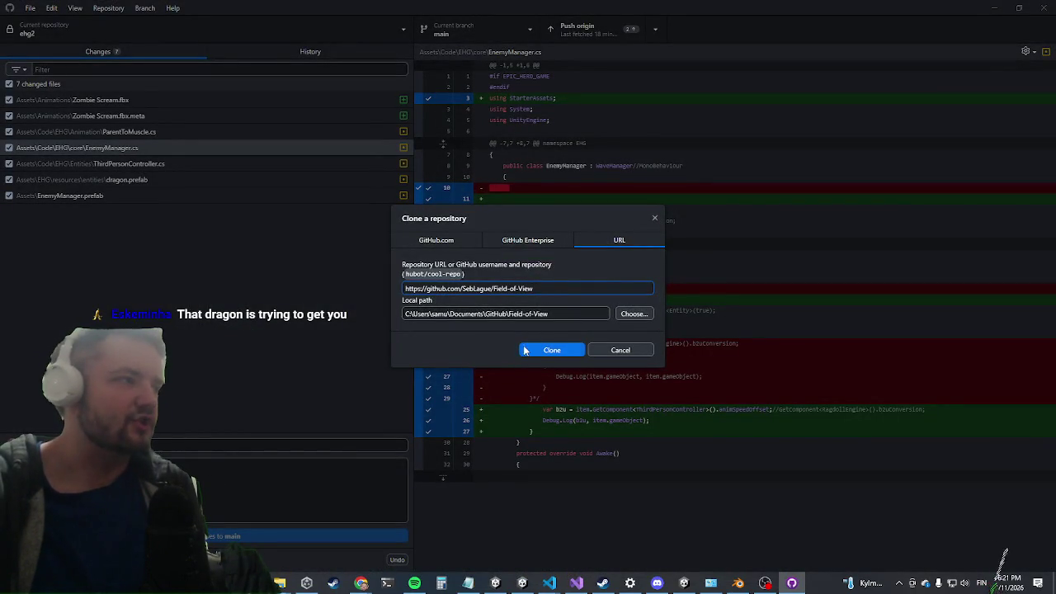
Clone Field-of-View to the suggested local path and show its folder in Explorer
{"action": "left_click", "coordinate": [543, 350]}
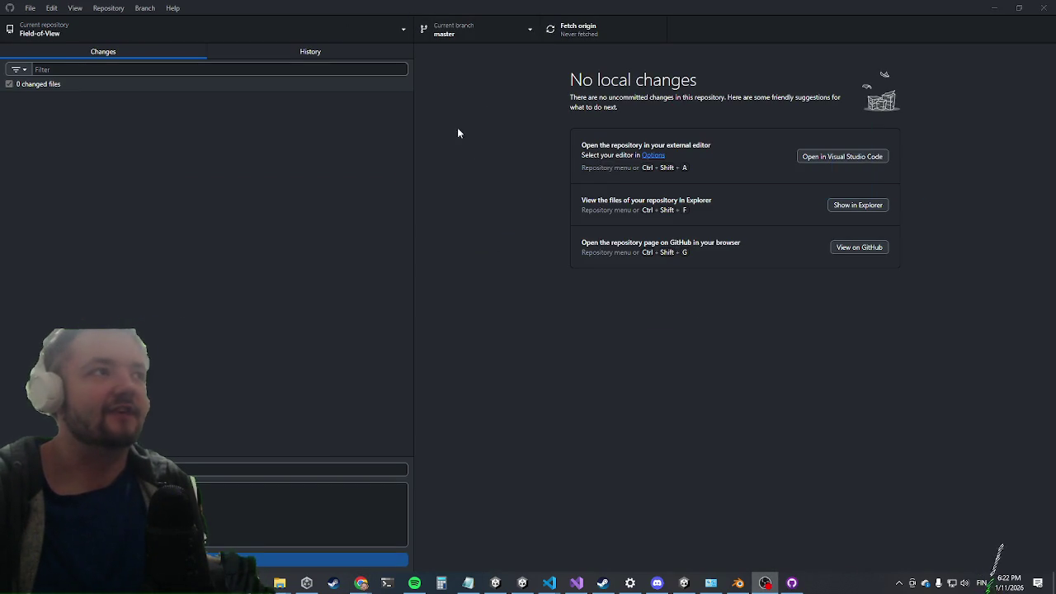
{"action": "left_click", "coordinate": [116, 8]}
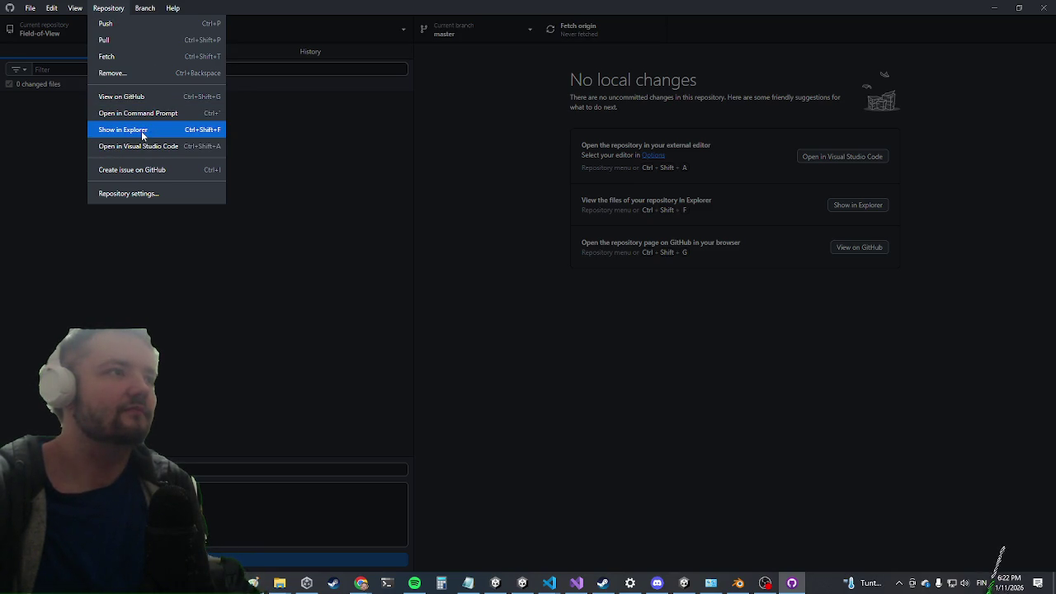
{"action": "left_click", "coordinate": [142, 132]}
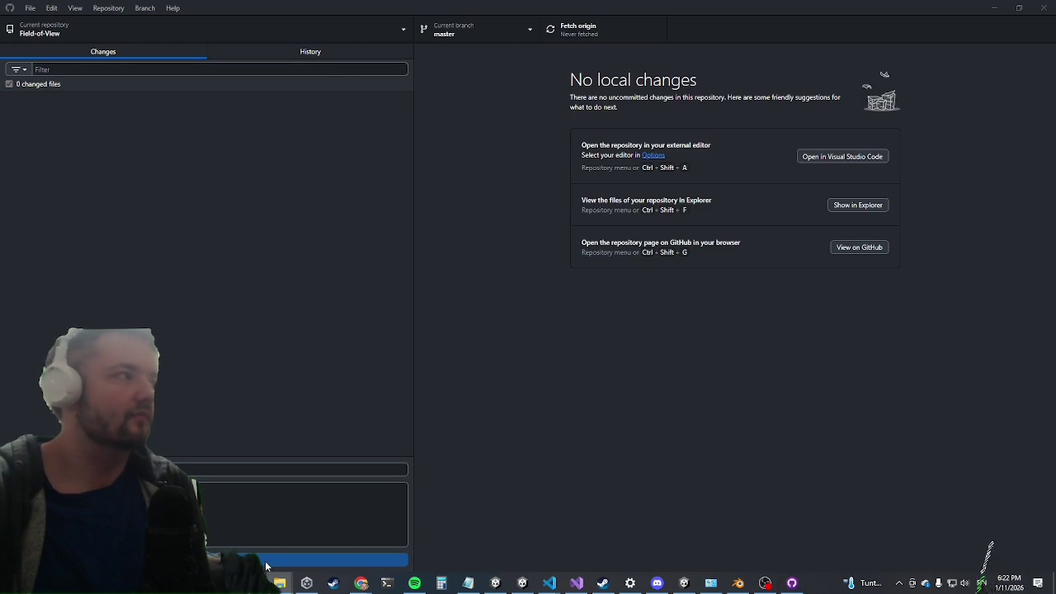
{"action": "left_click", "coordinate": [253, 583]}
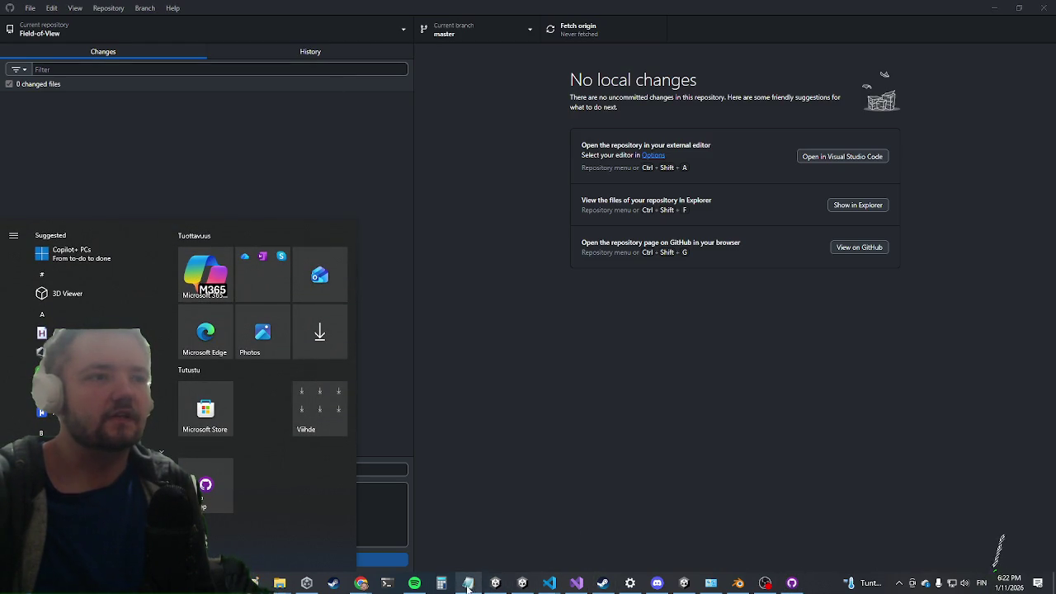
In Unity Hub, try adding the cloned Field-of-View folder from disk and dismiss the invalid-project error
{"action": "left_click", "coordinate": [307, 583]}
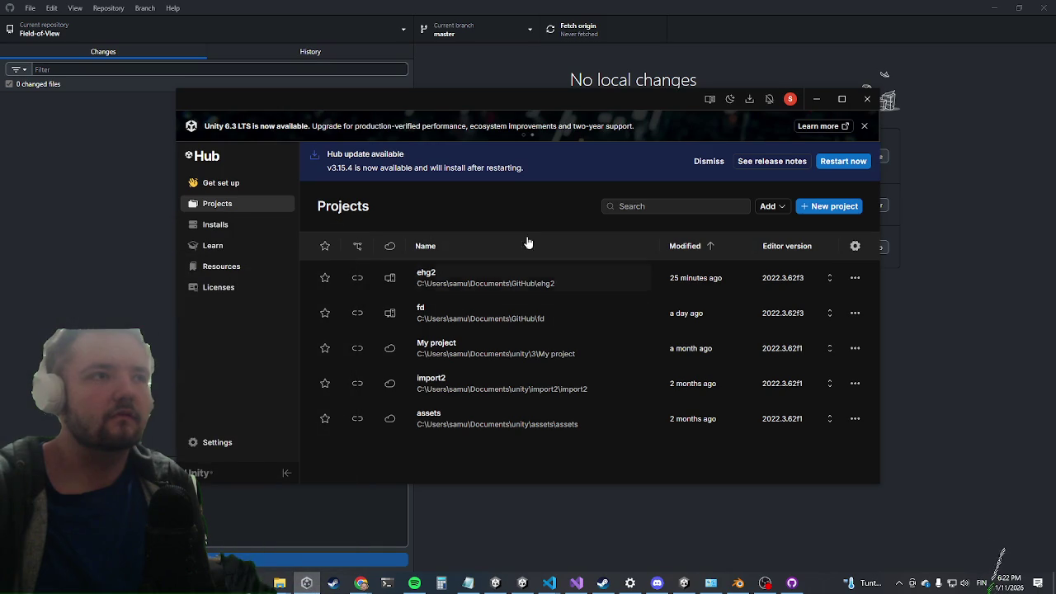
{"action": "left_click", "coordinate": [832, 206]}
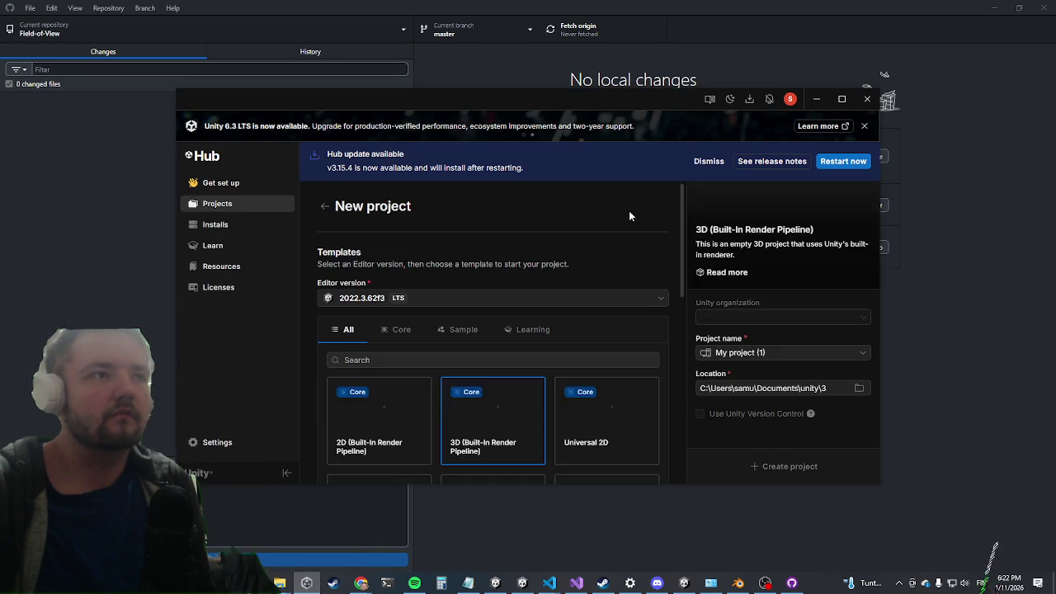
{"action": "left_click", "coordinate": [223, 211]}
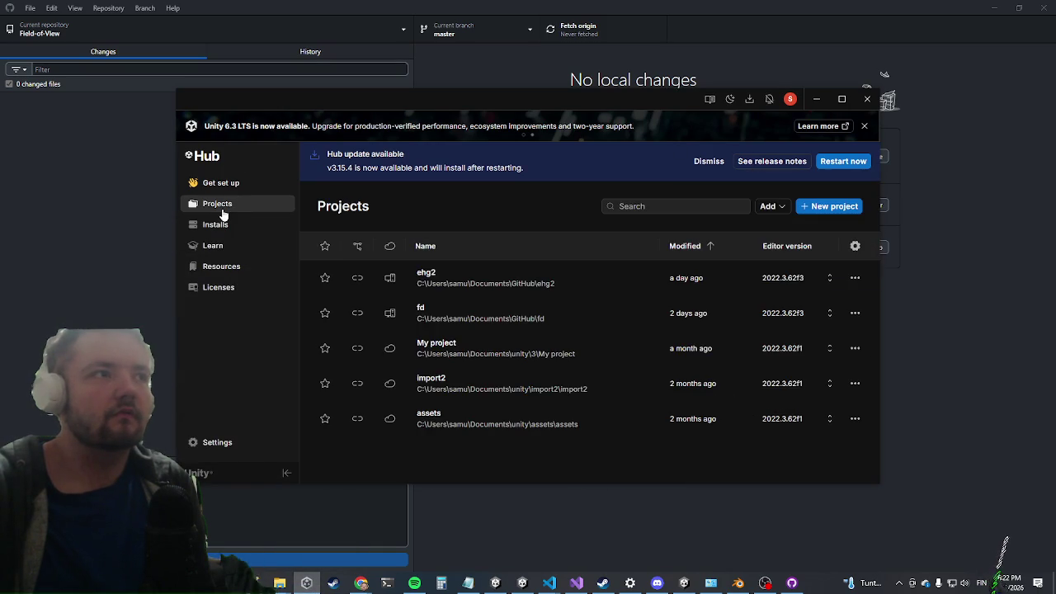
{"action": "left_click", "coordinate": [773, 208]}
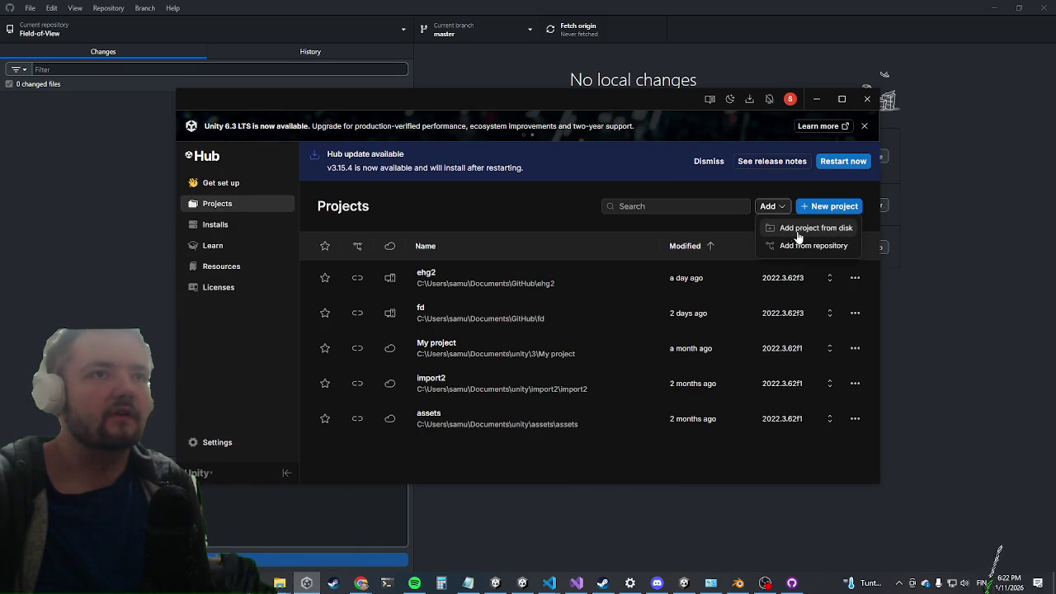
{"action": "left_click", "coordinate": [798, 233]}
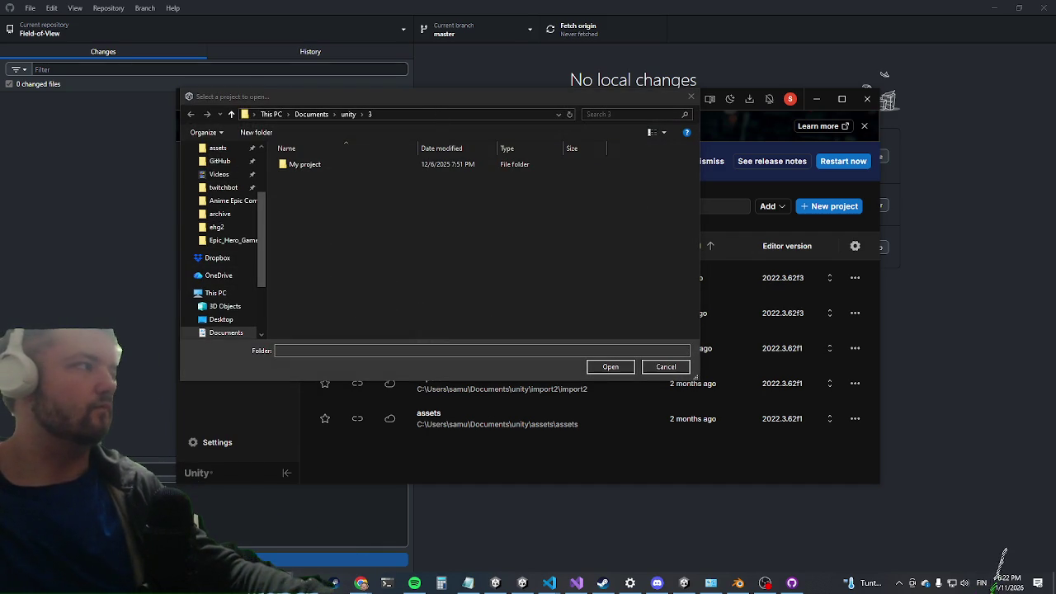
{"action": "left_click", "coordinate": [445, 116]}
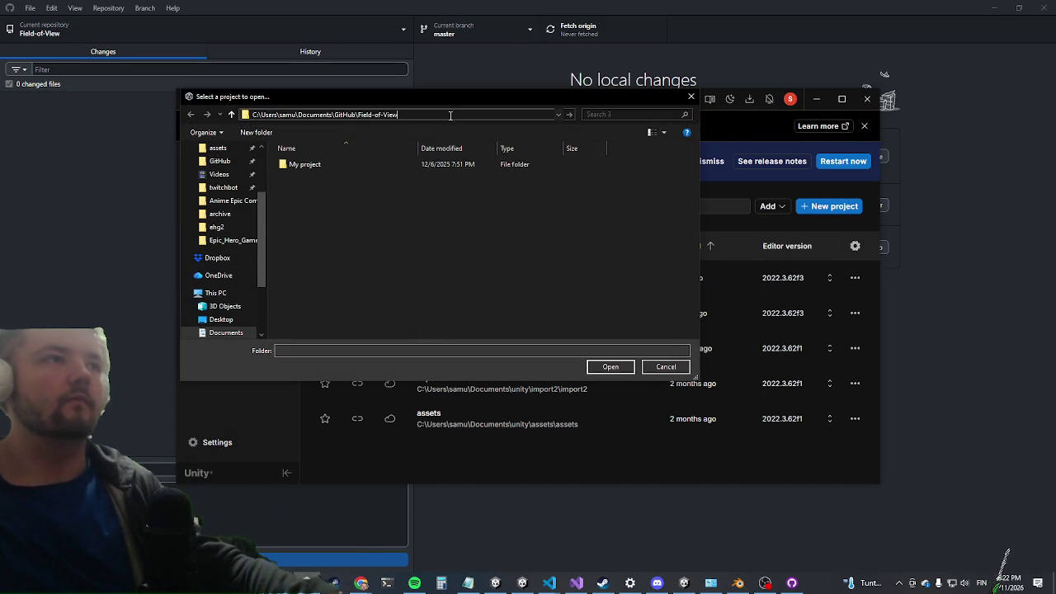
{"action": "key", "text": "ctrl+v"}
{"action": "key", "text": "Return"}
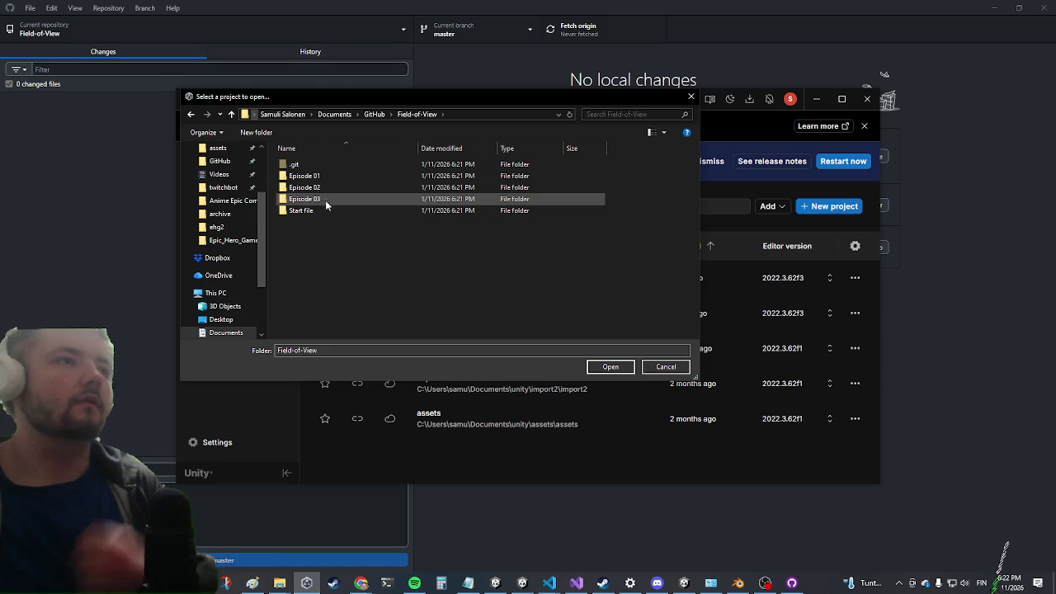
{"action": "left_click", "coordinate": [611, 367]}
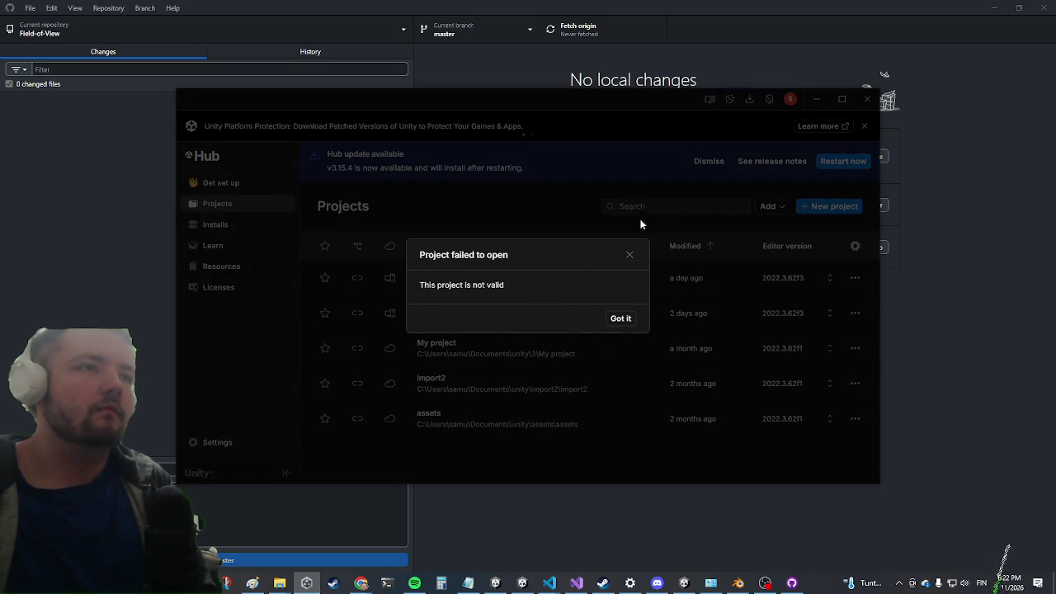
{"action": "left_click", "coordinate": [623, 317]}
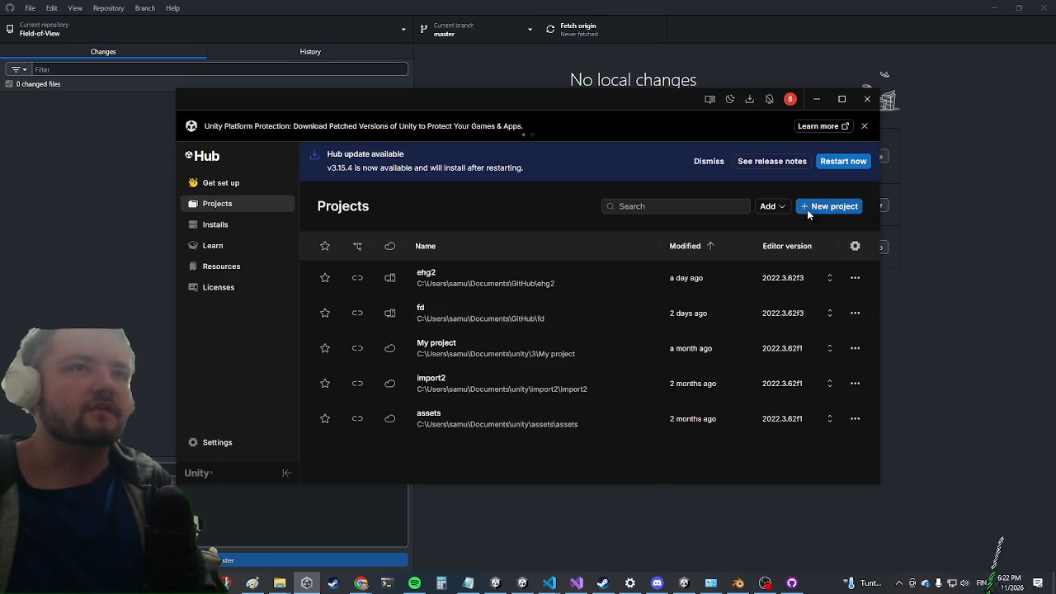
Dismiss the Hub update notice and return to the Projects list
{"action": "left_click", "coordinate": [830, 207]}
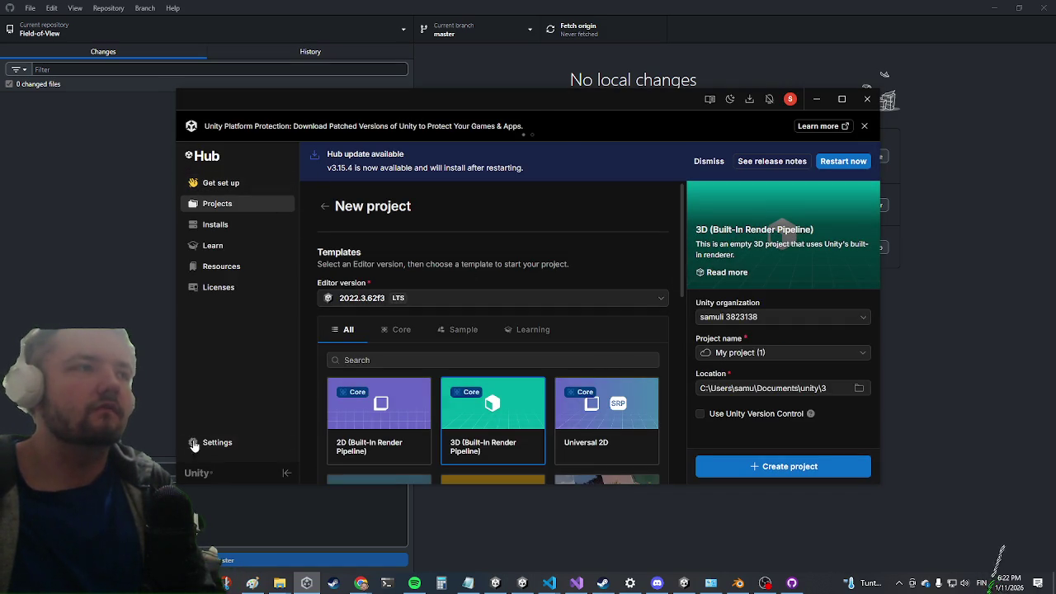
{"action": "left_click", "coordinate": [217, 183]}
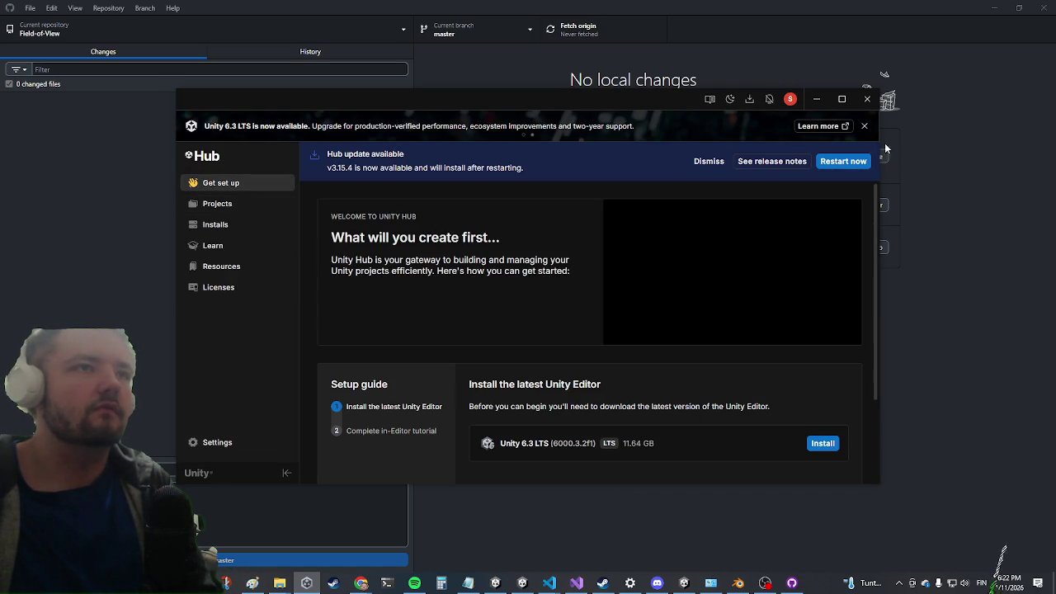
{"action": "left_click", "coordinate": [708, 162]}
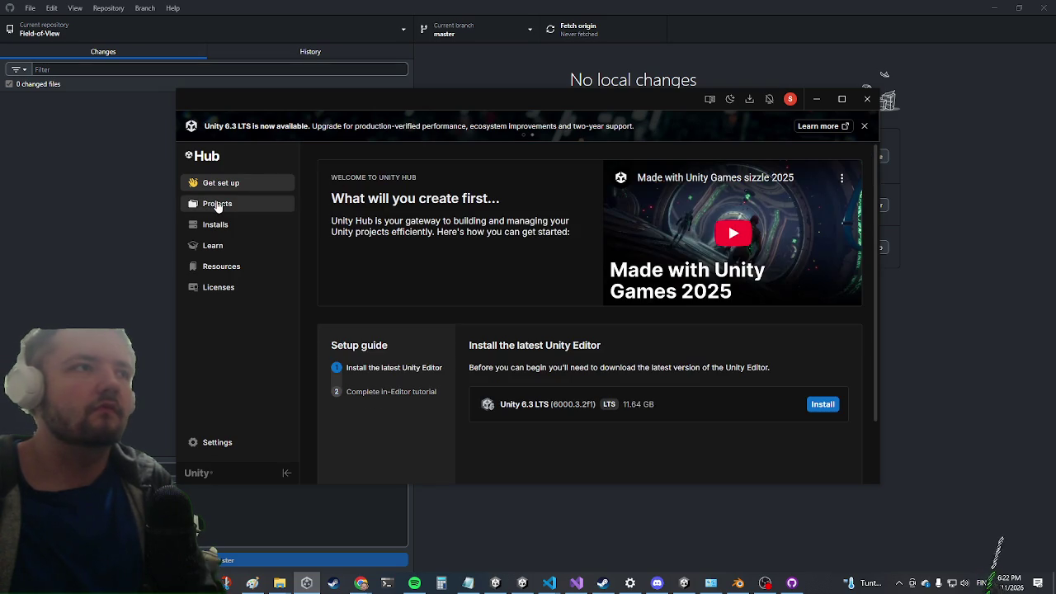
{"action": "left_click", "coordinate": [218, 206]}
Browse Field-of-View's Episode 03, Editor and Shaders subfolders in the add-from-disk picker, then cancel
{"action": "left_click", "coordinate": [767, 167]}
{"action": "left_click", "coordinate": [792, 184]}
{"action": "left_click", "coordinate": [445, 115]}
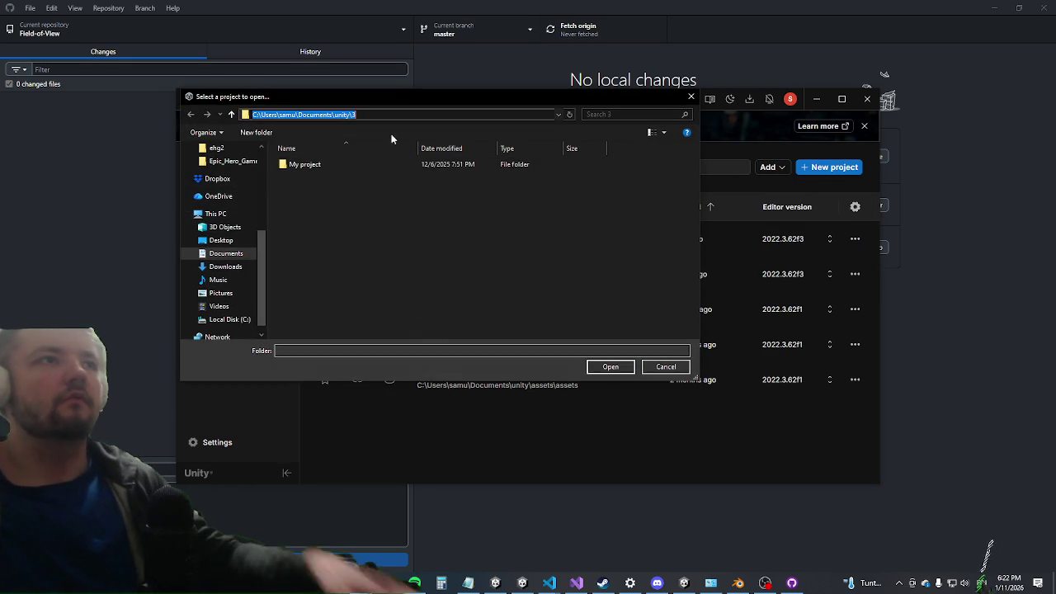
{"action": "type", "text": "C:\\Users\\samu\\Documents\\GitHub\\Field-of-View"}
{"action": "key", "text": "Return"}
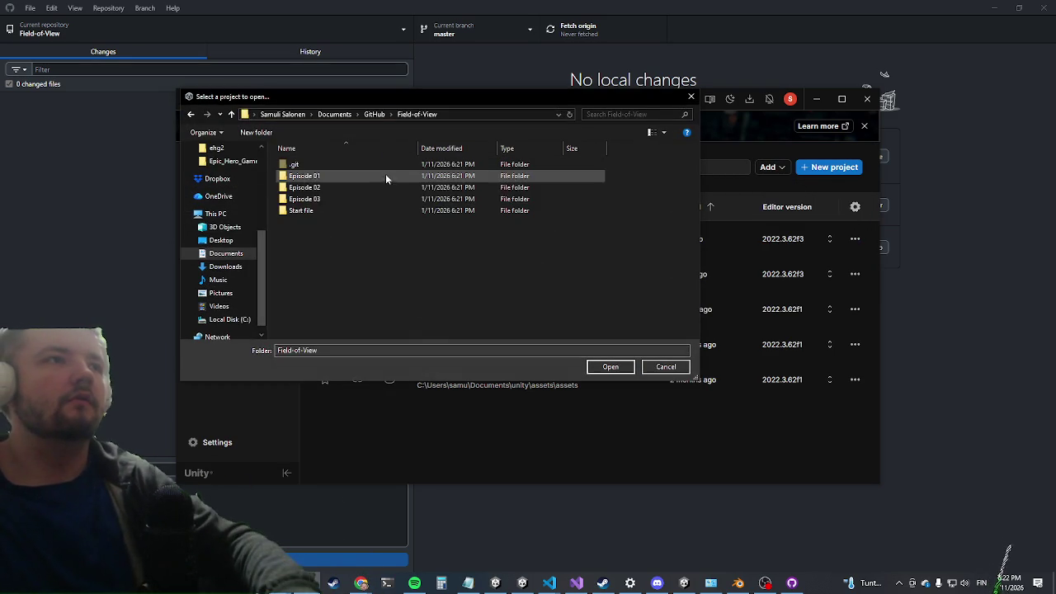
{"action": "double_click", "coordinate": [323, 205]}
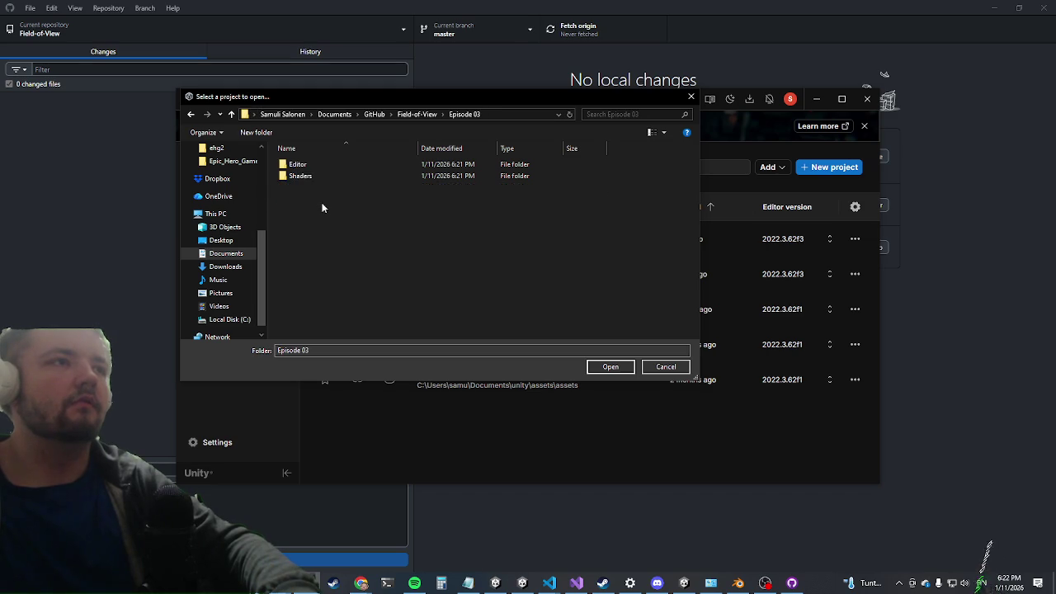
{"action": "double_click", "coordinate": [351, 168]}
{"action": "left_click", "coordinate": [467, 116]}
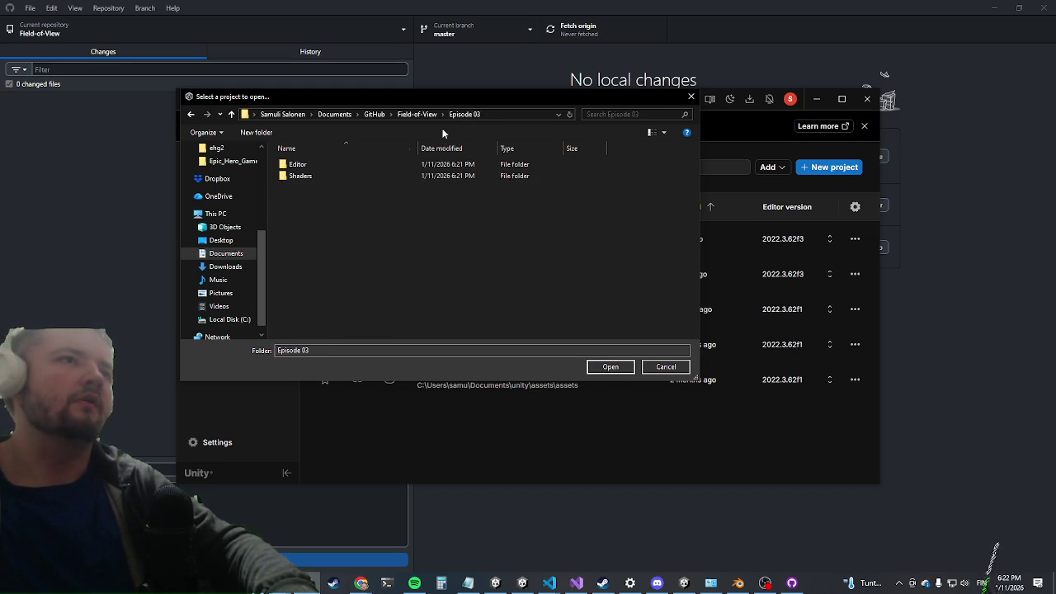
{"action": "double_click", "coordinate": [300, 176]}
{"action": "left_click", "coordinate": [464, 114]}
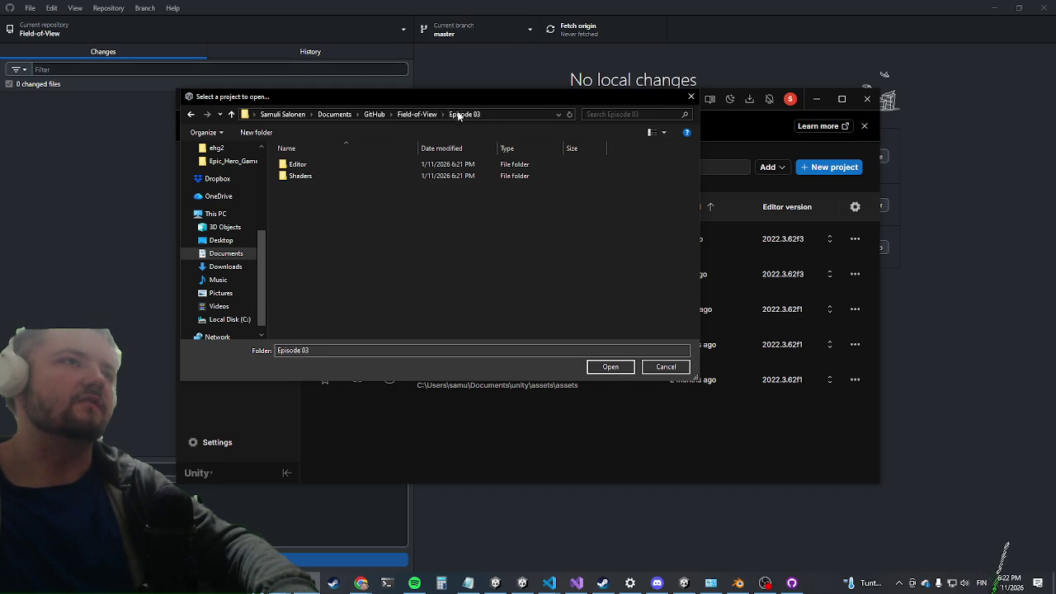
{"action": "left_click", "coordinate": [417, 114]}
{"action": "left_click", "coordinate": [376, 114]}
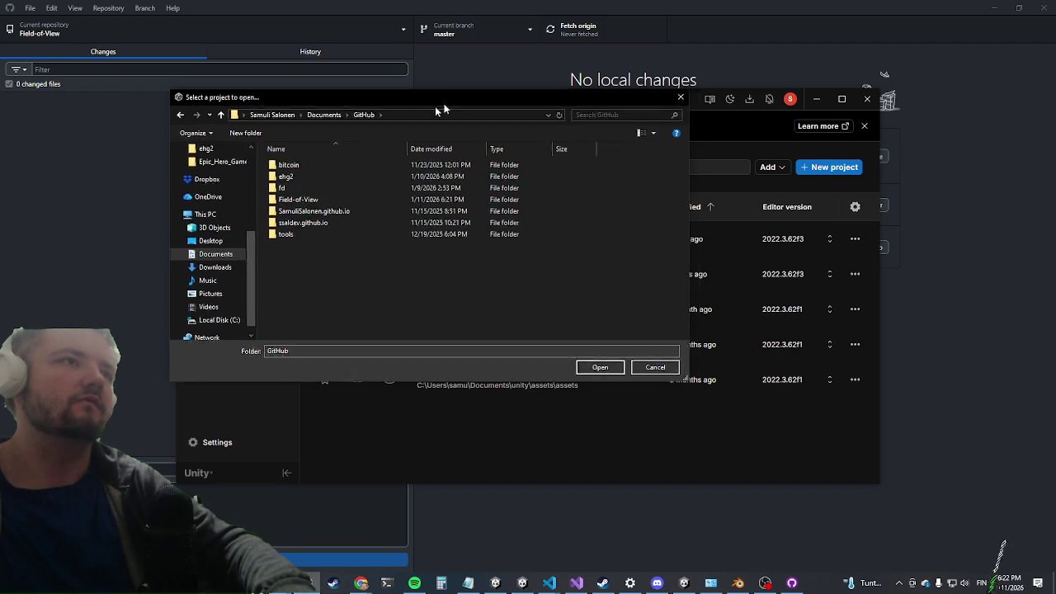
{"action": "key", "text": "Escape"}
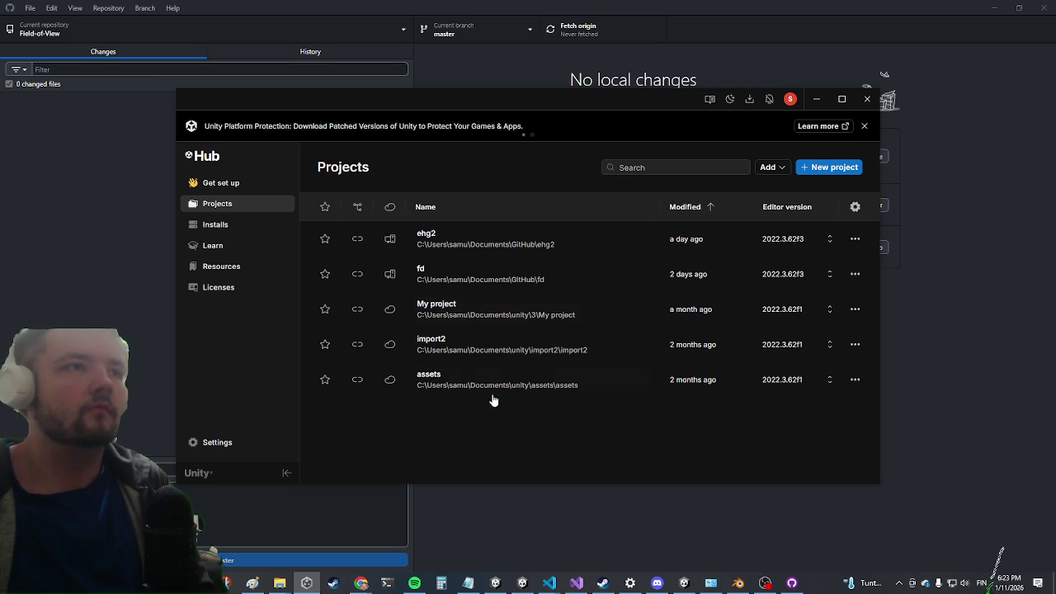
Launch the import2 project in Unity 2022.3 from the Unity Hub Projects list
{"action": "left_click", "coordinate": [453, 348]}
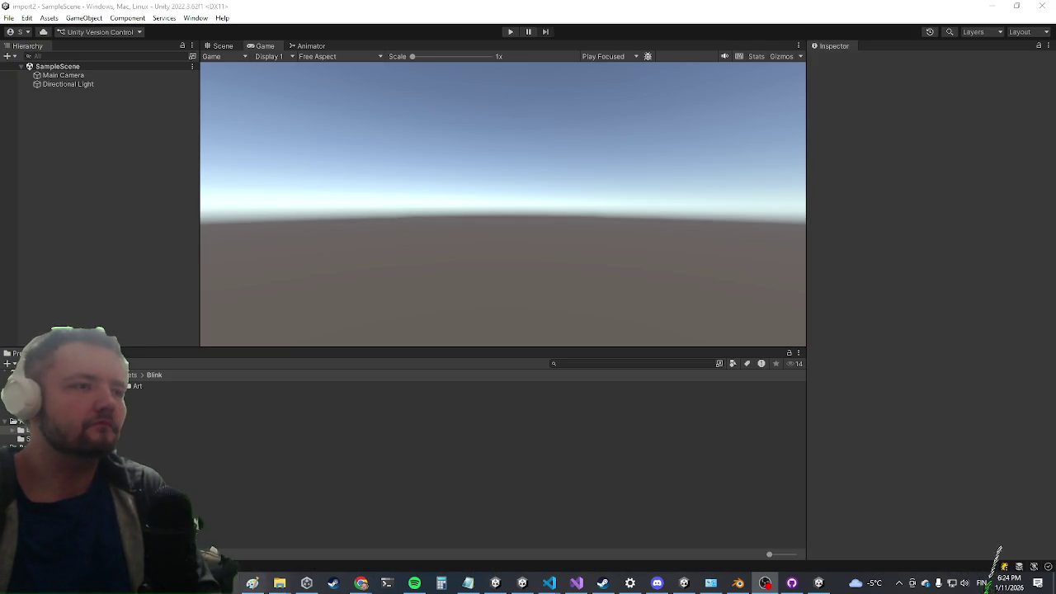
{"action": "left_click", "coordinate": [306, 583]}
In the Unity editor's Project window, open the Episode 03 folder and select its Editor folder
{"action": "left_click", "coordinate": [117, 261]}
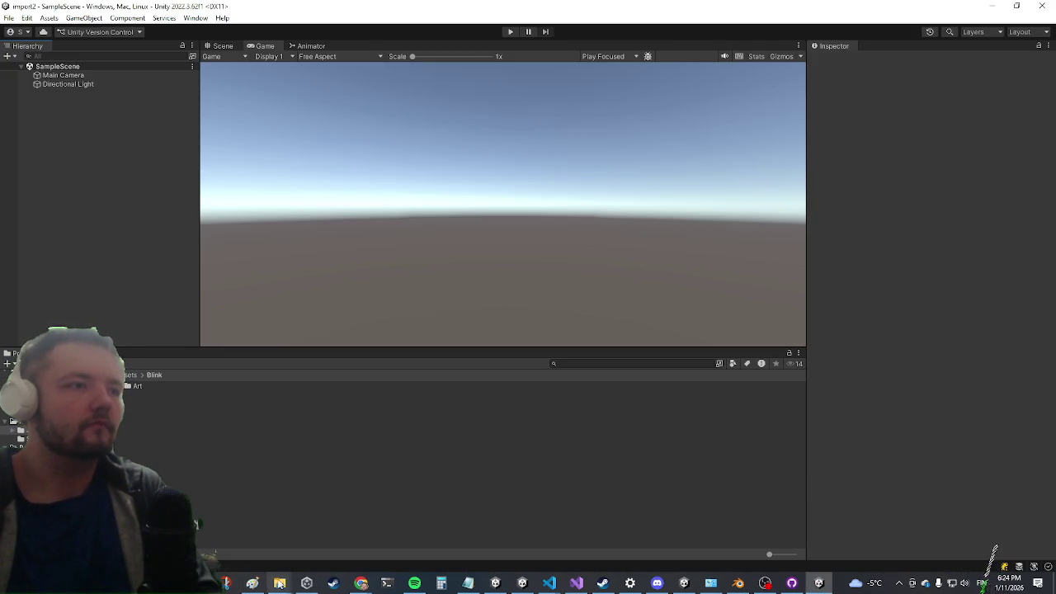
{"action": "mouse_move", "coordinate": [279, 583]}
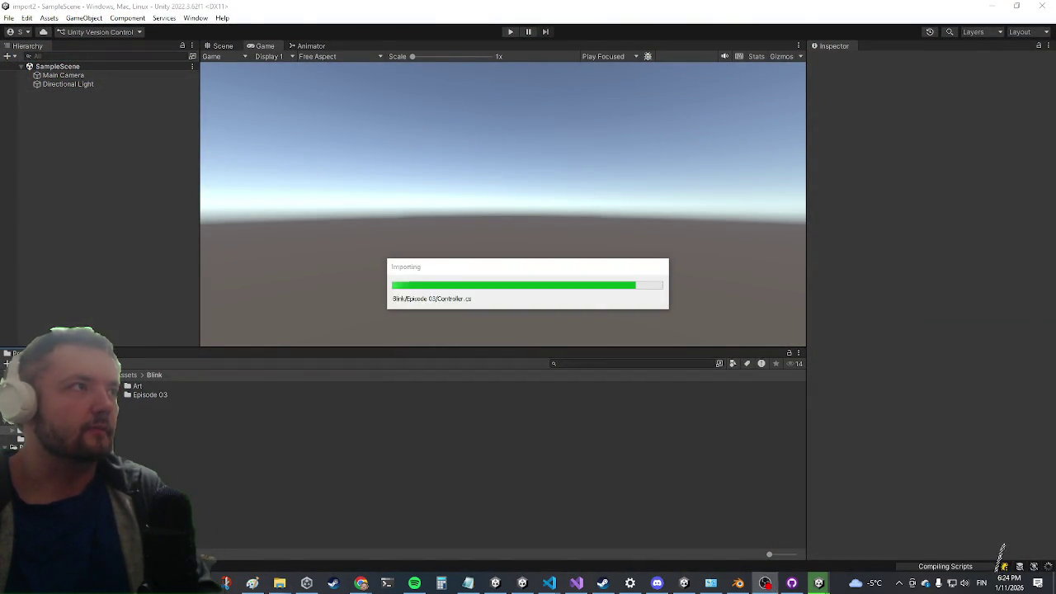
{"action": "double_click", "coordinate": [156, 394]}
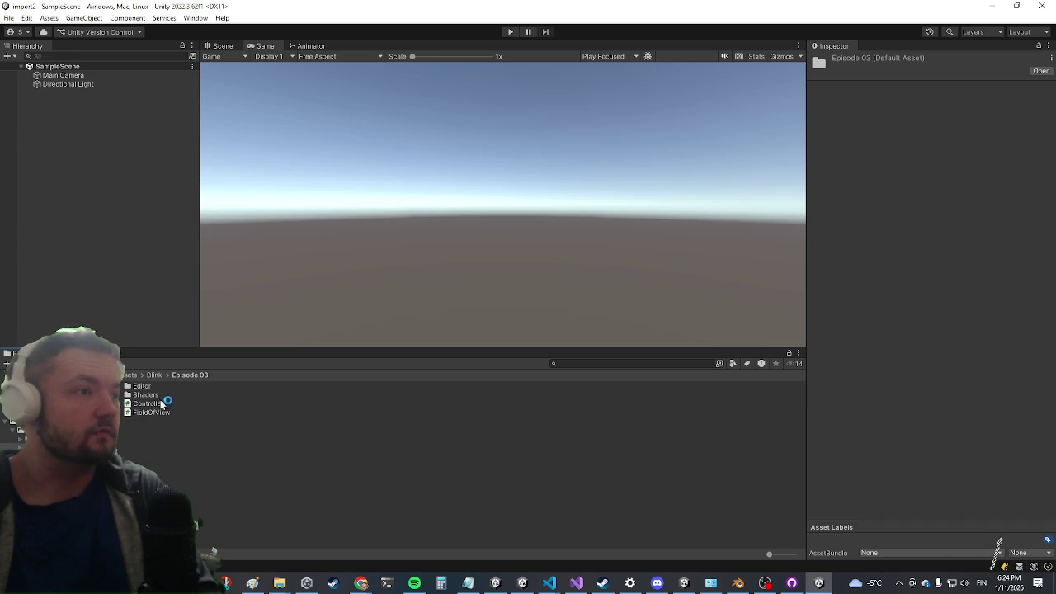
{"action": "left_click", "coordinate": [139, 386]}
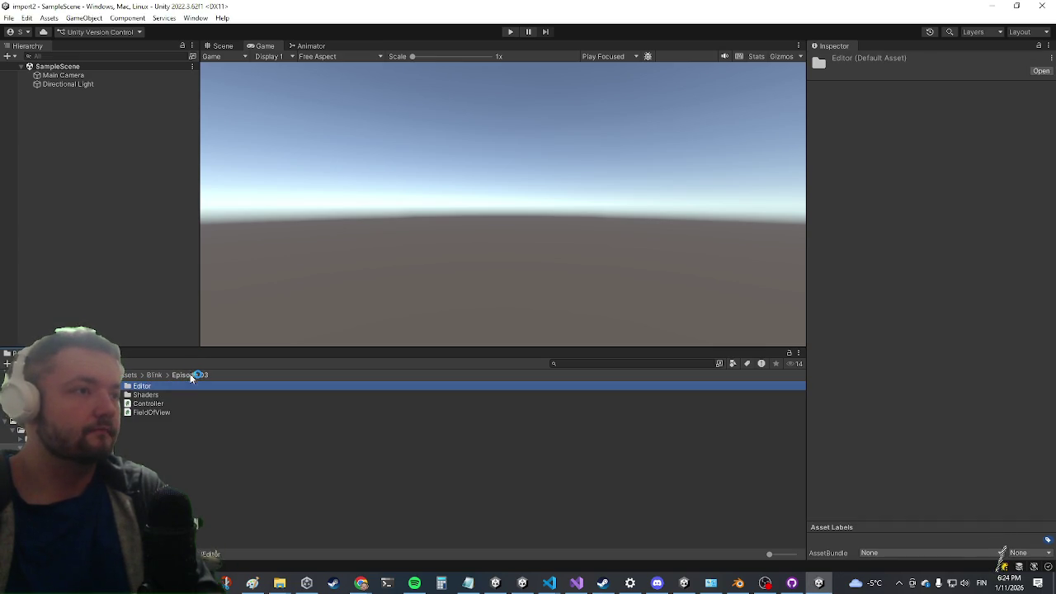
{"action": "right_click", "coordinate": [69, 234]}
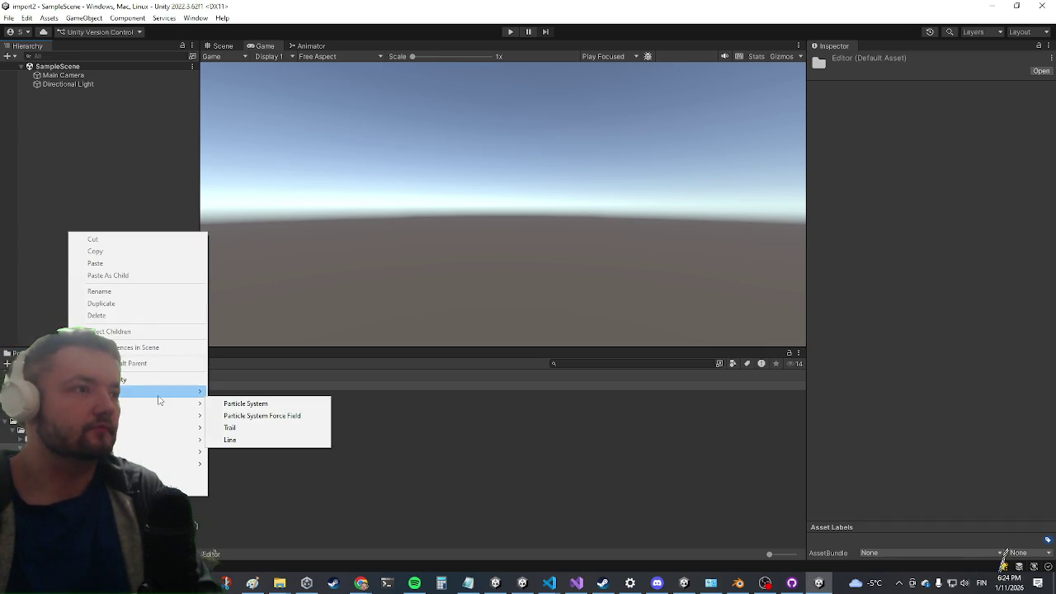
Create a 3D Cube in the Hierarchy and attach the Controller script to it
{"action": "mouse_move", "coordinate": [161, 391]}
{"action": "left_click", "coordinate": [246, 391]}
{"action": "mouse_move", "coordinate": [149, 404]}
{"action": "left_mouse_down"}
{"action": "mouse_move", "coordinate": [636, 448]}
{"action": "mouse_move", "coordinate": [850, 537]}
{"action": "left_mouse_up"}
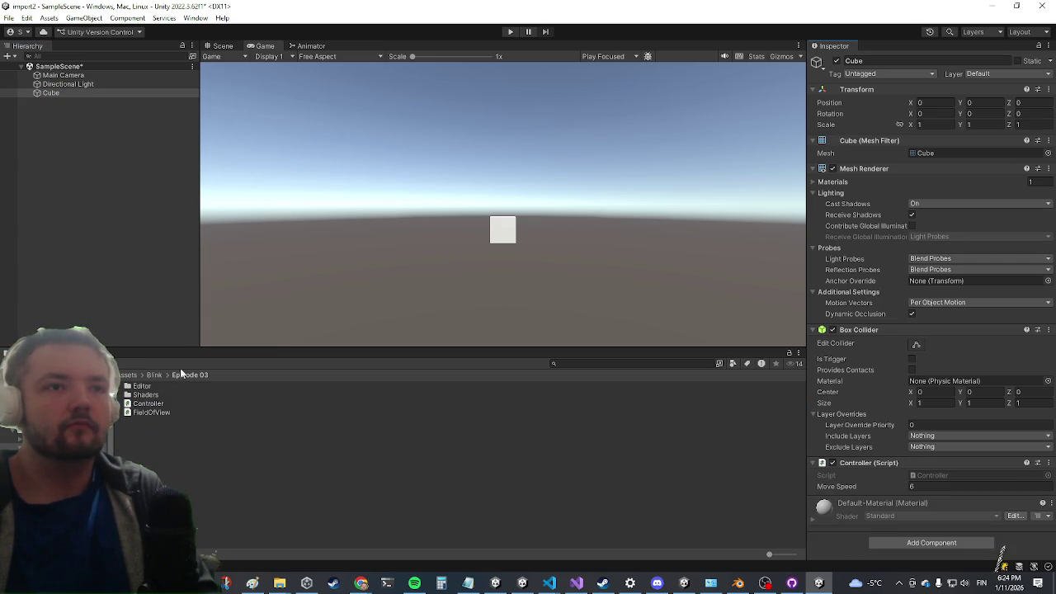
{"action": "left_click", "coordinate": [151, 411]}
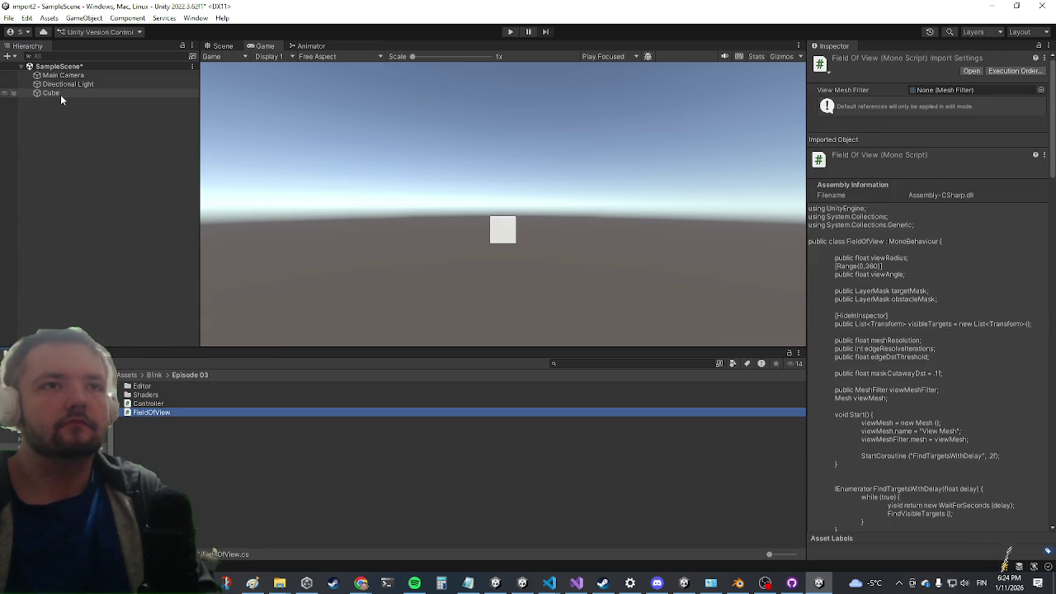
{"action": "left_click", "coordinate": [60, 94]}
Aim the Main Camera straight down with Rotation X 90, positioned at Y 10, Z 0
{"action": "left_click", "coordinate": [48, 76]}
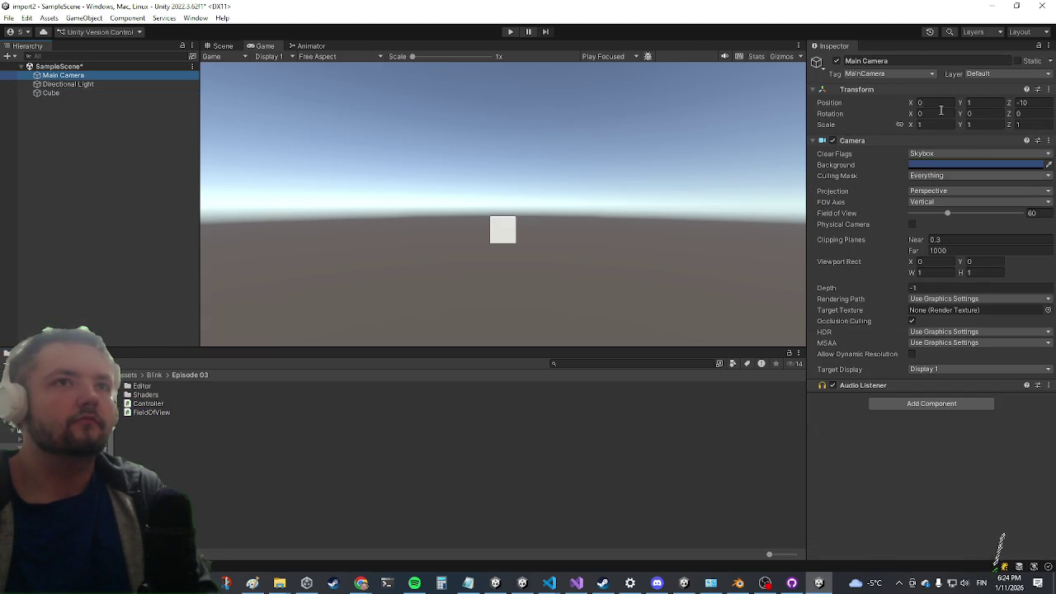
{"action": "left_click", "coordinate": [920, 113]}
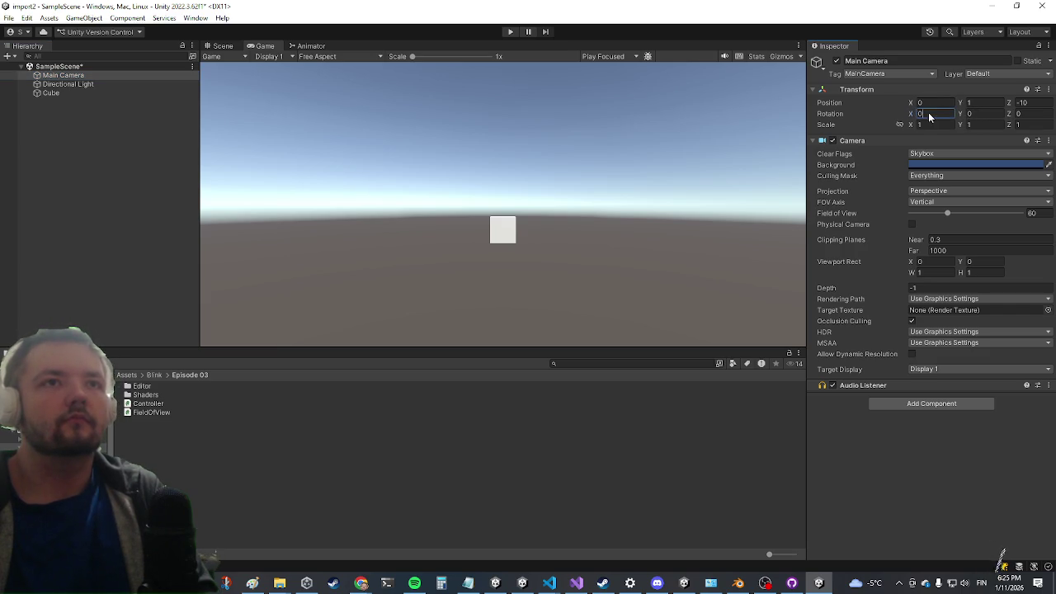
{"action": "type", "text": "90"}
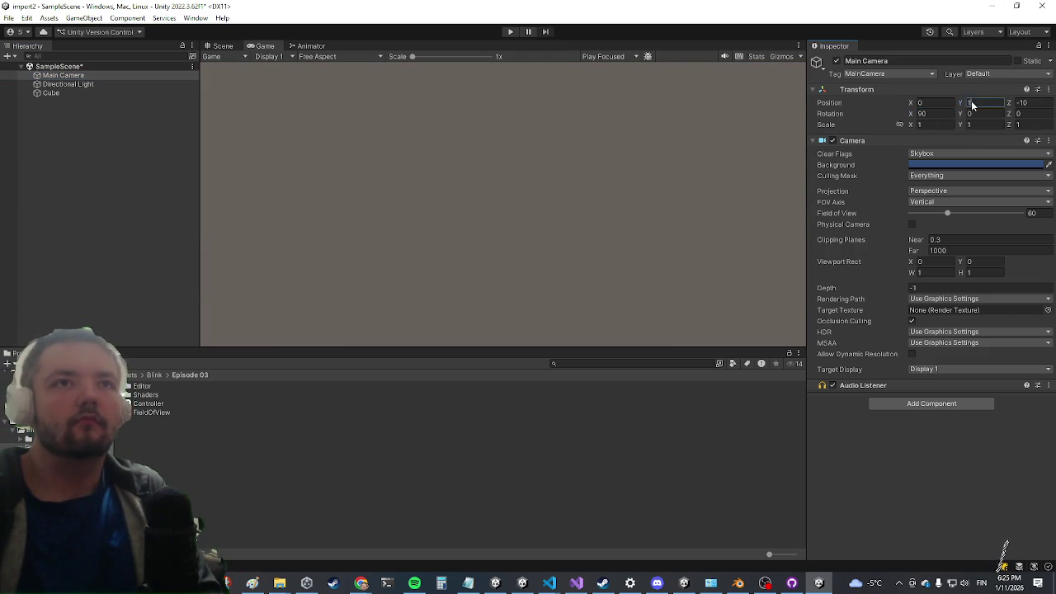
{"action": "type", "text": "0"}
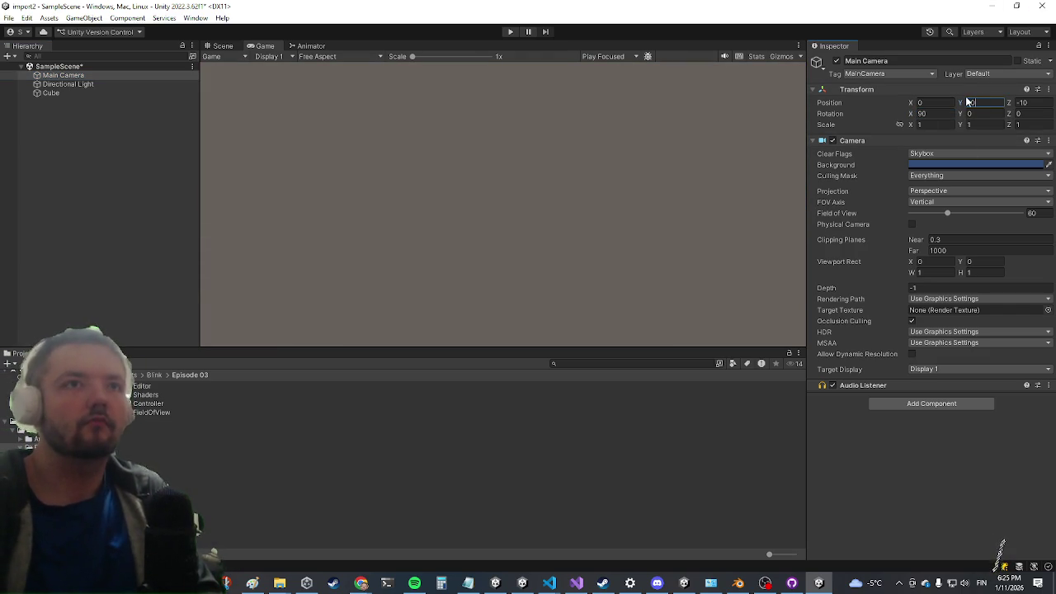
{"action": "left_click", "coordinate": [222, 47]}
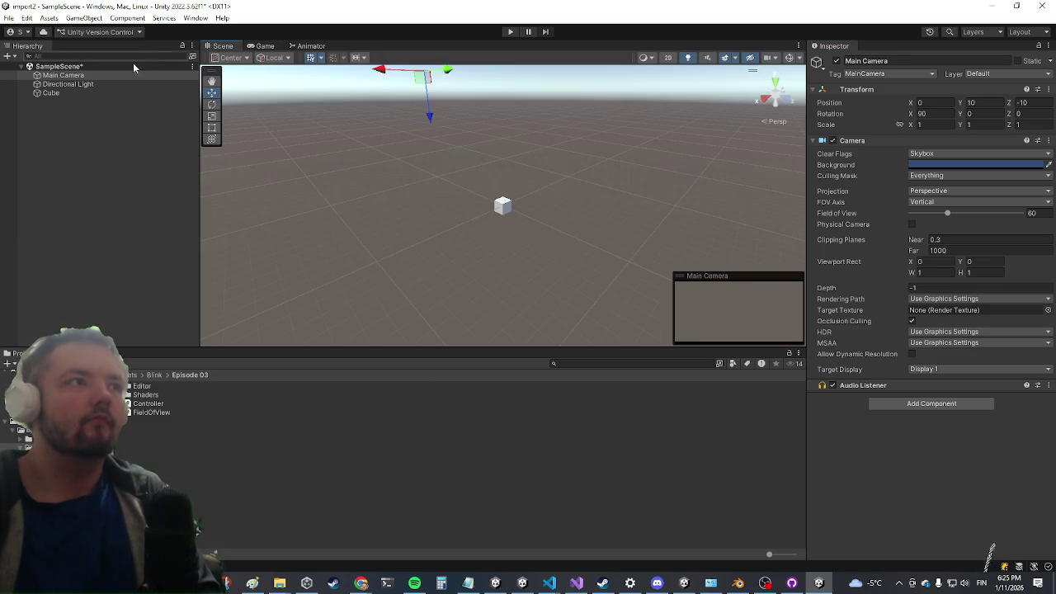
{"action": "left_click", "coordinate": [108, 81]}
{"action": "left_click", "coordinate": [111, 70]}
{"action": "left_click", "coordinate": [111, 76]}
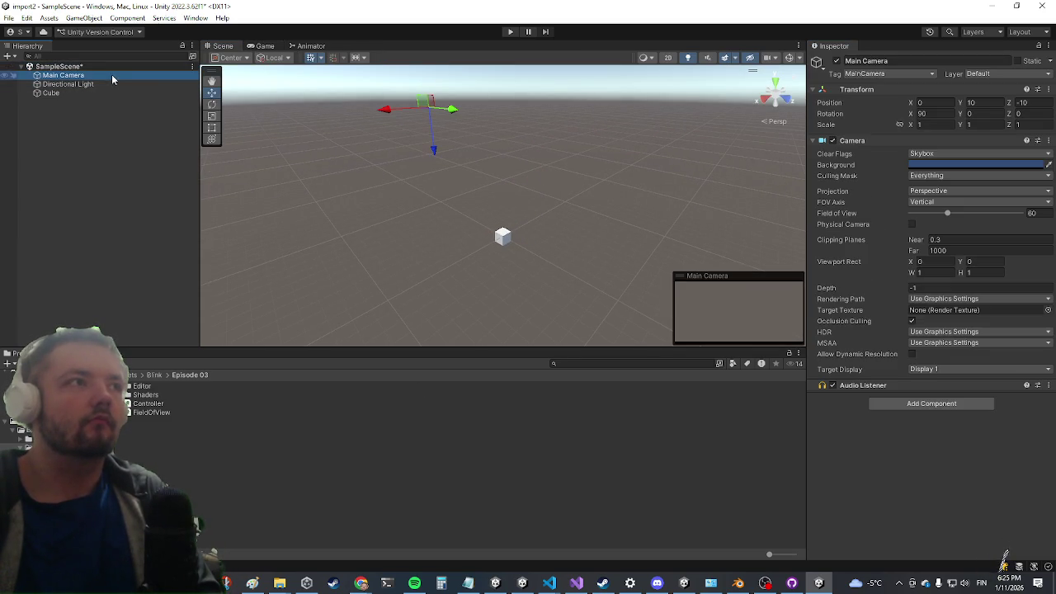
{"action": "key", "text": "f"}
{"action": "mouse_move", "coordinate": [523, 331]}
{"action": "left_mouse_down"}
{"action": "mouse_move", "coordinate": [544, 292]}
{"action": "mouse_move", "coordinate": [424, 236]}
{"action": "mouse_move", "coordinate": [478, 198]}
{"action": "left_mouse_up"}
{"action": "key", "text": "w"}
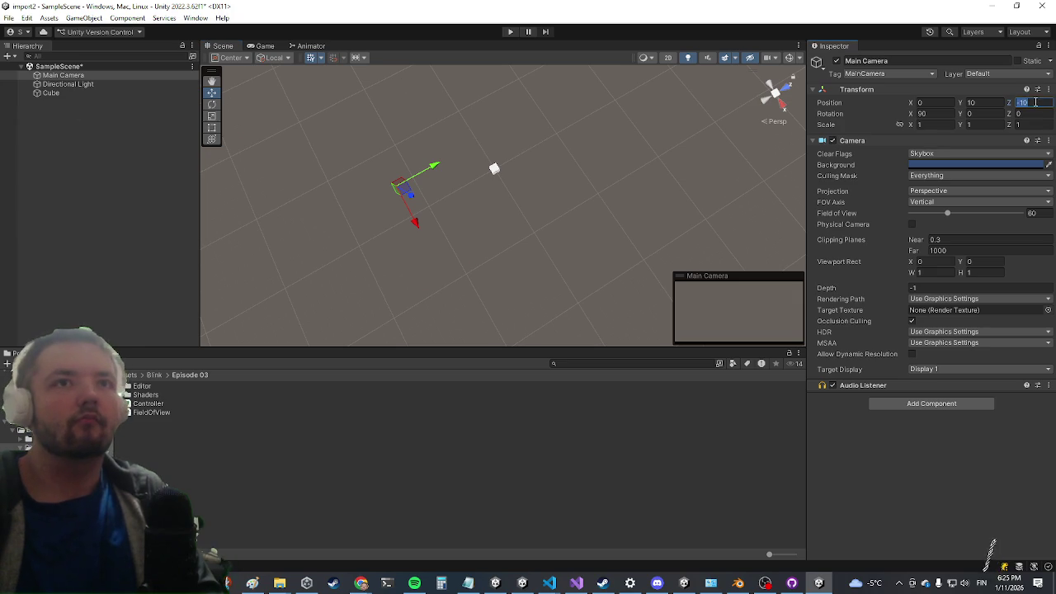
{"action": "type", "text": "0"}
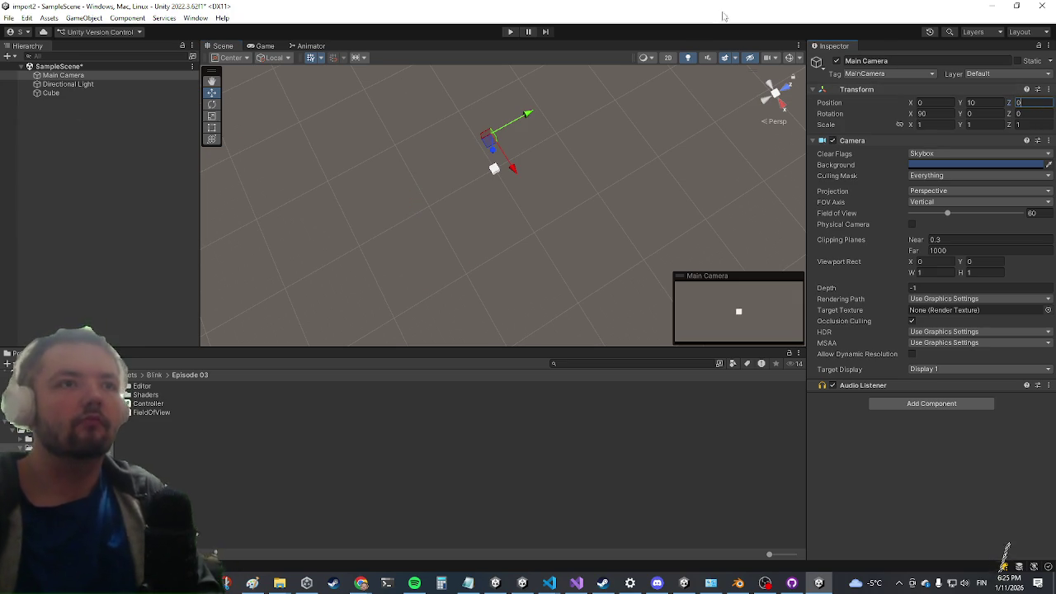
{"action": "left_click", "coordinate": [58, 96]}
{"action": "right_click", "coordinate": [59, 96]}
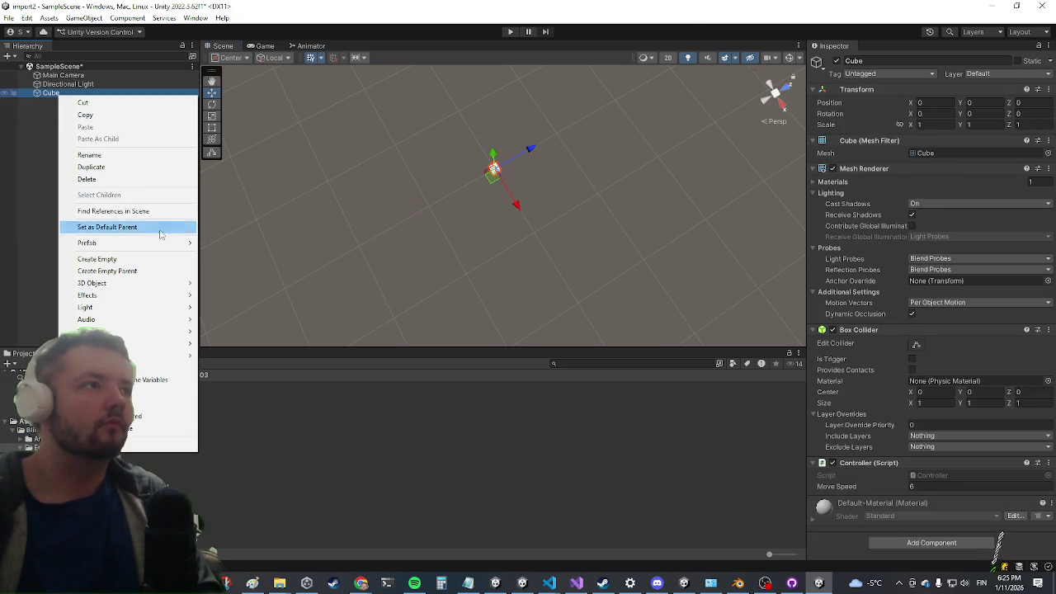
Create an empty child under the Cube, add the Field Of View script, and set Target Mask to Water
{"action": "left_click", "coordinate": [121, 261]}
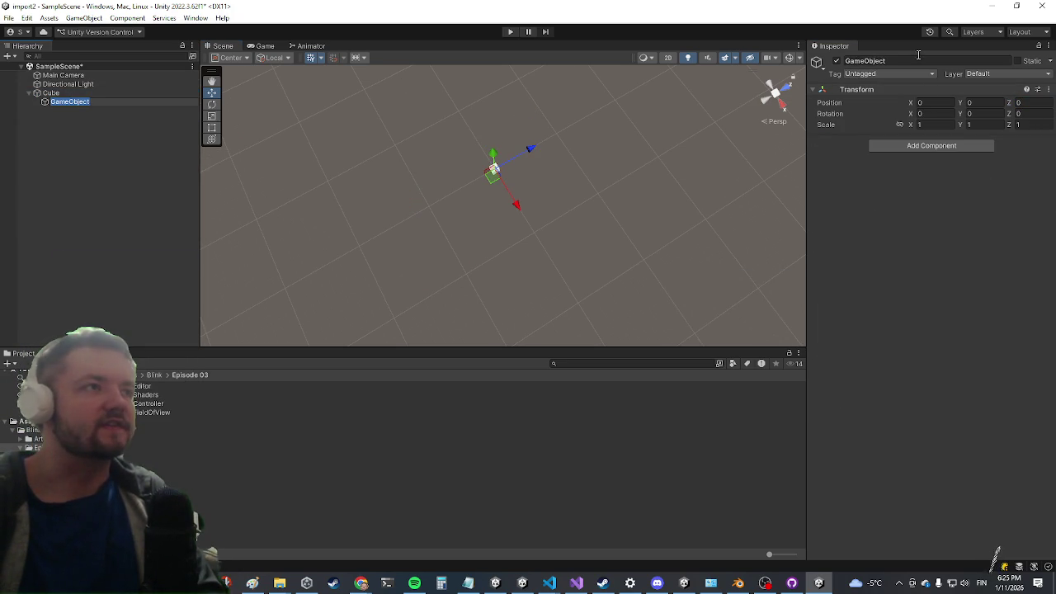
{"action": "left_click", "coordinate": [932, 145]}
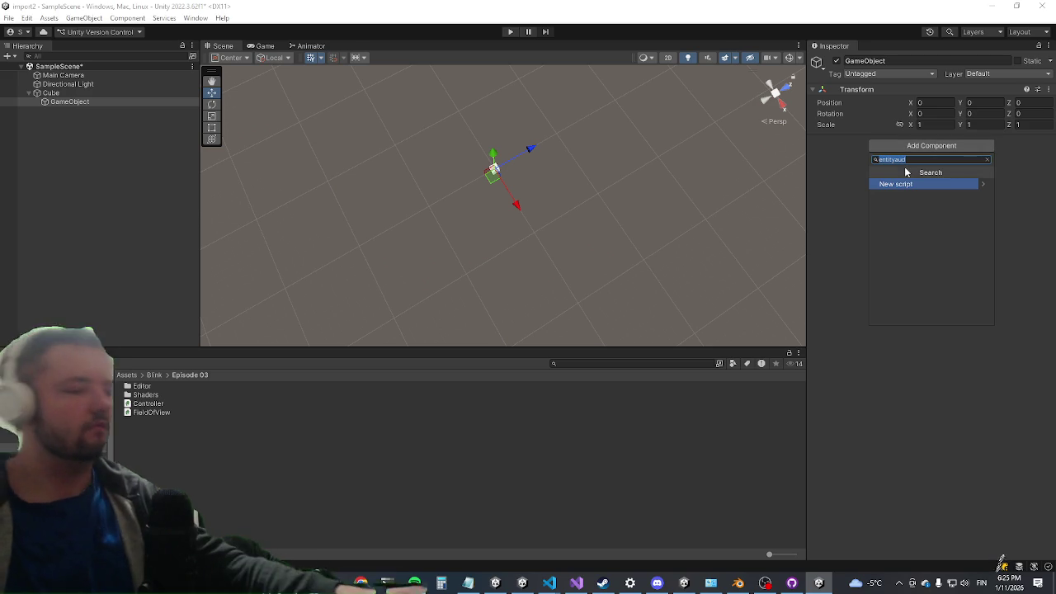
{"action": "type", "text": "fi"}
{"action": "key", "text": "Return"}
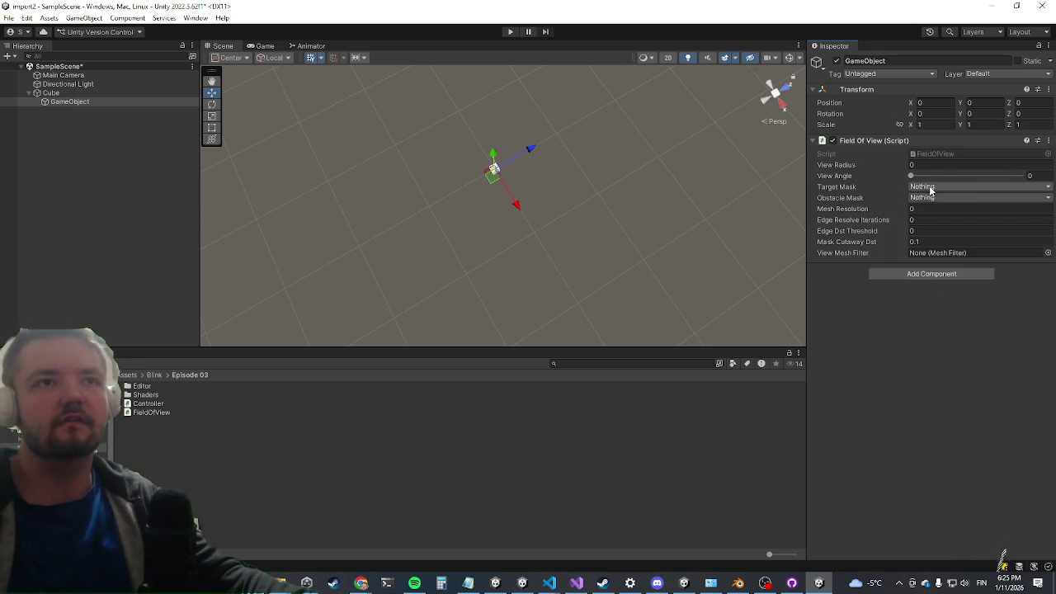
{"action": "left_click", "coordinate": [931, 188]}
{"action": "left_click", "coordinate": [945, 221]}
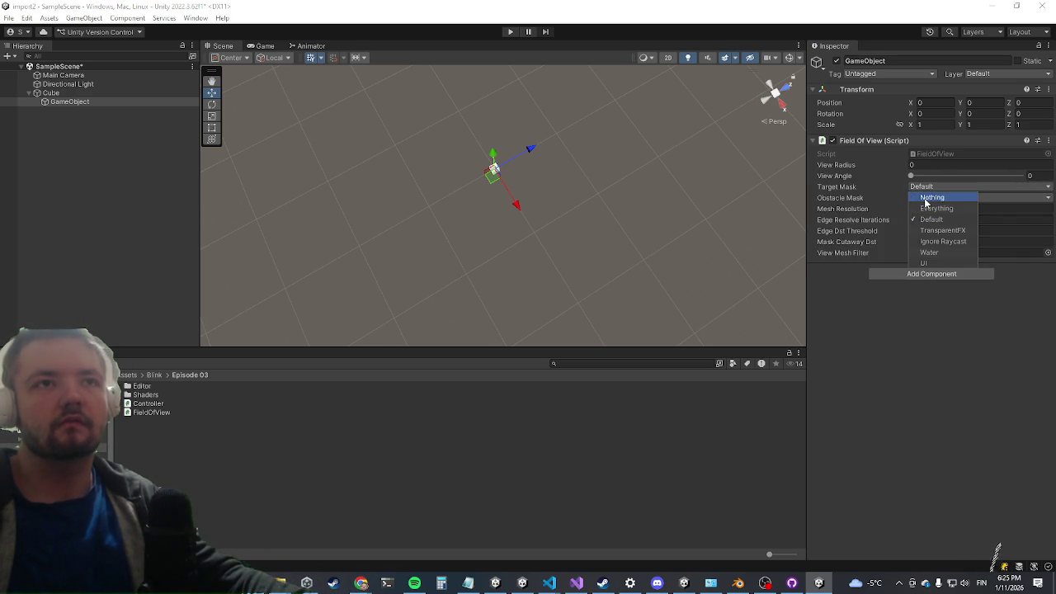
{"action": "left_click", "coordinate": [929, 251]}
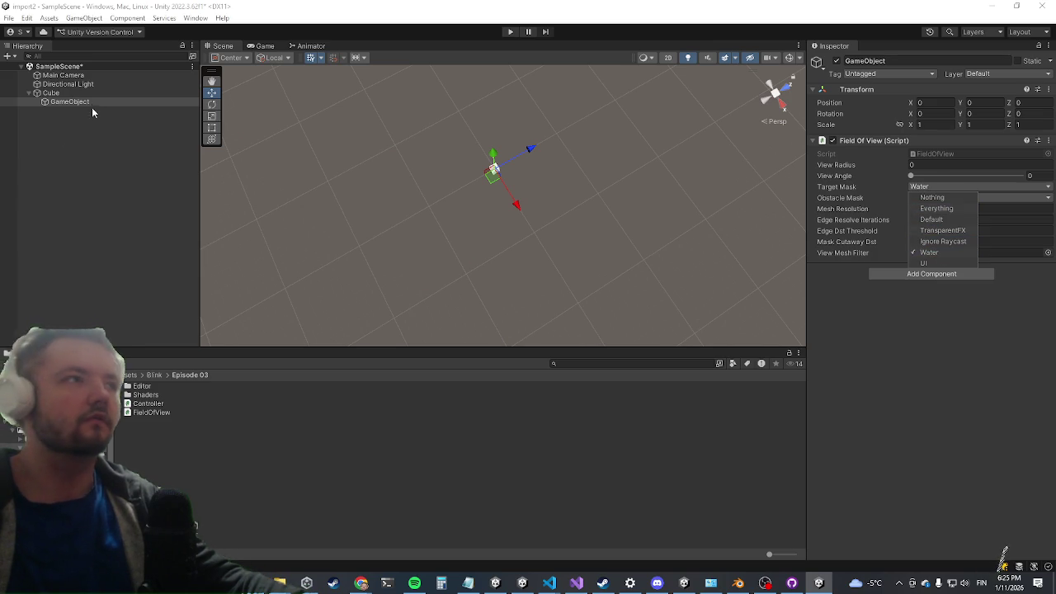
{"action": "left_click", "coordinate": [90, 158]}
{"action": "right_click", "coordinate": [92, 162]}
Add a second cube at the origin, lowered slightly on Y, with Scale X and Z set to 100
{"action": "mouse_move", "coordinate": [174, 329]}
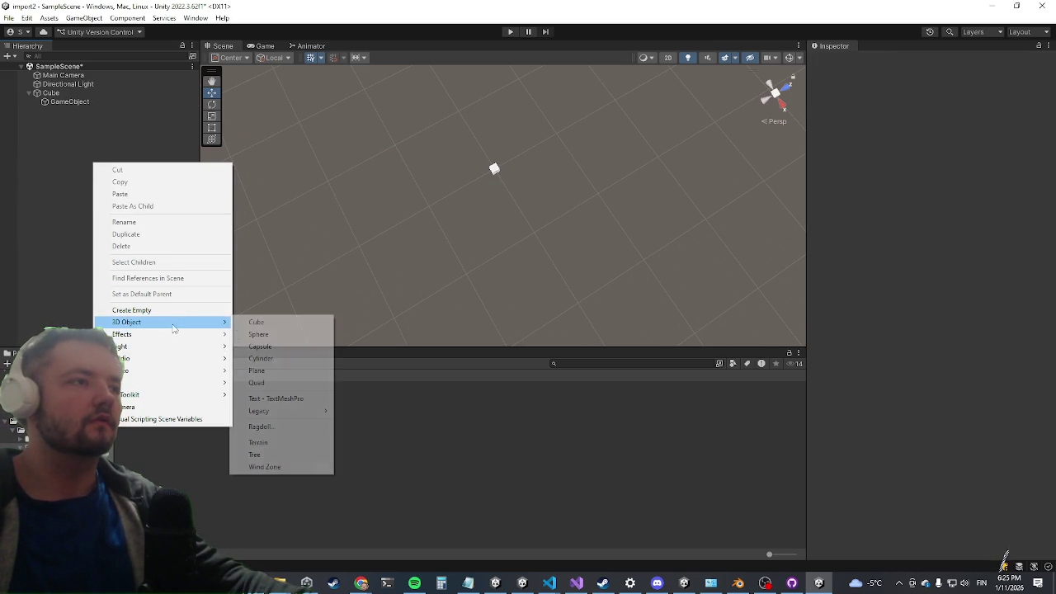
{"action": "left_click", "coordinate": [289, 322]}
{"action": "left_click", "coordinate": [986, 102]}
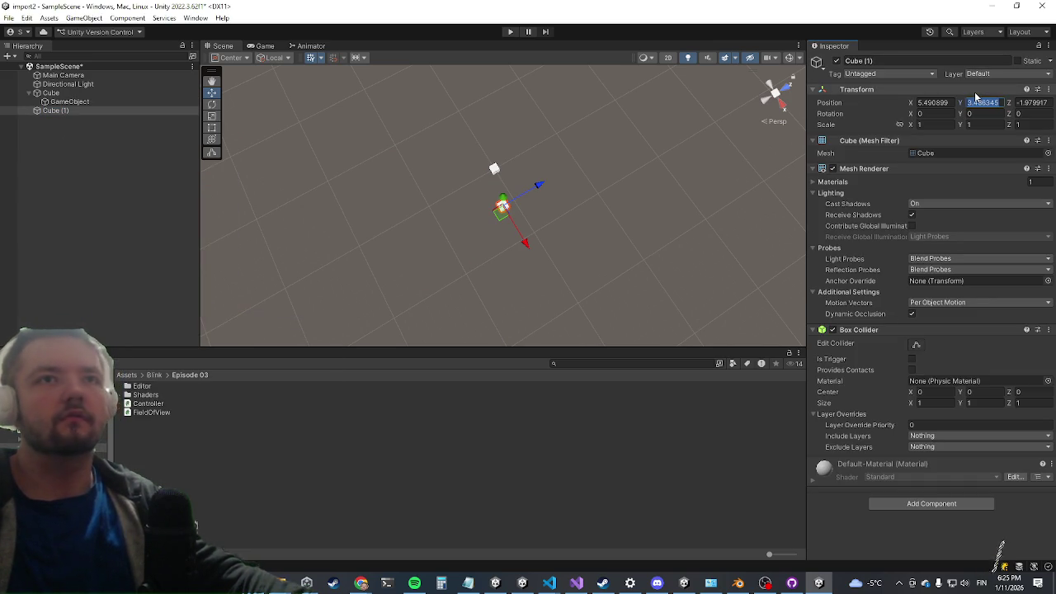
{"action": "key", "text": "shift+Tab"}
{"action": "type", "text": "0"}
{"action": "key", "text": "Tab"}
{"action": "key", "text": "Tab"}
{"action": "type", "text": "0-0.25"}
{"action": "key", "text": "Tab"}
{"action": "key", "text": "Tab"}
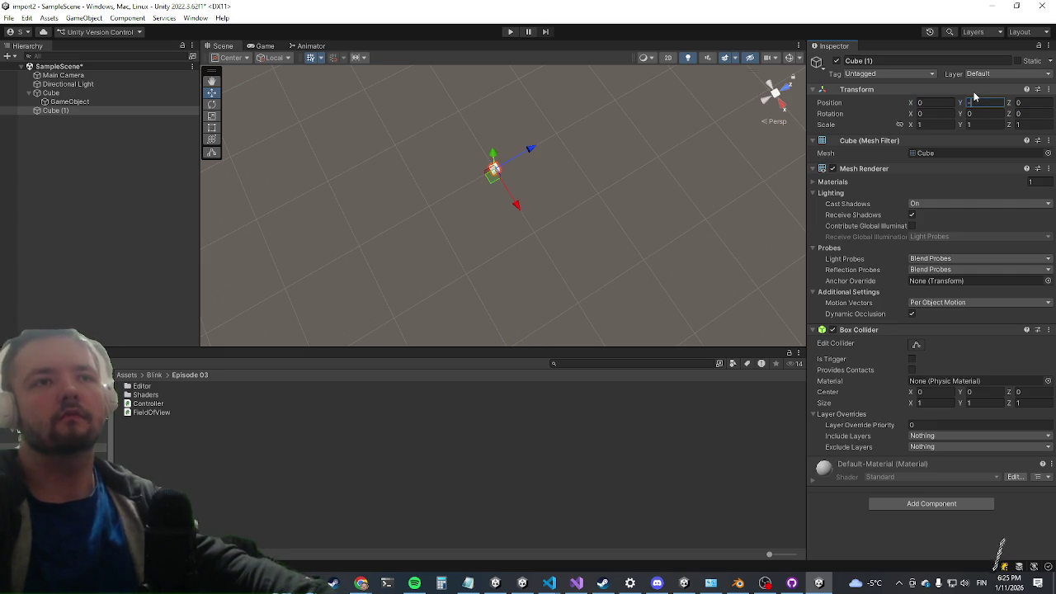
{"action": "key", "text": "Tab"}
{"action": "key", "text": "Tab"}
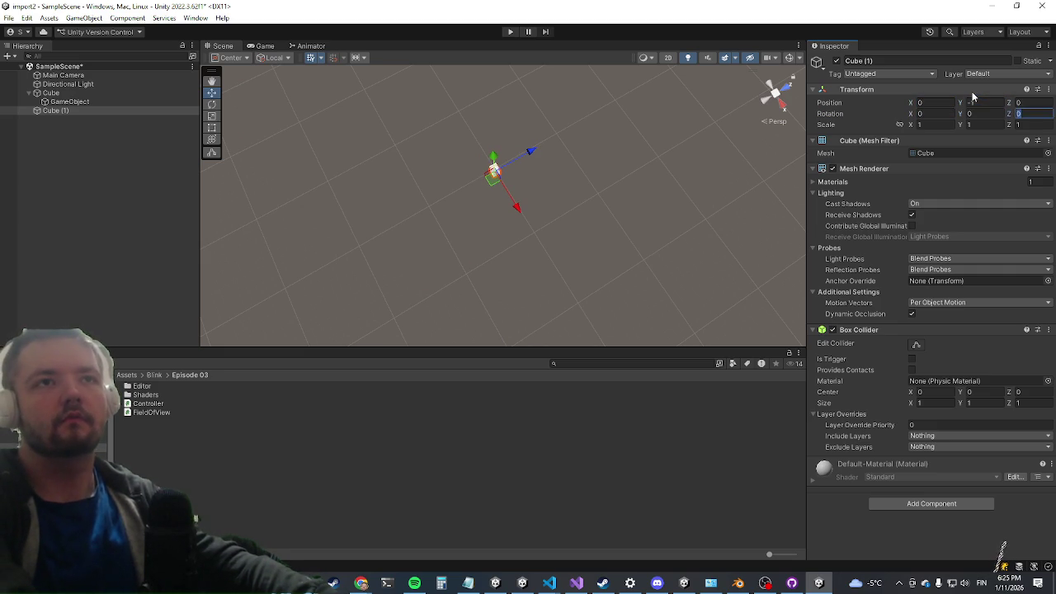
{"action": "type", "text": "100"}
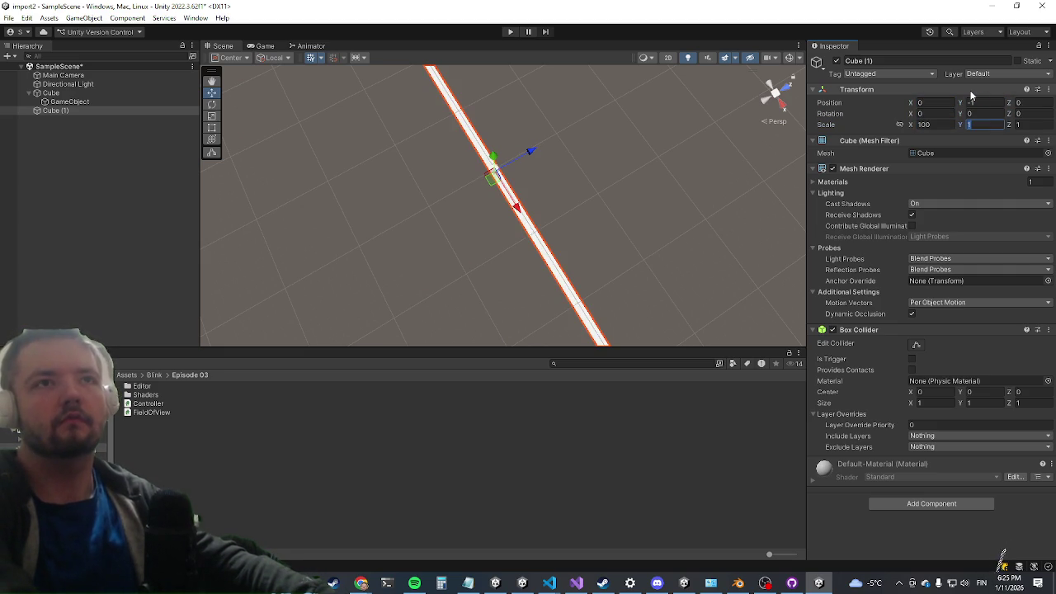
{"action": "type", "text": "100"}
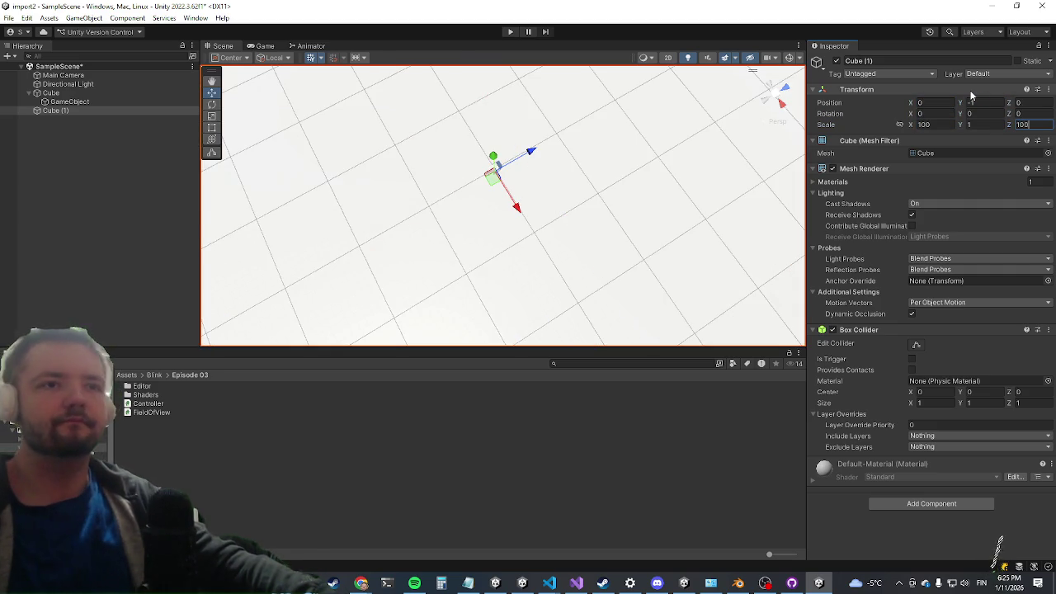
{"action": "right_click", "coordinate": [216, 429]}
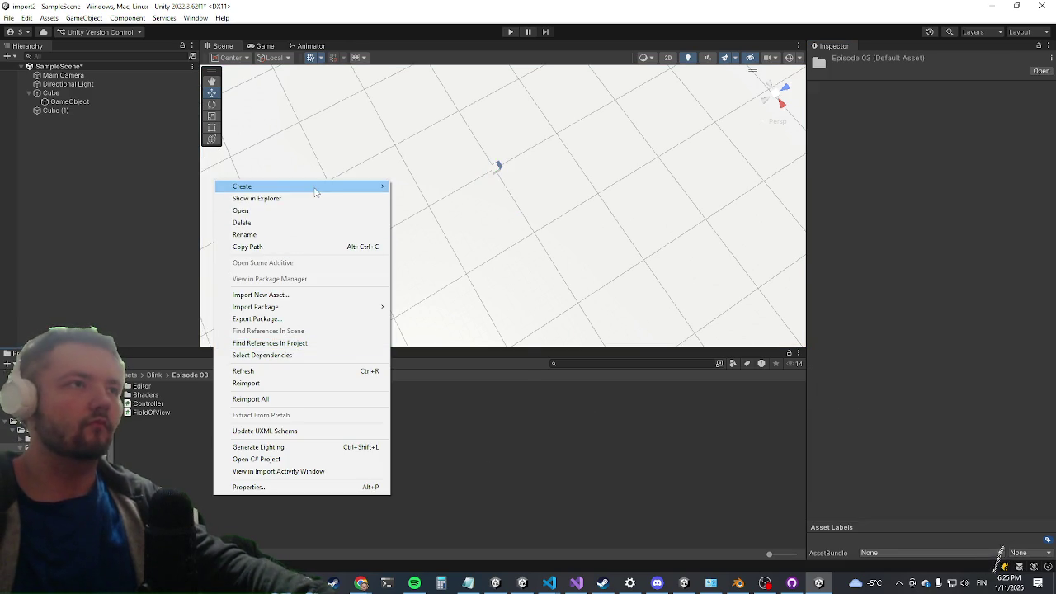
{"action": "mouse_move", "coordinate": [313, 187]}
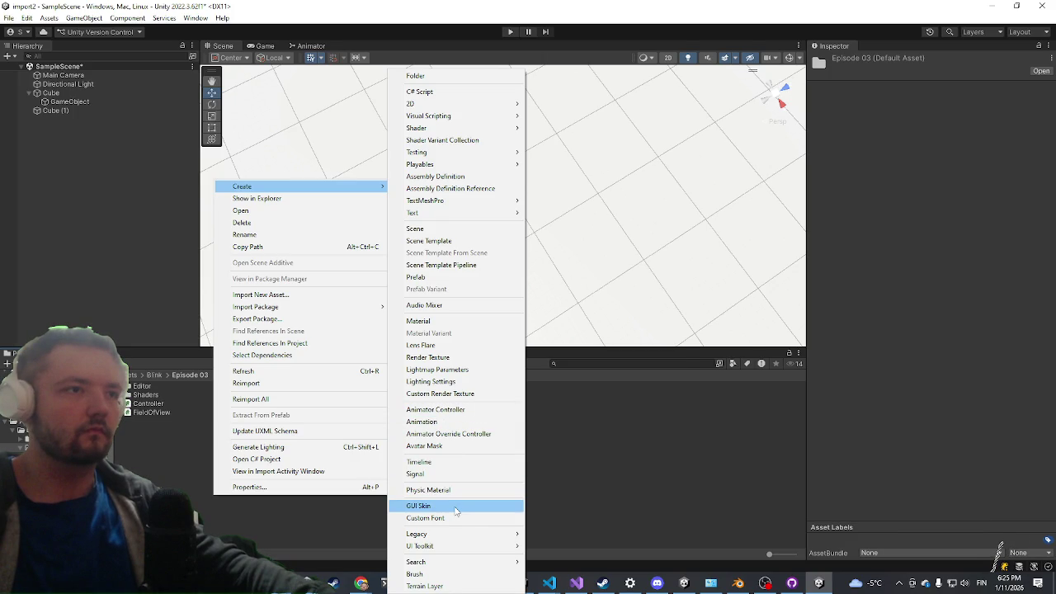